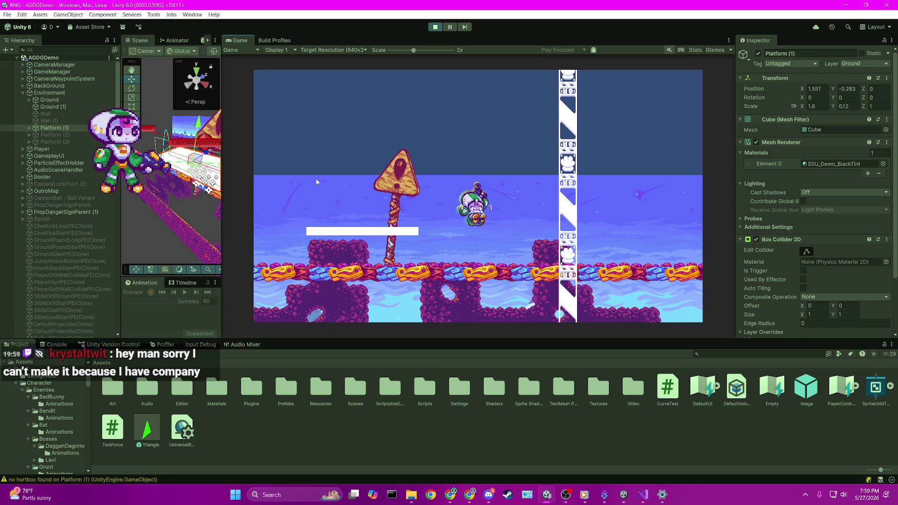
- Enlarge the Scene view, switch it to 2D mode, and zoom toward the platform
drag(233, 168, 531, 68)
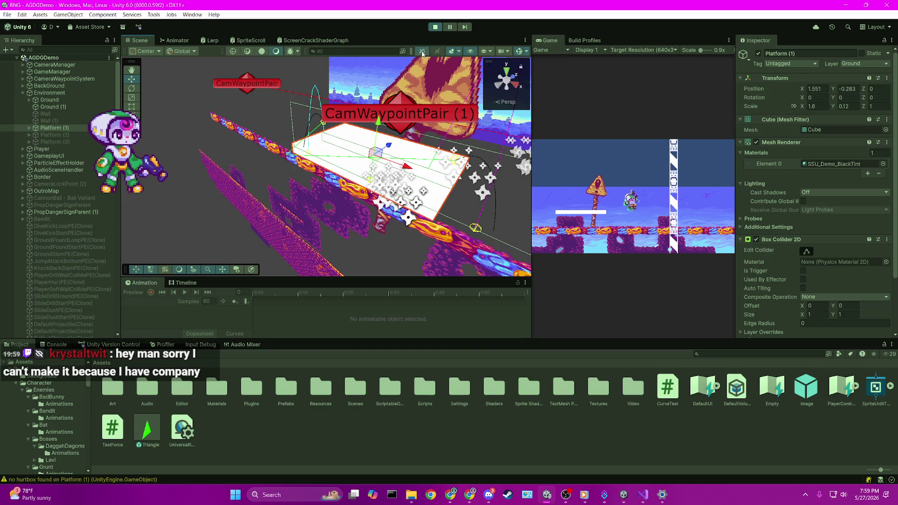
click(422, 50)
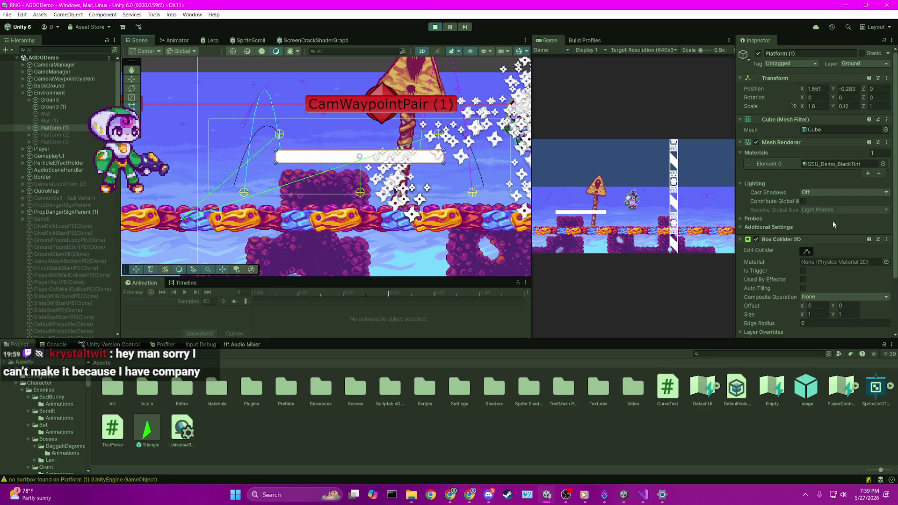
scroll(up, 3)
drag(448, 142, 358, 183)
scroll(up, 3)
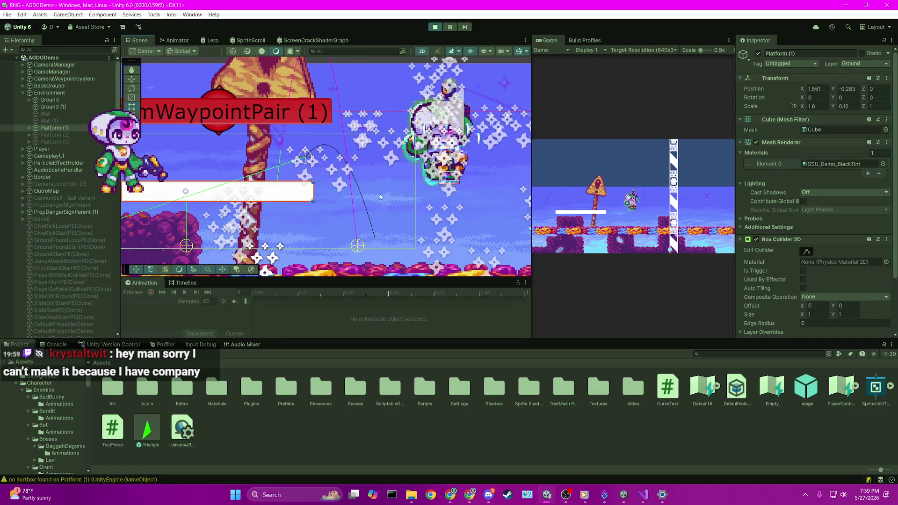
scroll(down, 3)
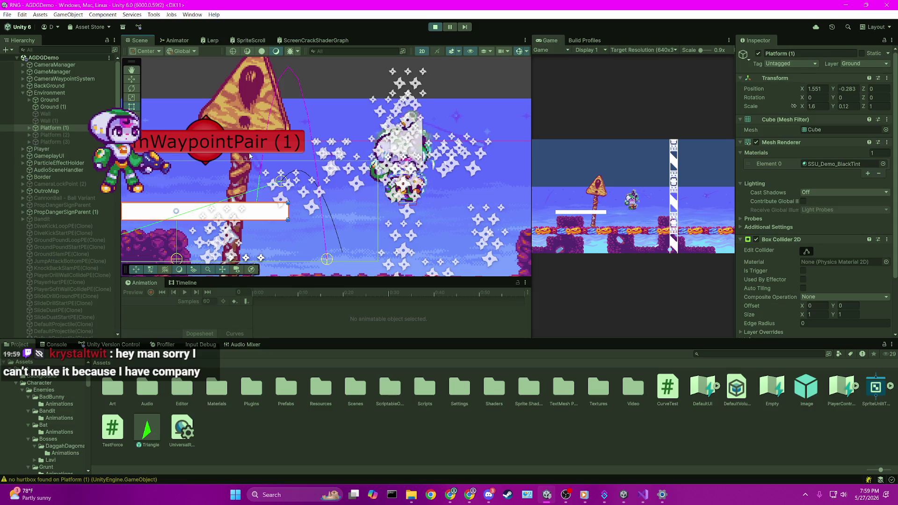
- Frame the character and platform close up, then select and collapse Environment in the Hierarchy
drag(378, 234, 369, 168)
scroll(up, 3)
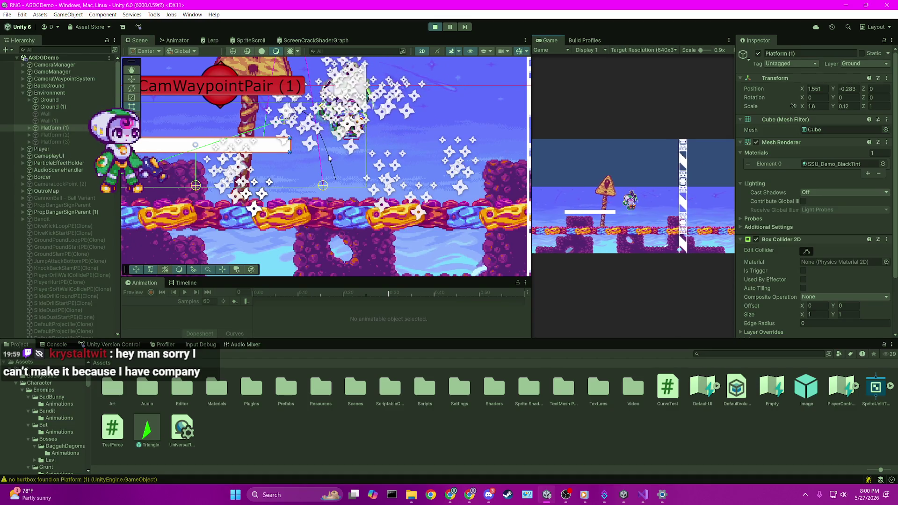
scroll(up, 3)
scroll(up, 3)
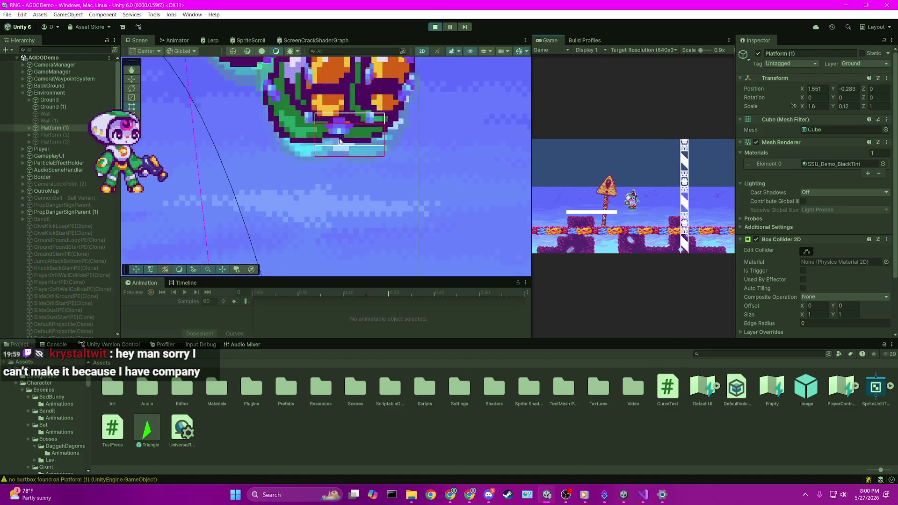
scroll(down, 3)
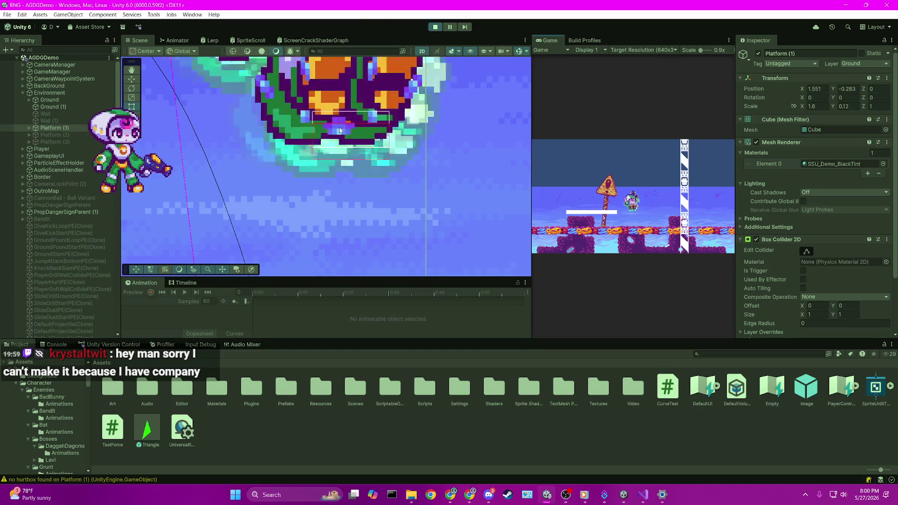
scroll(down, 3)
click(42, 92)
click(24, 93)
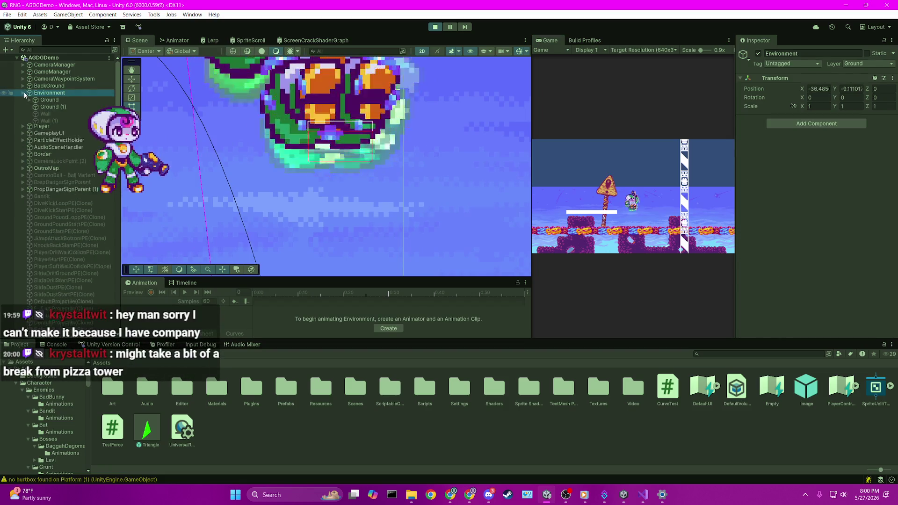
- Collapse Environment, expand Player and select PlayerModel
click(28, 99)
click(23, 100)
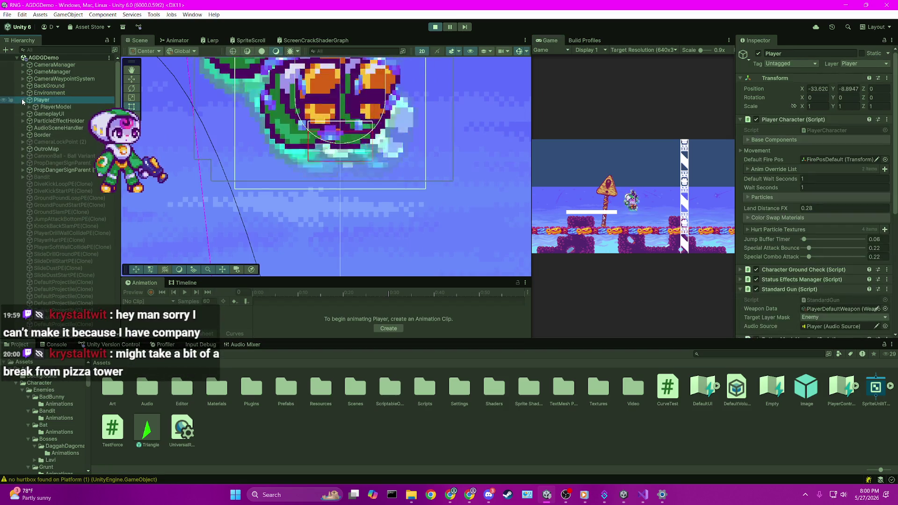
click(49, 107)
- Zoom the Scene view onto the character sprite and snip that region
scroll(up, 3)
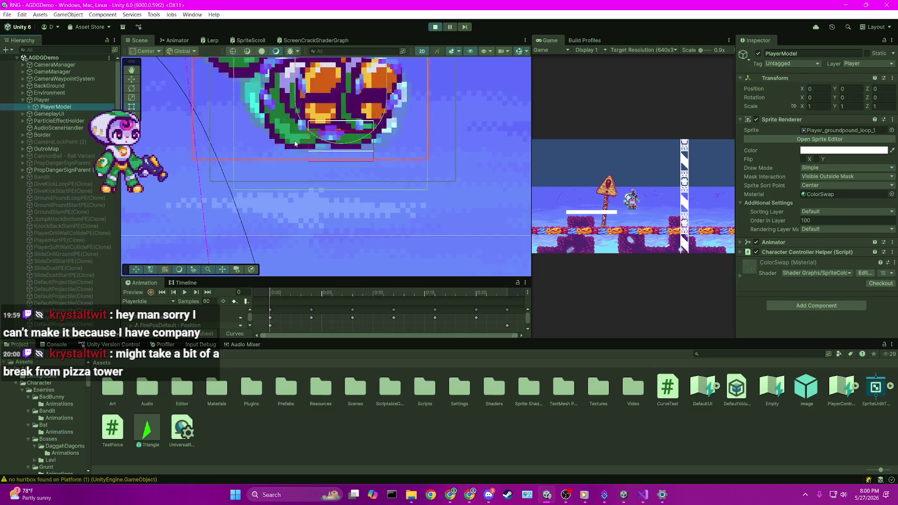
drag(447, 55, 429, 157)
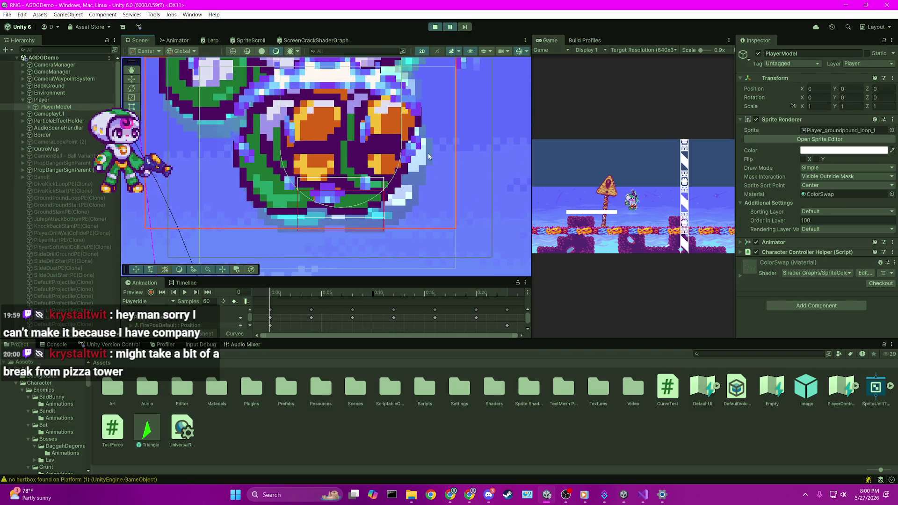
scroll(up, 3)
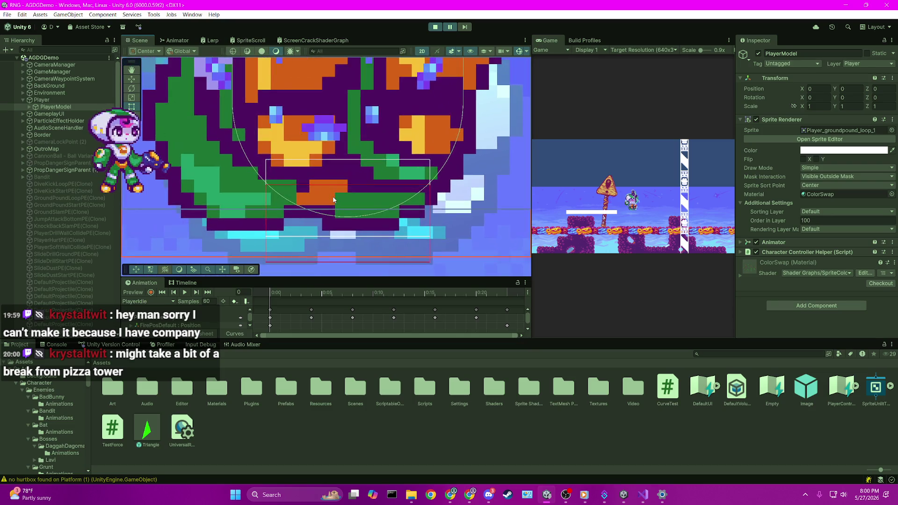
scroll(down, 3)
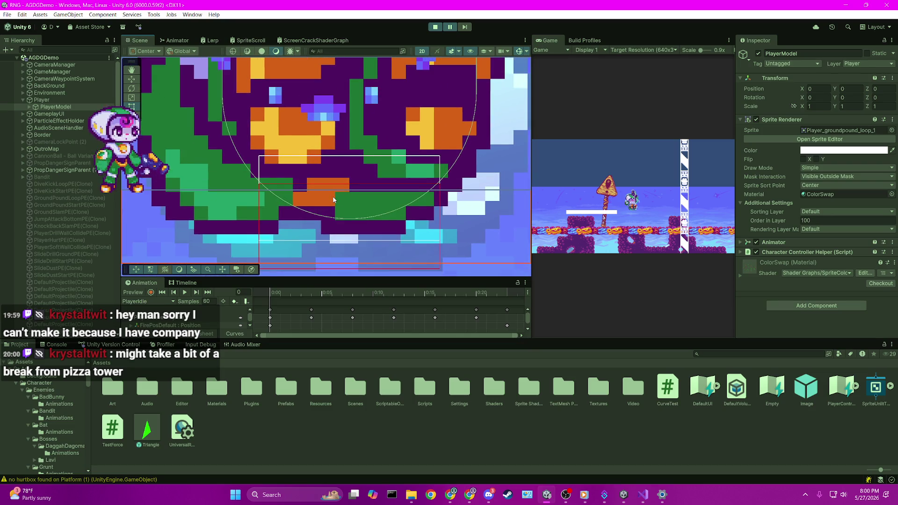
scroll(down, 3)
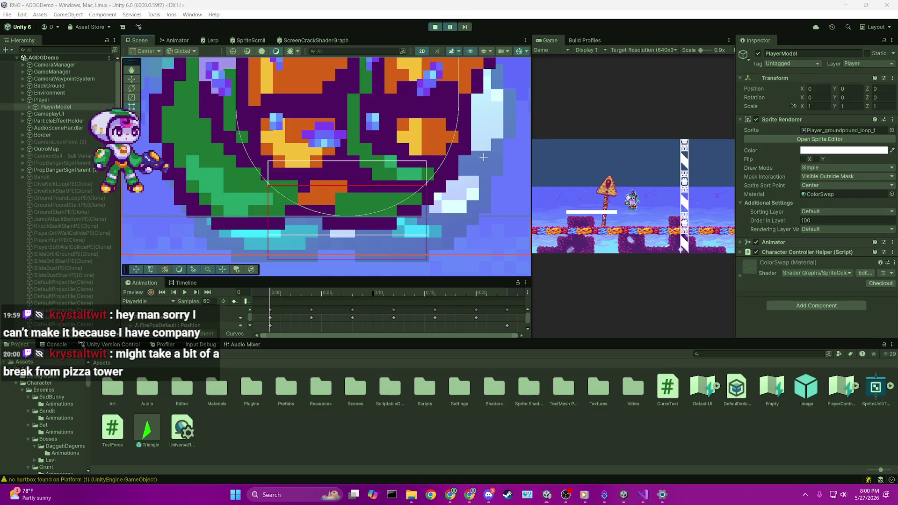
key(super+shift+s)
drag(208, 56, 513, 277)
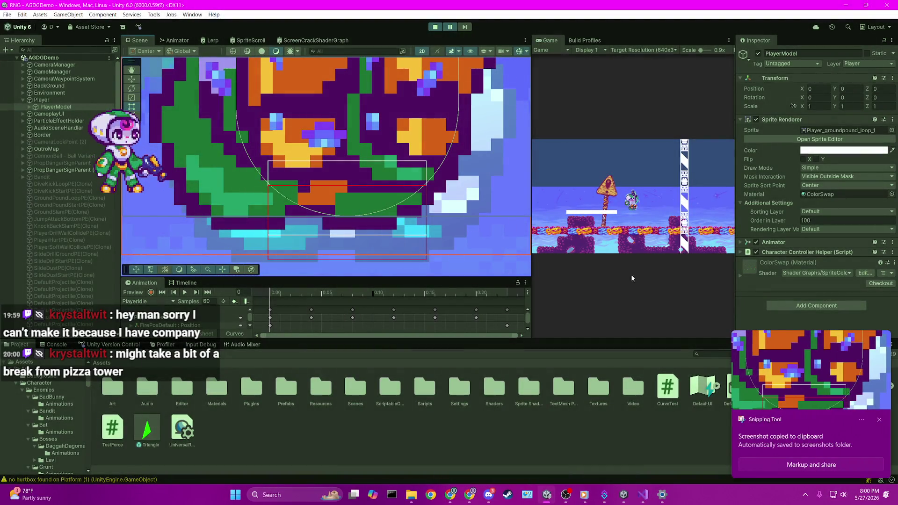
- Open the snip in Snipping Tool and pick the magenta pen
click(796, 349)
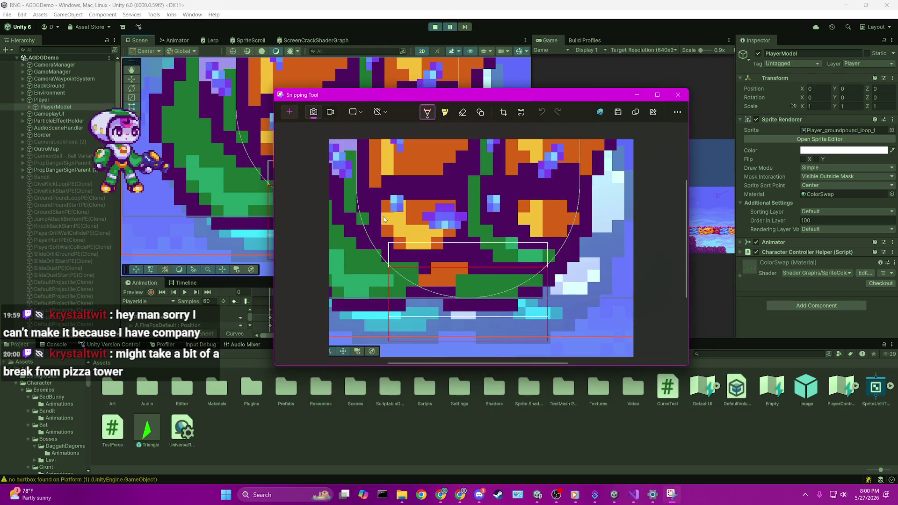
click(445, 113)
click(428, 113)
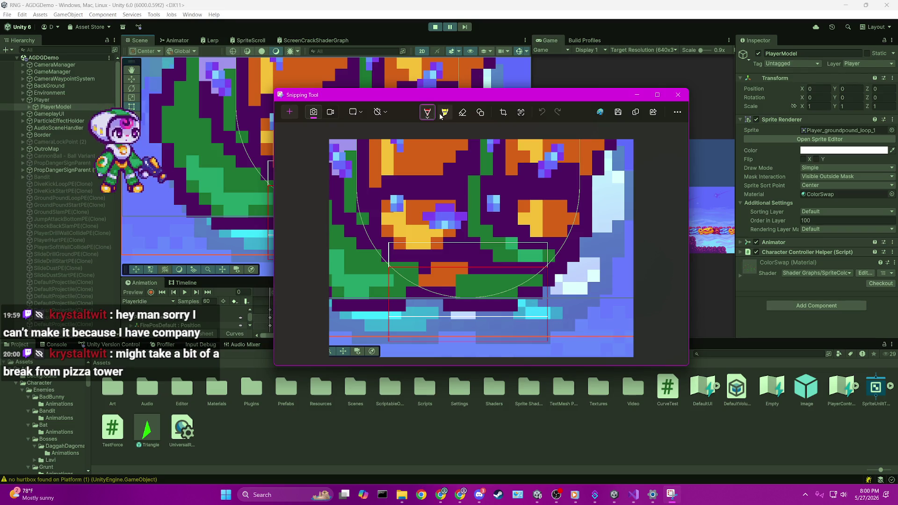
click(428, 114)
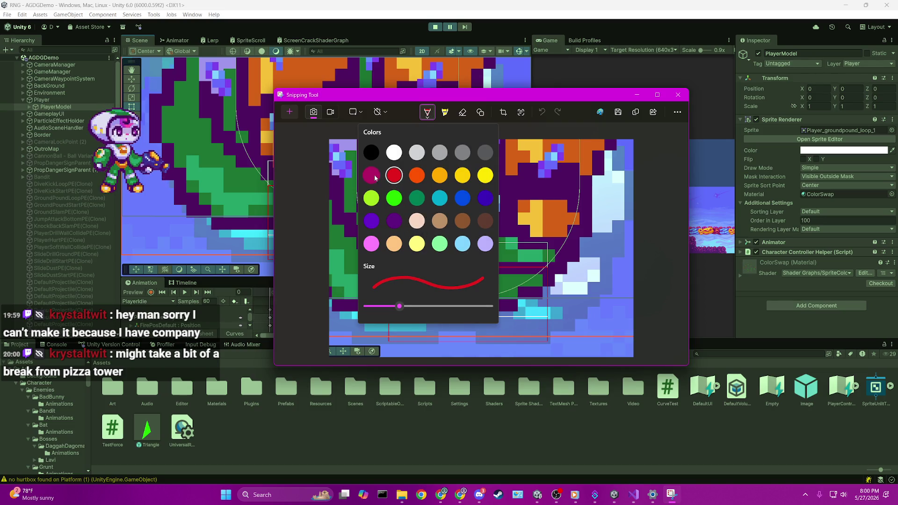
click(375, 178)
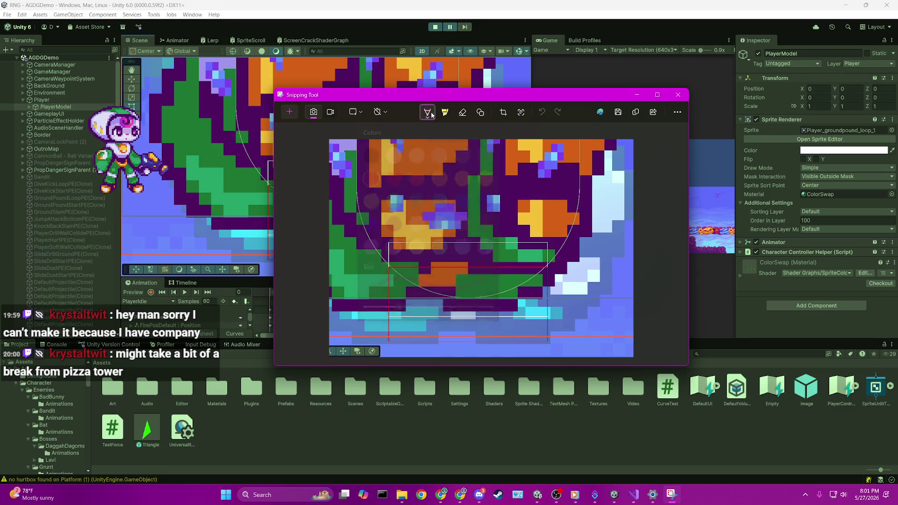
- Adjust the pen thickness and draw a magenta rectangle around the ground-check box
click(429, 115)
click(426, 308)
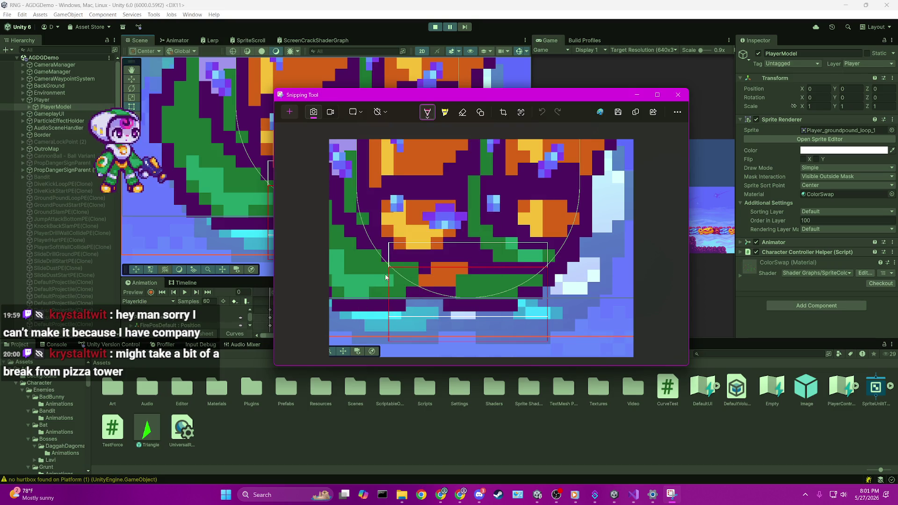
drag(390, 247, 392, 283)
drag(392, 316, 395, 246)
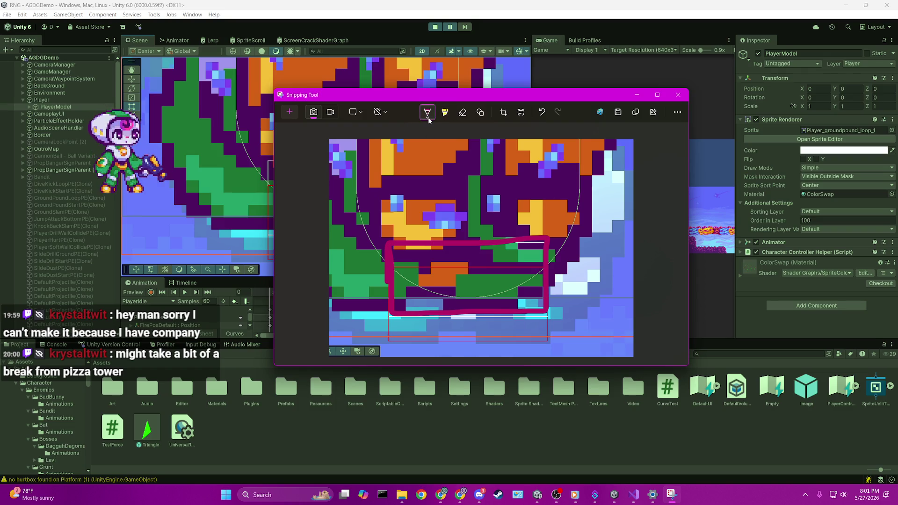
- Switch the pen to white and trace a curve along the character's outline
click(428, 113)
click(377, 160)
drag(358, 141, 591, 132)
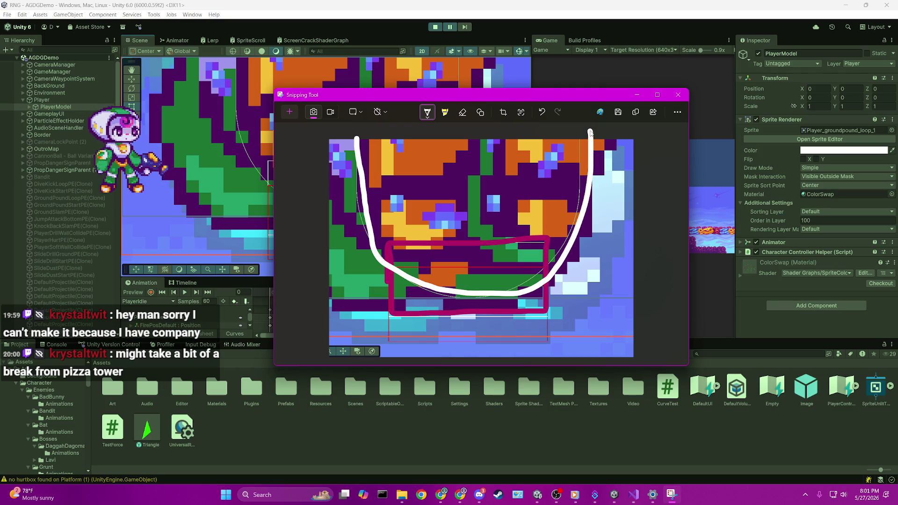
- Redraw the white curve as a U shape under the character, discarding an extra line
key(ctrl+z)
drag(356, 140, 418, 273)
key(ctrl+z)
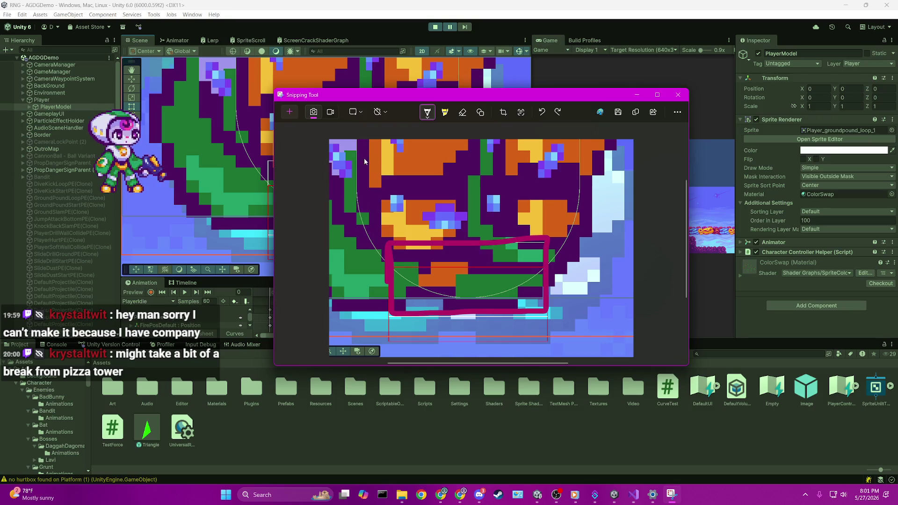
drag(361, 219, 578, 148)
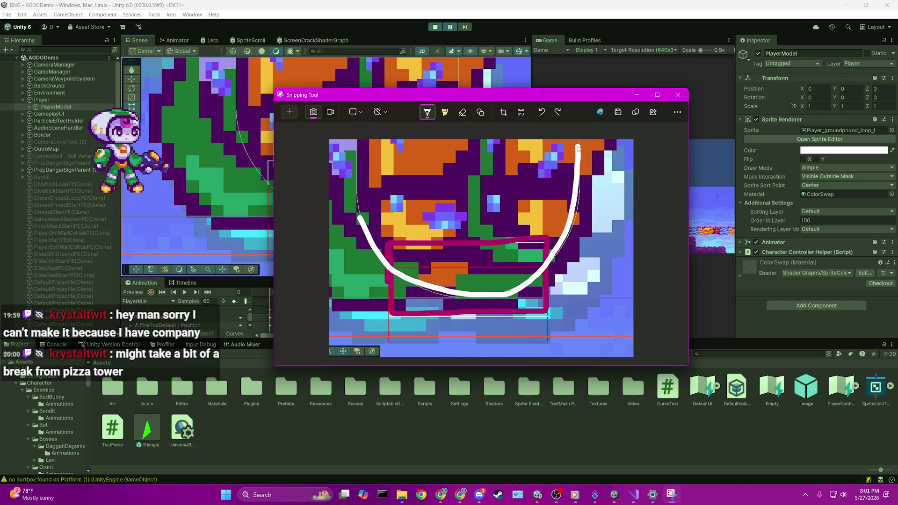
drag(360, 219, 357, 147)
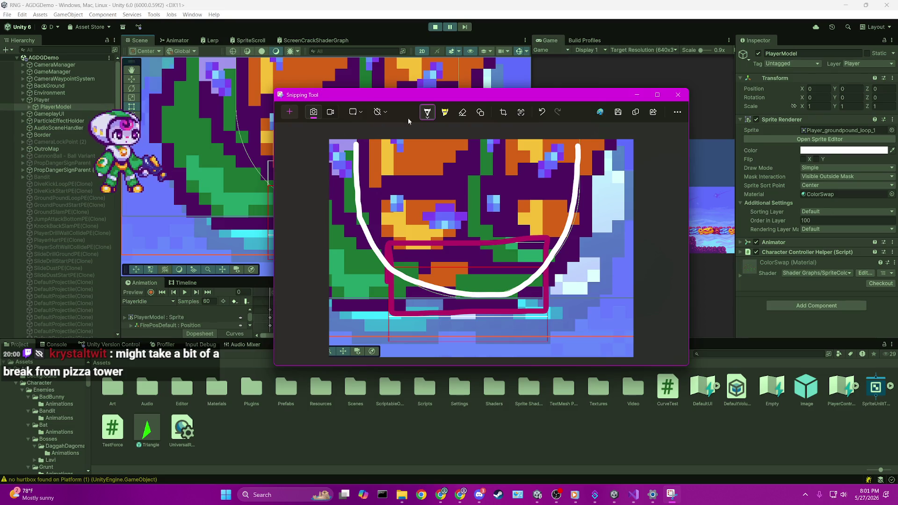
click(428, 112)
click(400, 167)
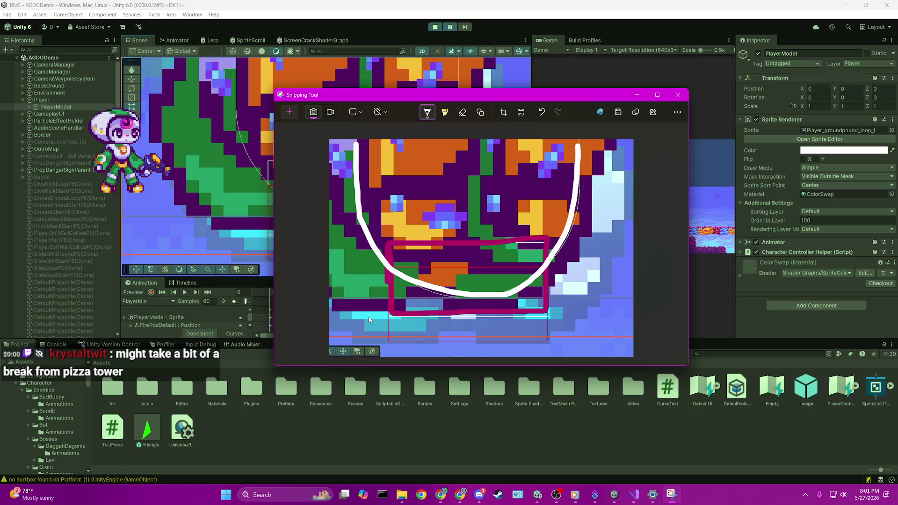
drag(375, 337, 376, 298)
key(ctrl+z)
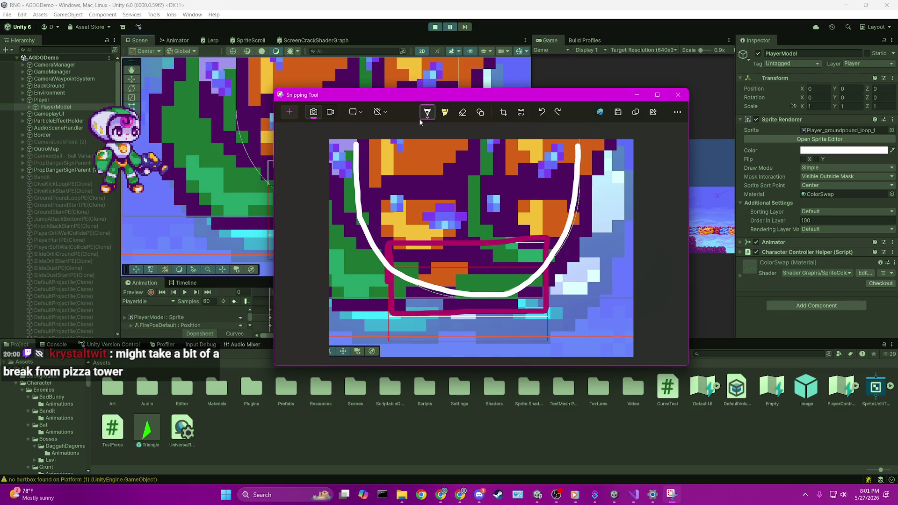
- Switch the pen to red and draw vertical red lines with an arrowhead stroke
click(427, 112)
click(395, 177)
drag(368, 329, 370, 253)
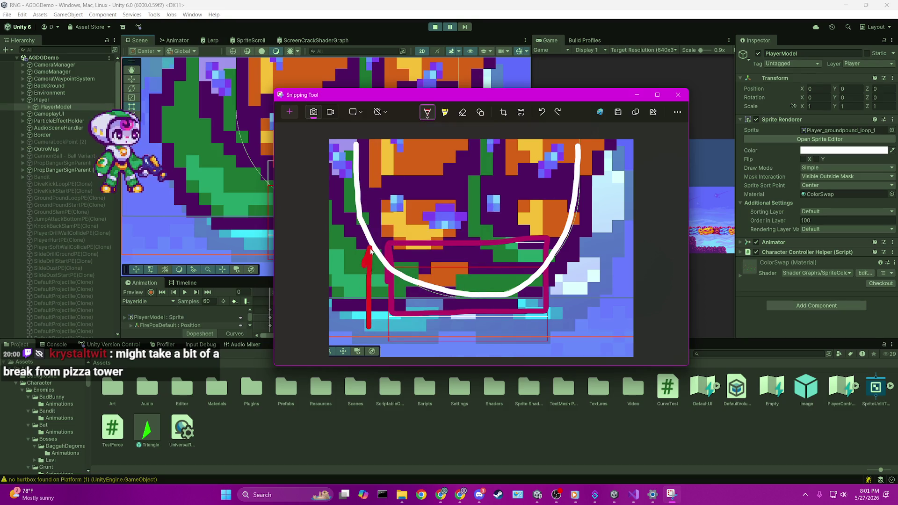
drag(562, 341, 549, 280)
key(ctrl+z)
drag(564, 345, 563, 255)
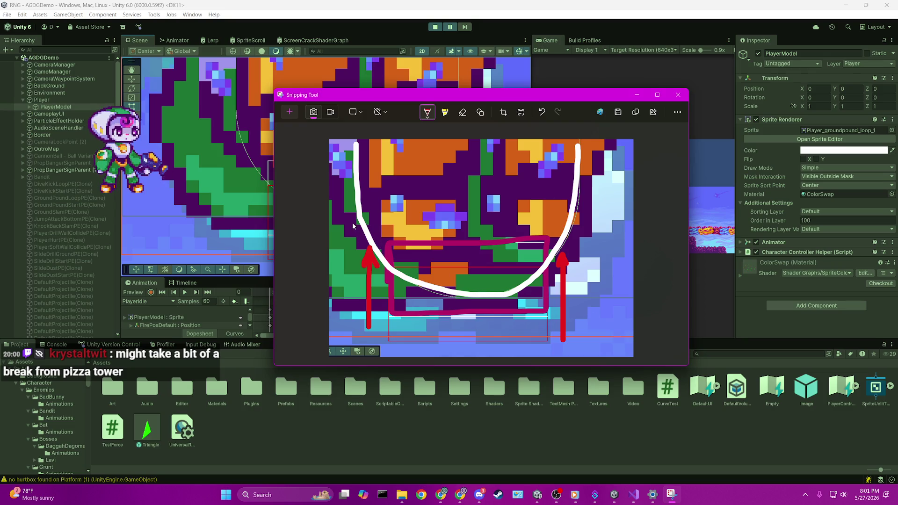
drag(353, 225, 383, 236)
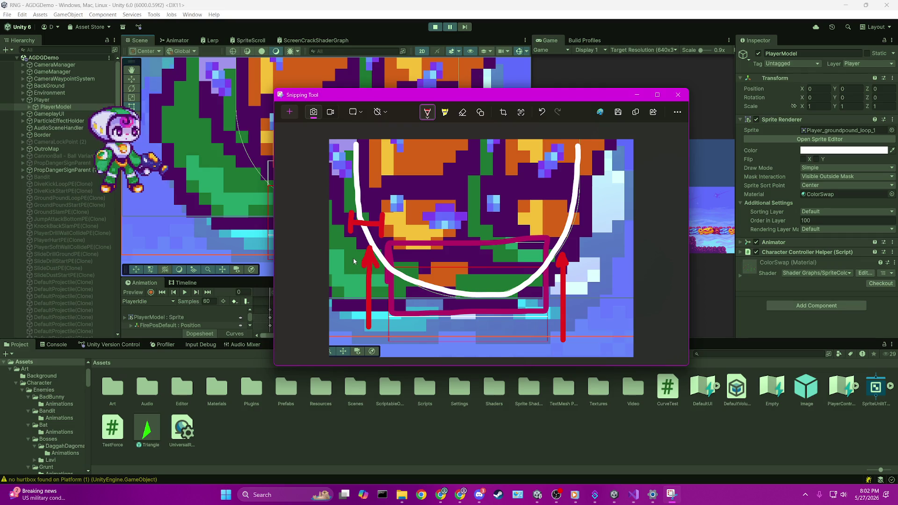
- Undo the red marks, draw one red arrow along the bottom, and return to Unity
key(ctrl+z)
key(ctrl+z)
key(ctrl+z)
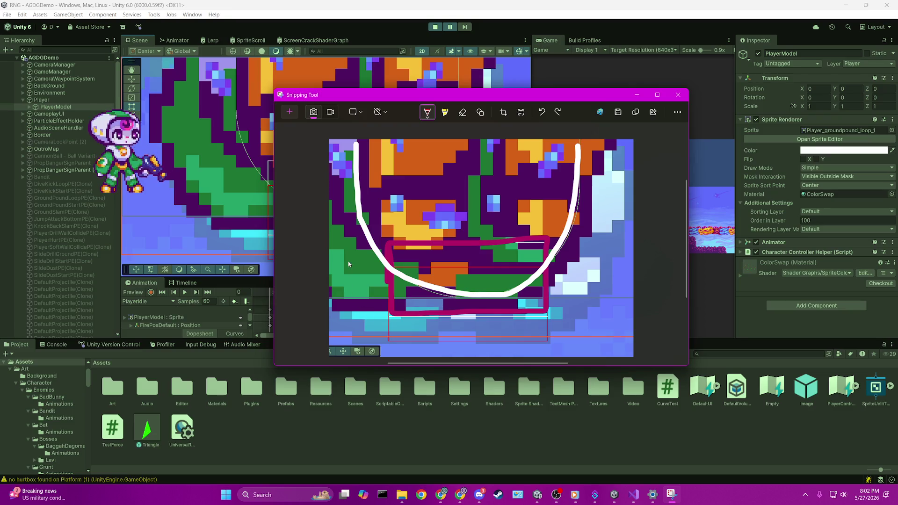
drag(464, 322, 458, 335)
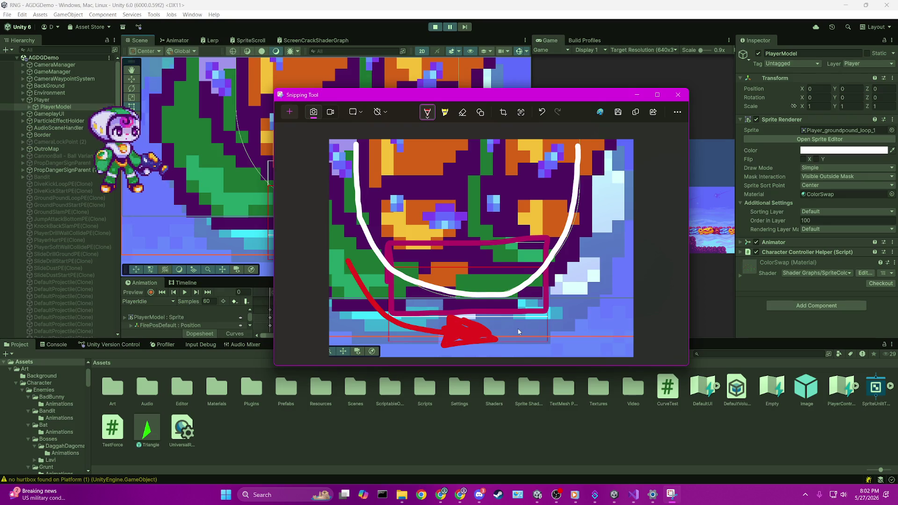
click(461, 4)
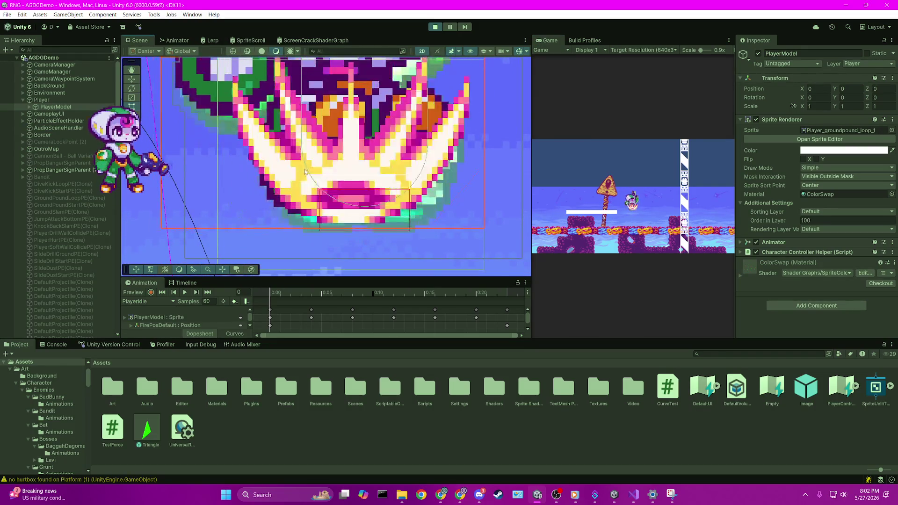
- Run the player, then jump and ground-pound it onto the white platform twice
drag(304, 175, 392, 202)
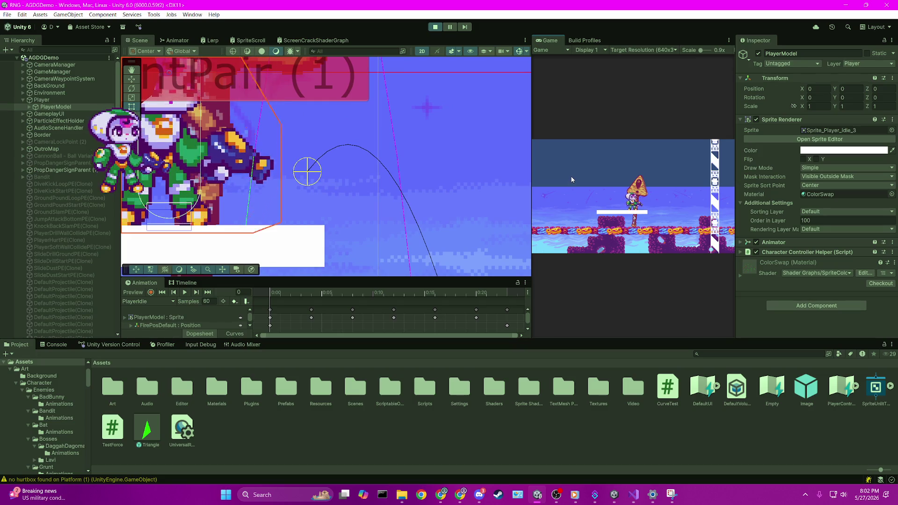
key(d)
key(space)
key(s)
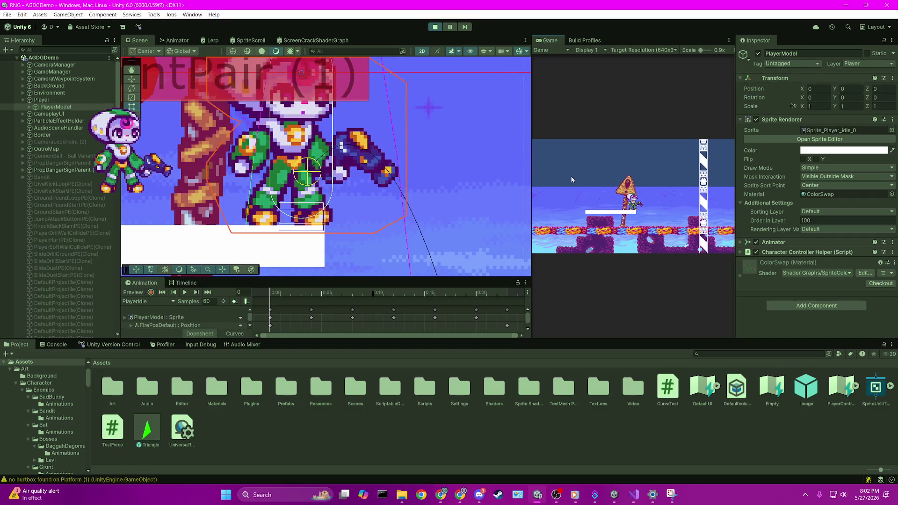
key(space)
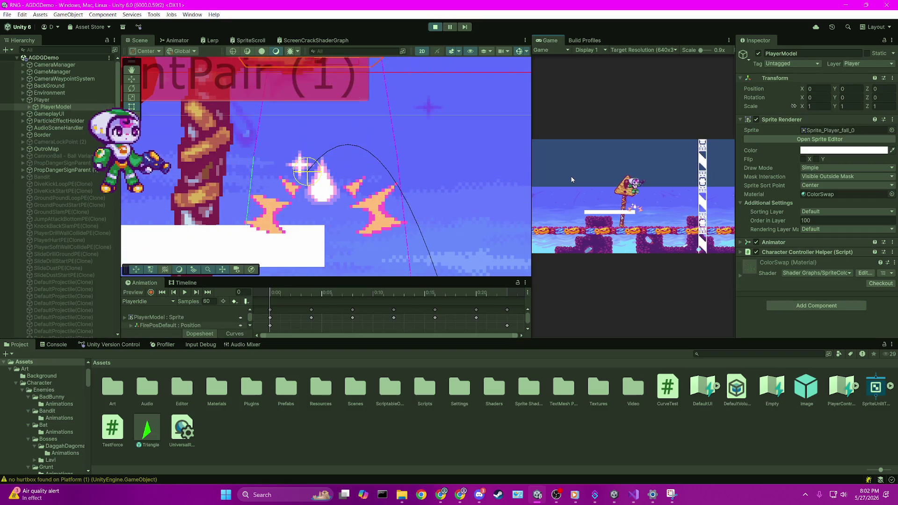
key(s)
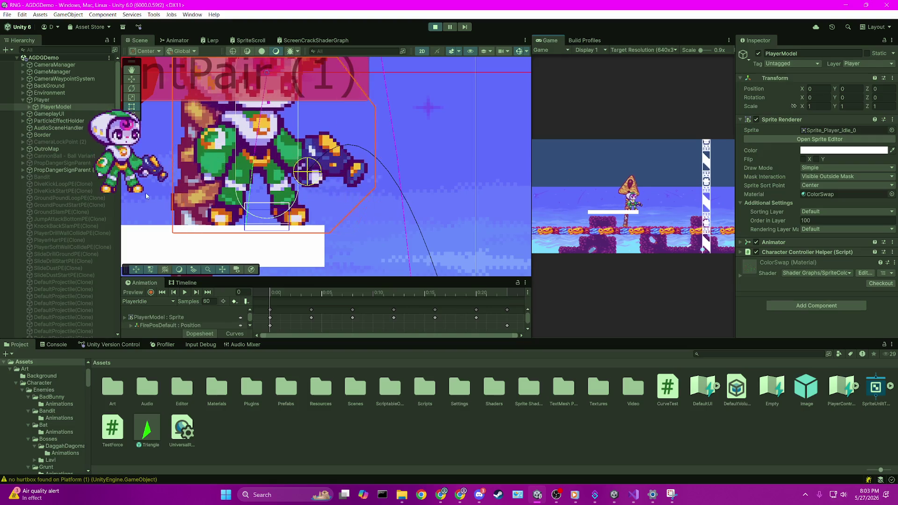
click(68, 92)
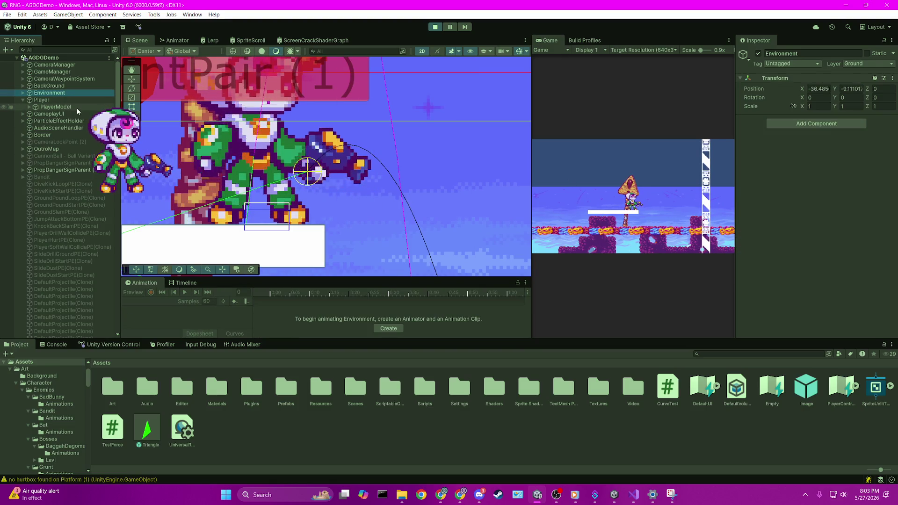
- Select Platform (1) and PlayerModel together, then attack and jump in the running game
click(24, 94)
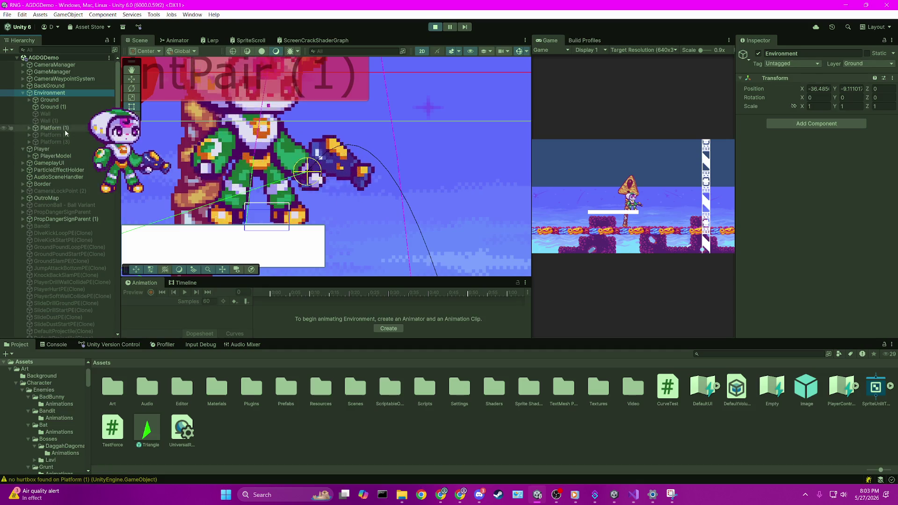
click(65, 129)
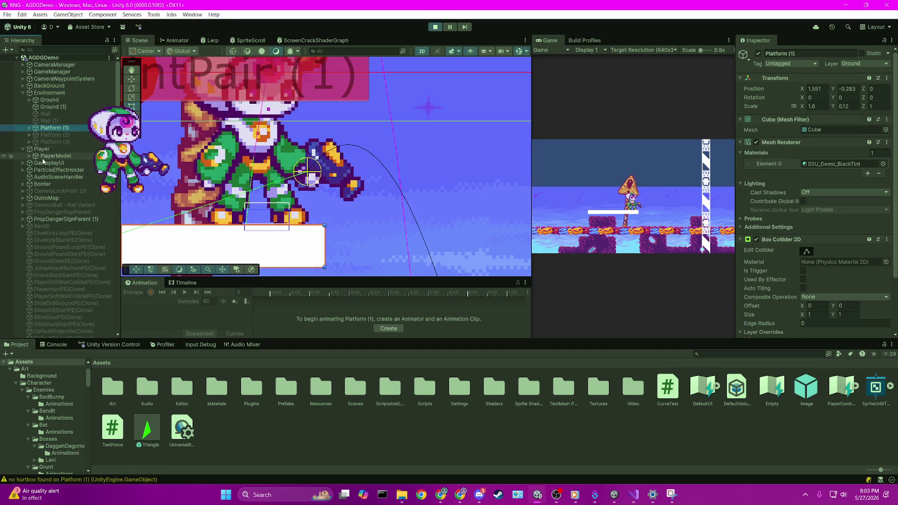
click(56, 155)
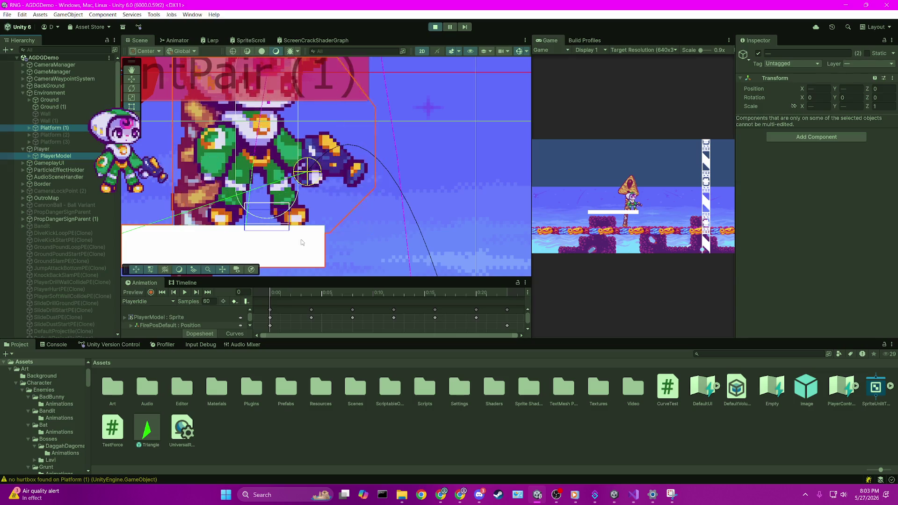
click(582, 176)
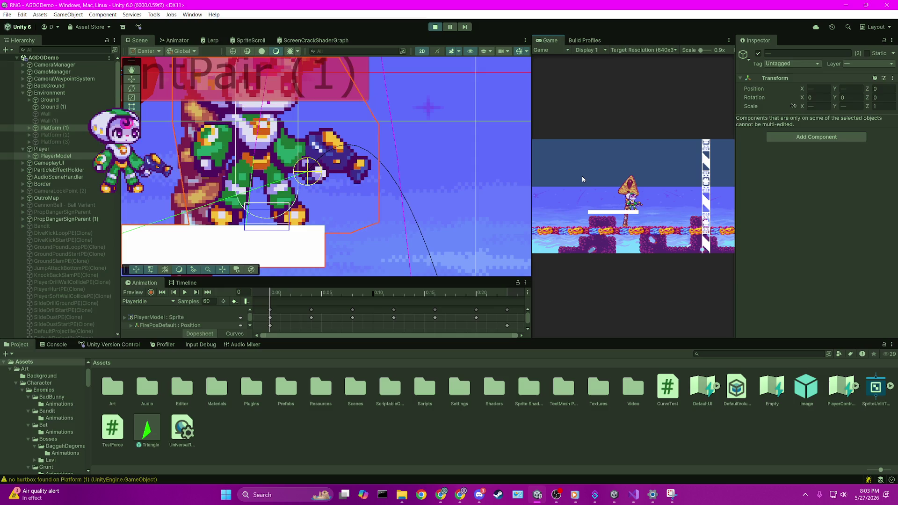
key(x)
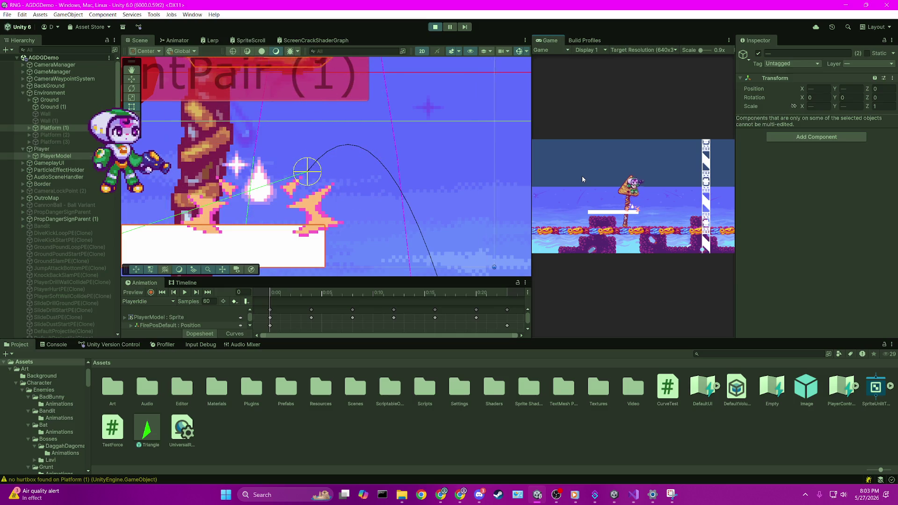
key(space)
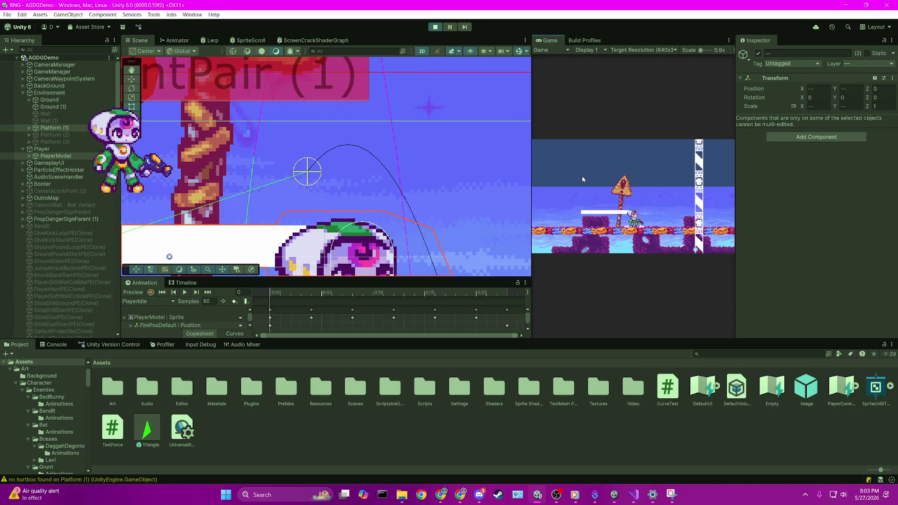
- Jump and ground-pound the player onto the white platform several times, then stop Play mode
key(space)
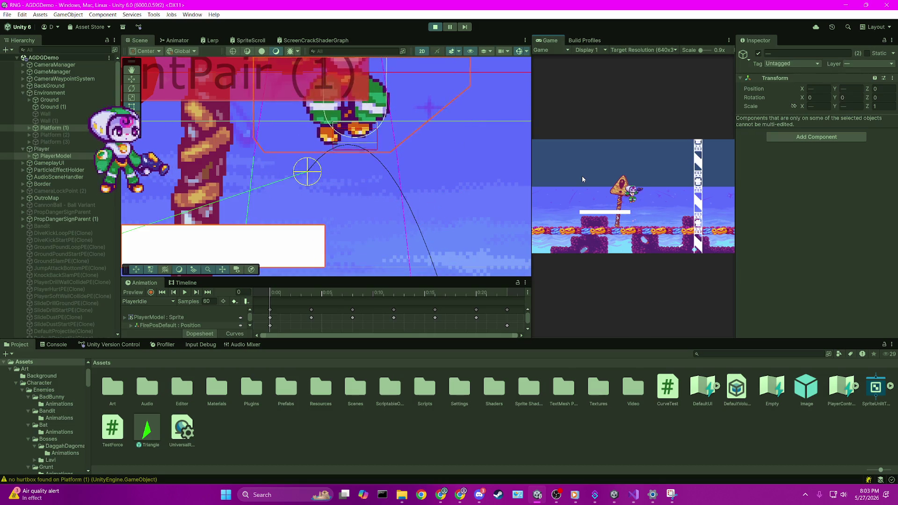
key(s)
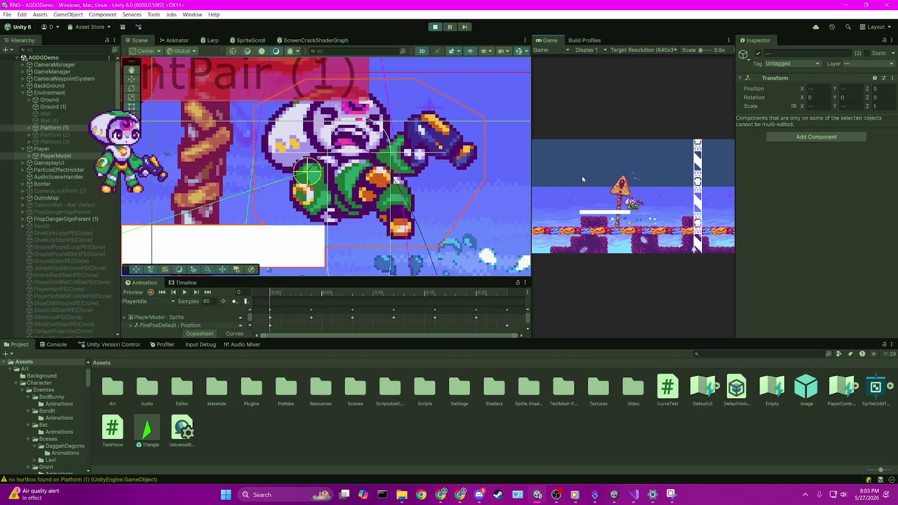
key(s)
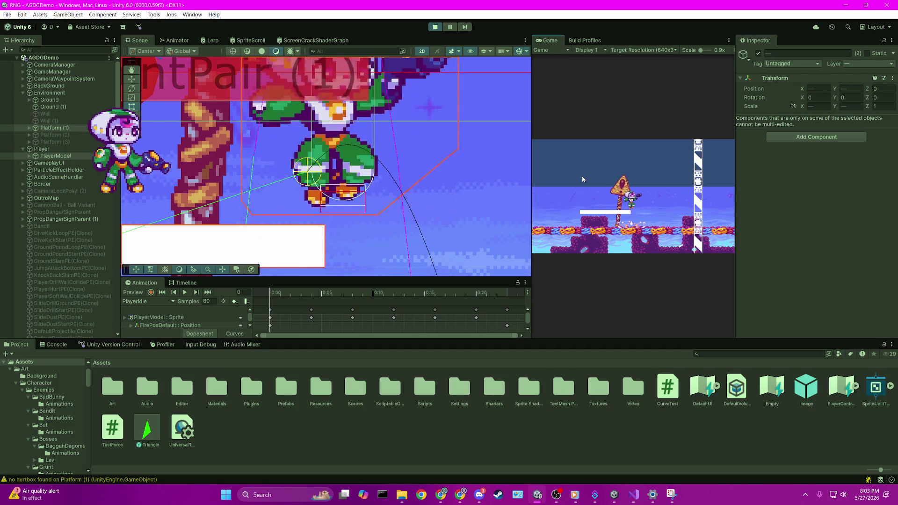
key(space)
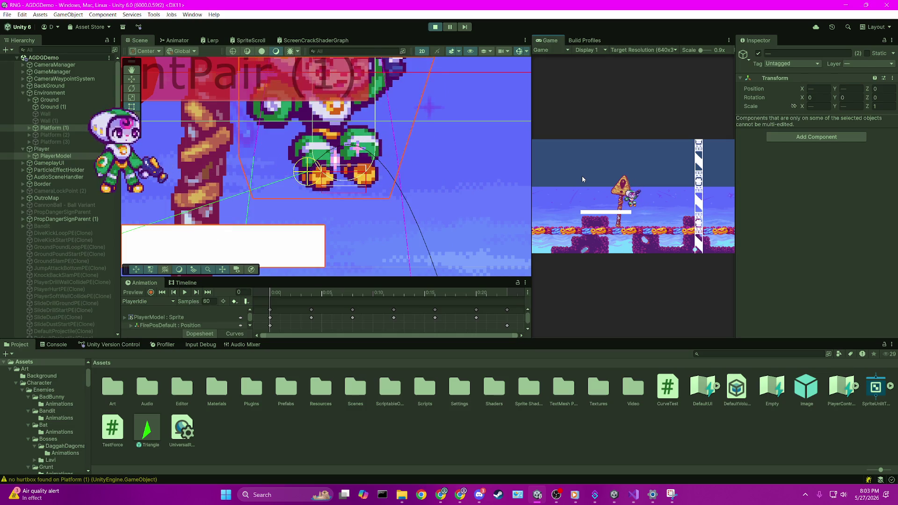
key(s)
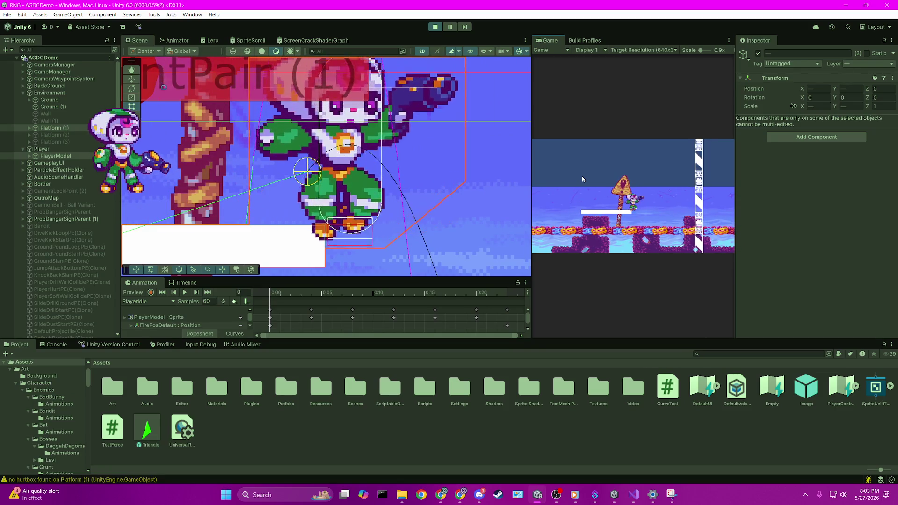
key(s)
key(space)
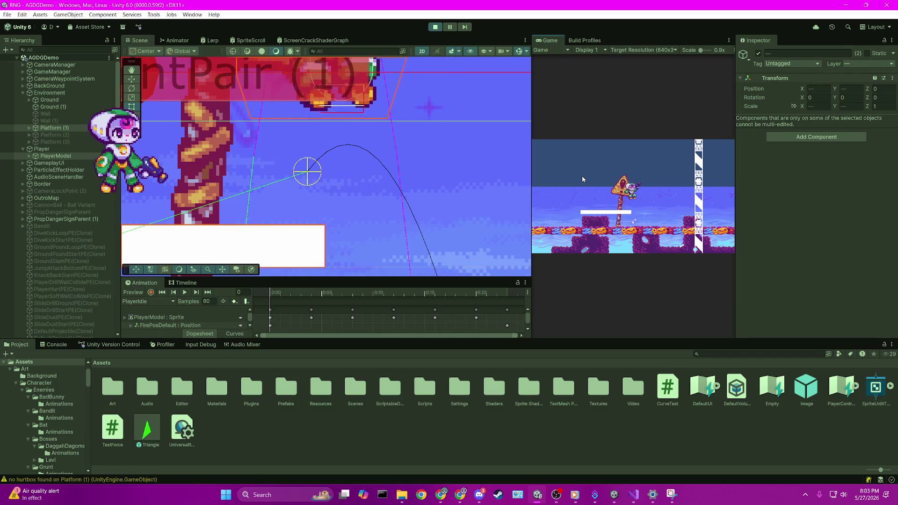
key(s)
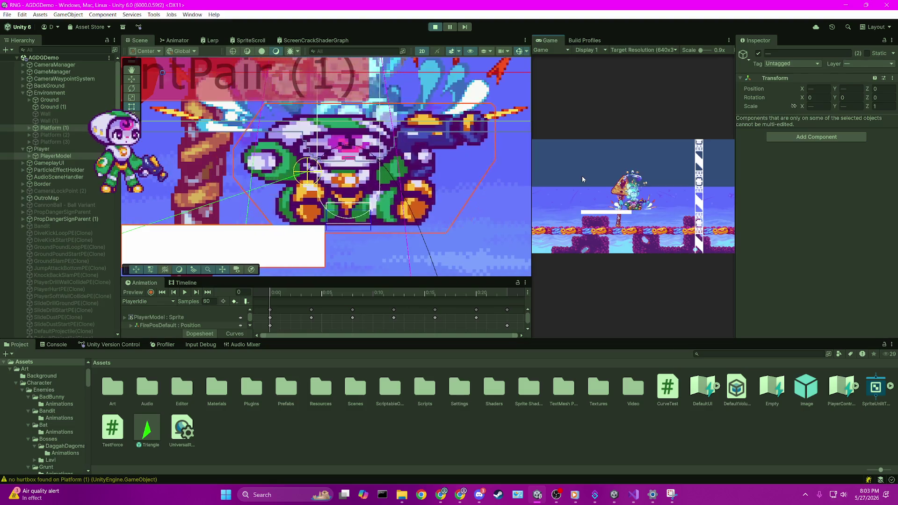
key(space)
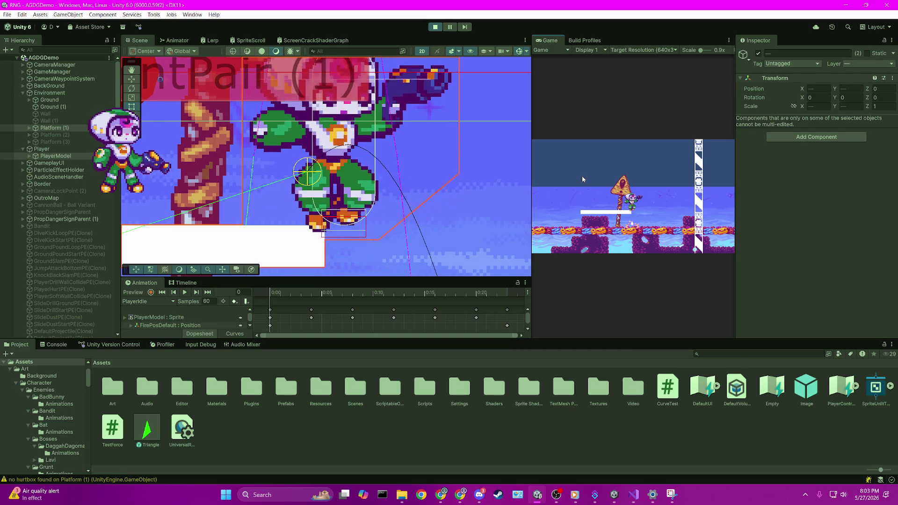
key(space)
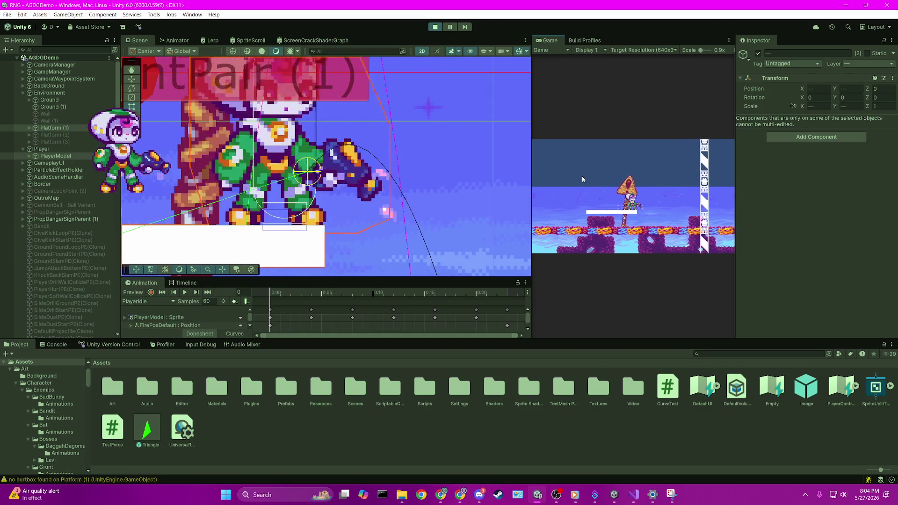
click(435, 27)
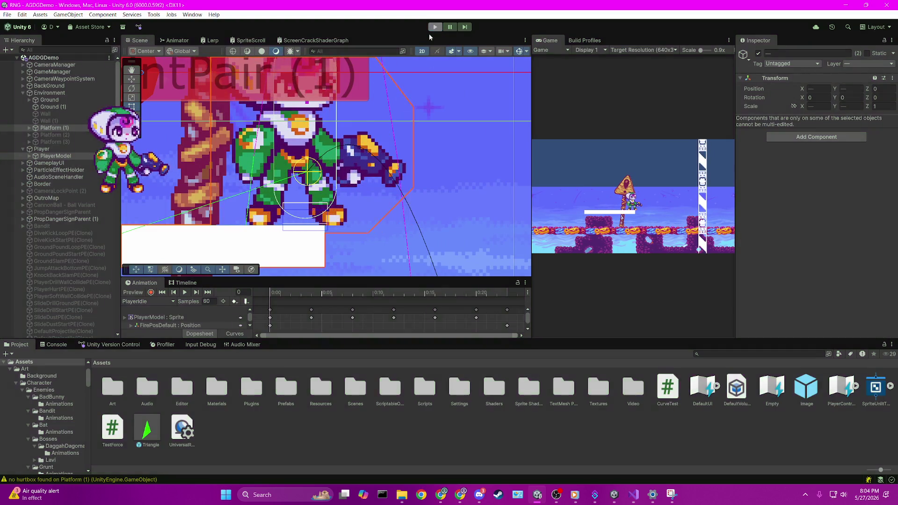
- Open the Player prefab, frame PlayerModel and expand its children
click(55, 151)
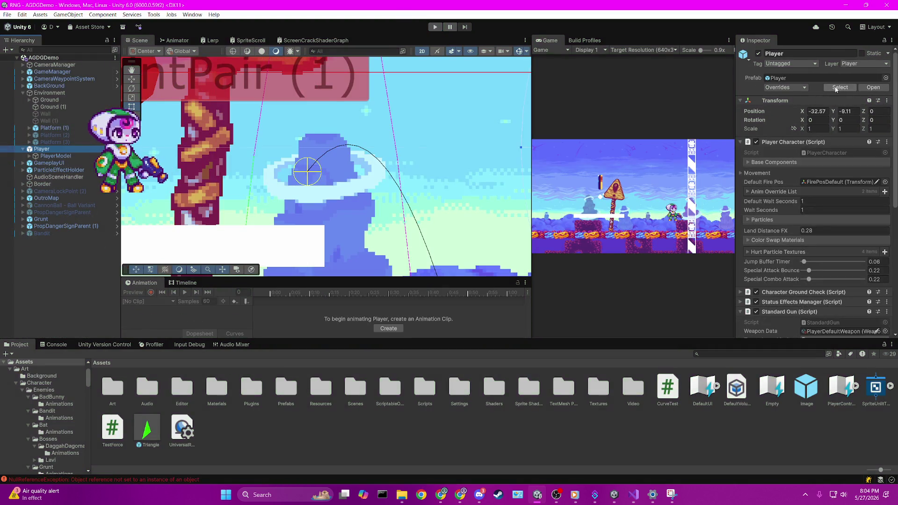
click(873, 87)
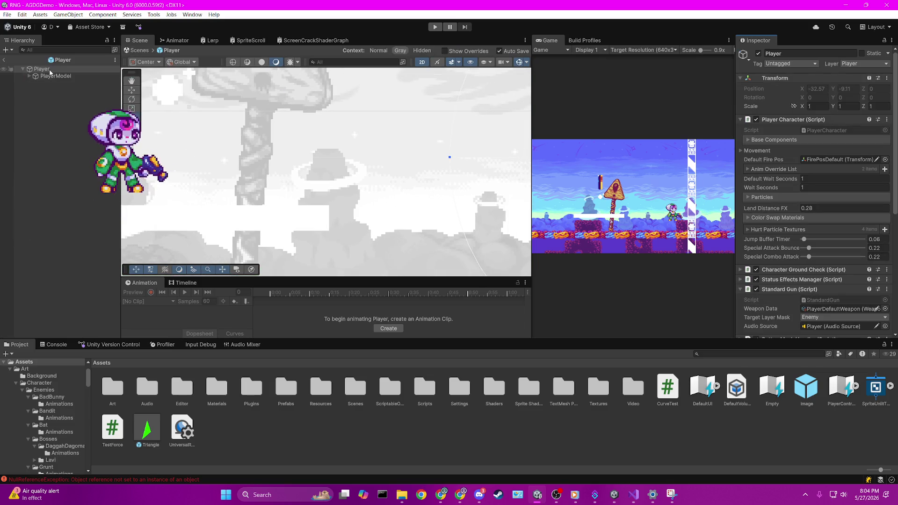
click(59, 76)
double_click(59, 76)
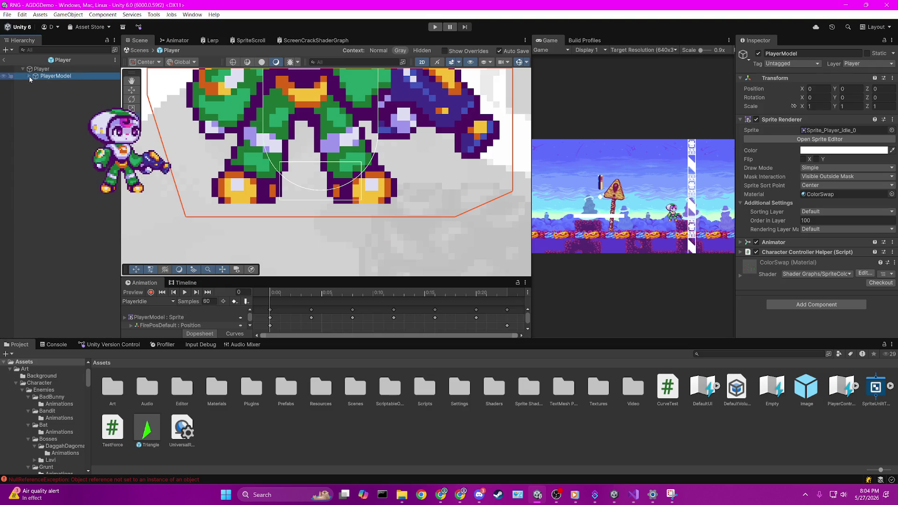
click(29, 76)
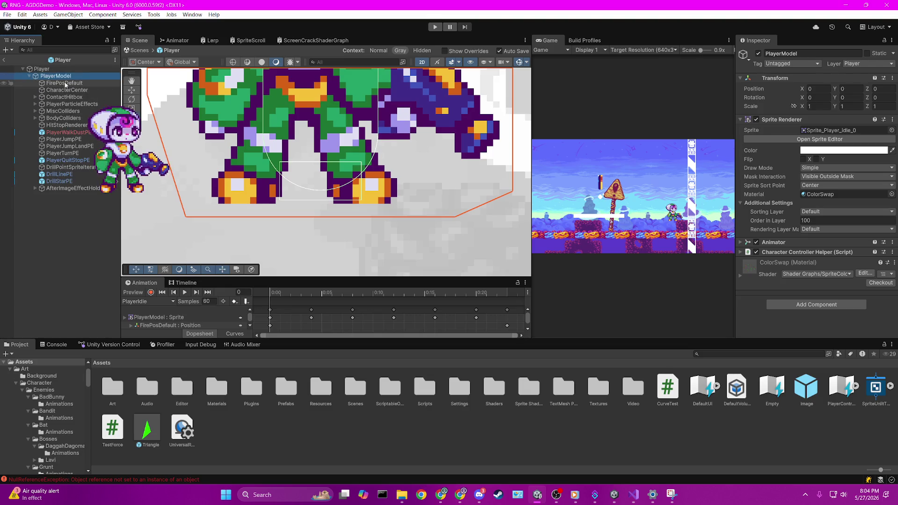
- Step down past ContactHitbox, expand BodyColliders and reach the Feet collider
click(61, 91)
click(64, 84)
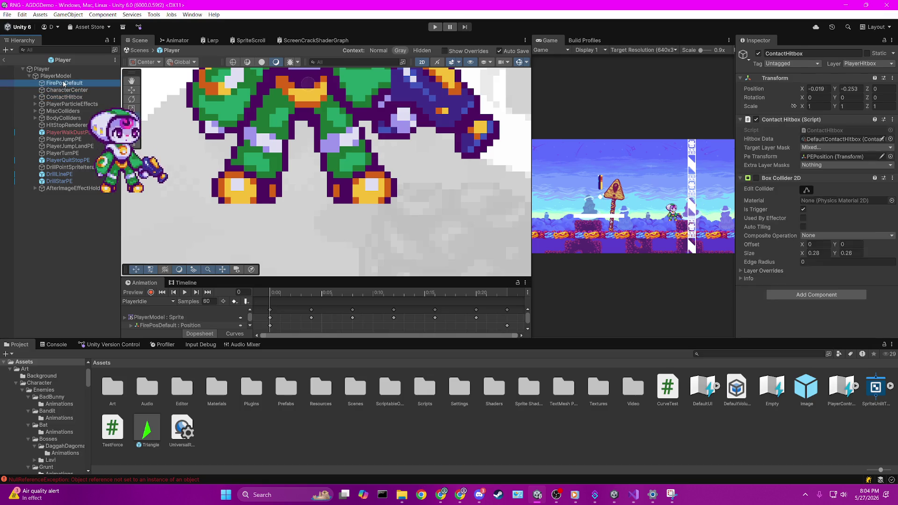
key(Down)
key(Down)
key(Down)
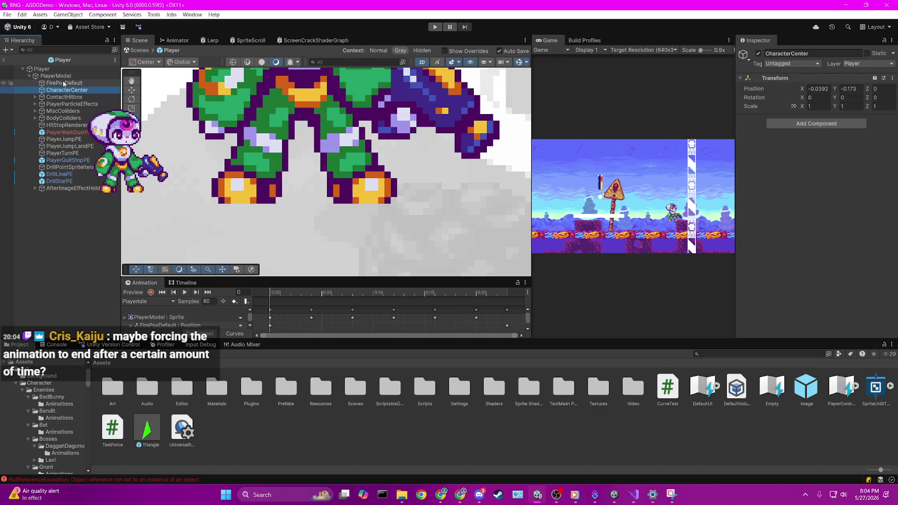
key(Down)
key(Right)
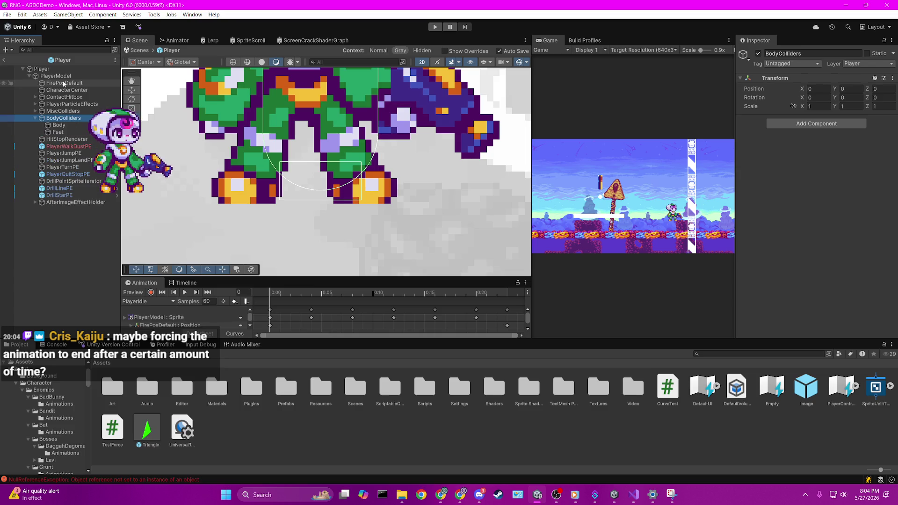
key(Down)
key(Down)
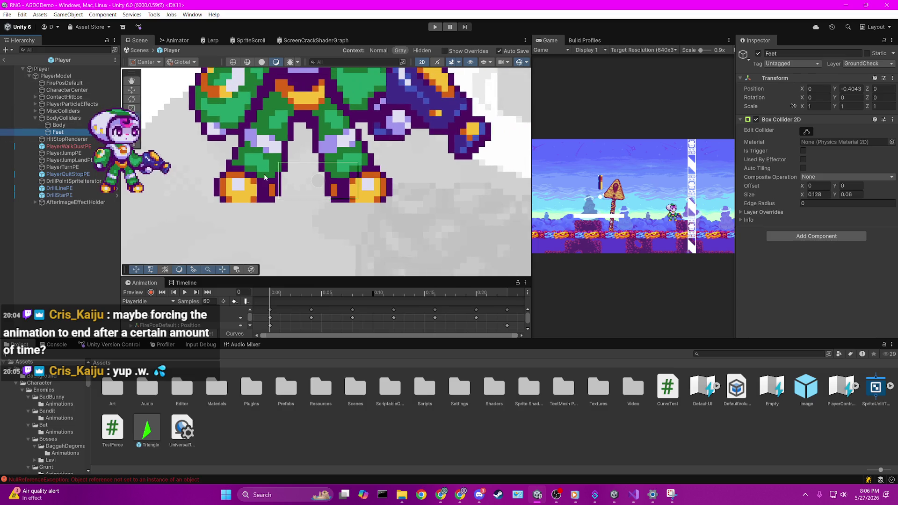
click(65, 118)
- Select Feet and try Box Collider 2D Size X values 0.13, 0.15, 0.16 and 0.2
scroll(up, 3)
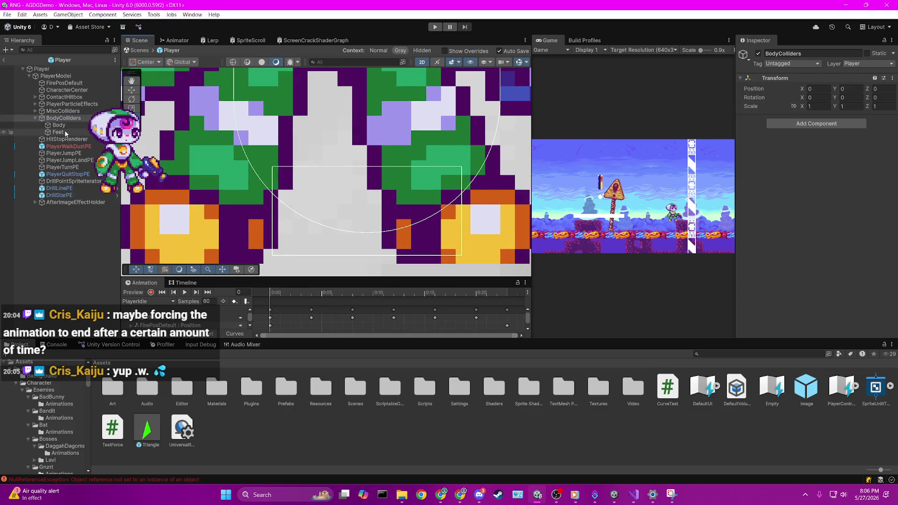
click(65, 134)
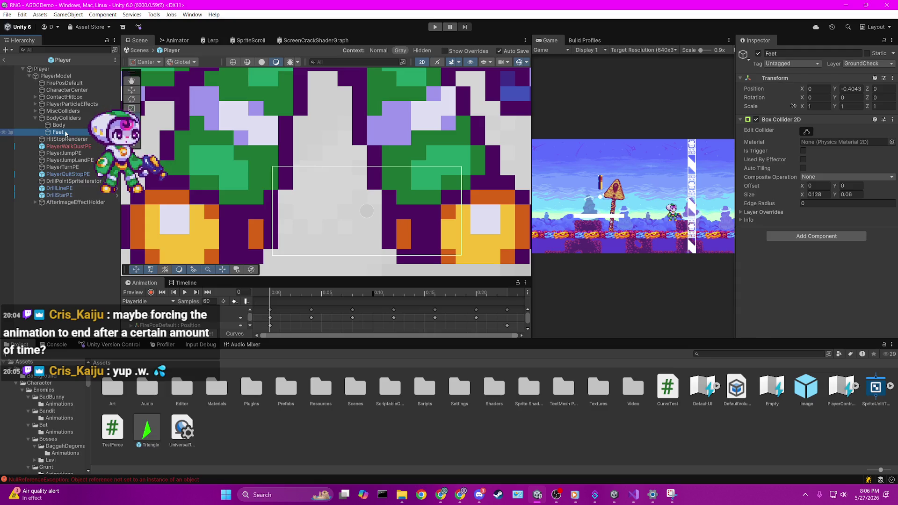
scroll(down, 3)
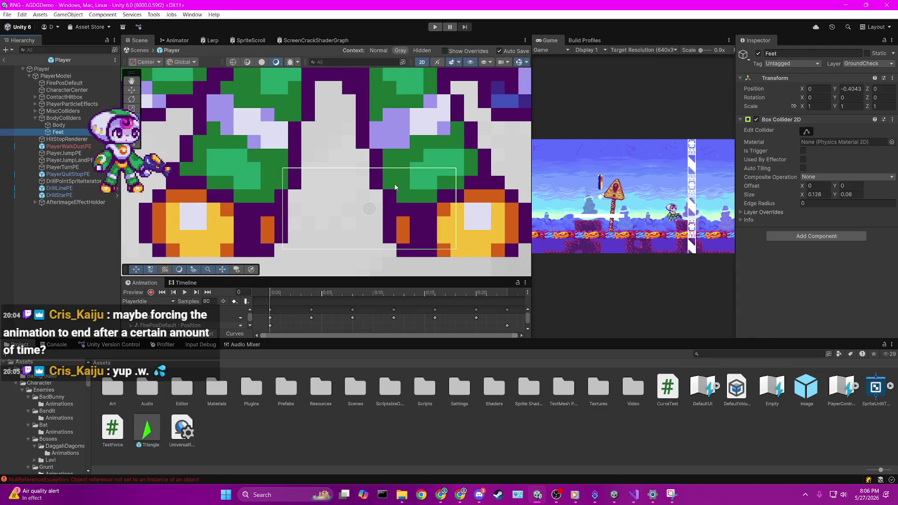
drag(305, 281, 305, 250)
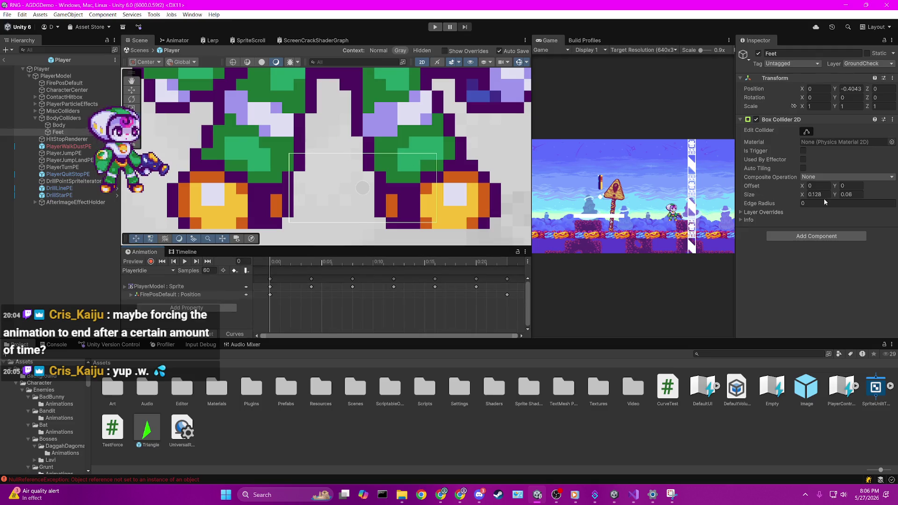
click(815, 195)
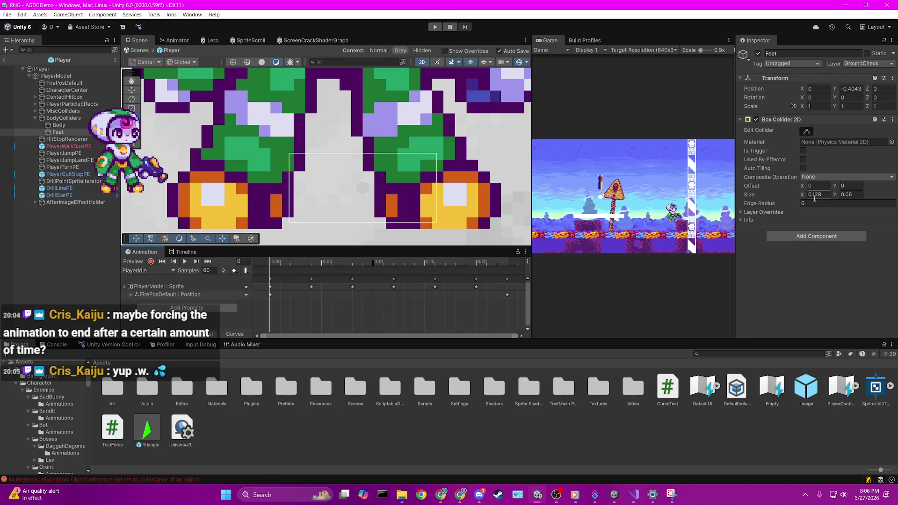
text(.13)
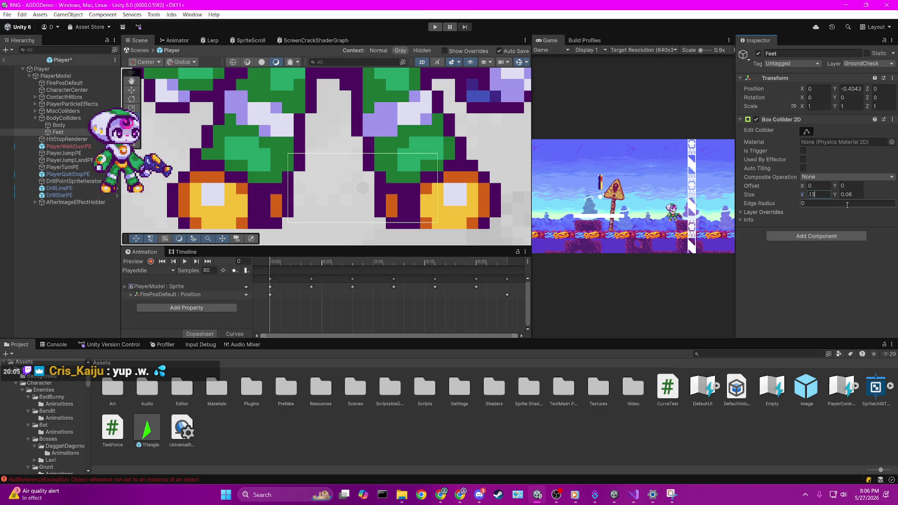
key(BackSpace)
text(5)
key(BackSpace)
text(6)
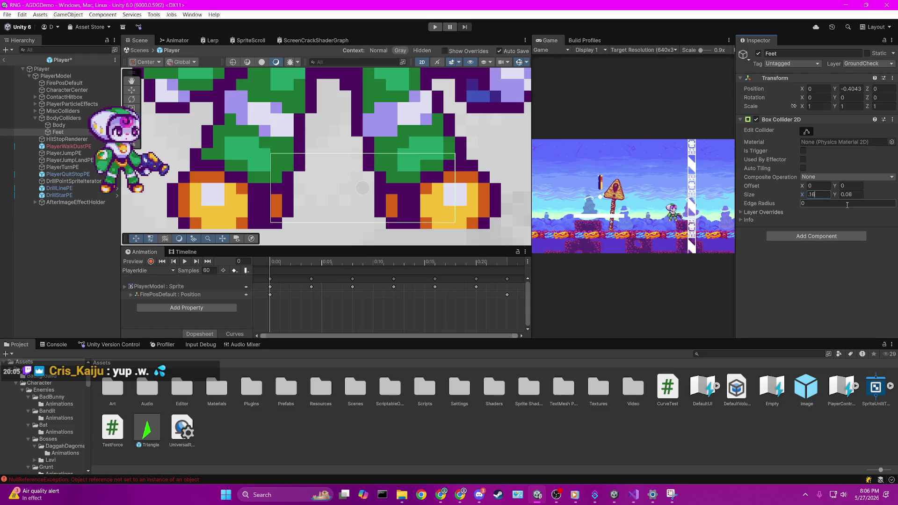
key(BackSpace)
key(BackSpace)
text(2)
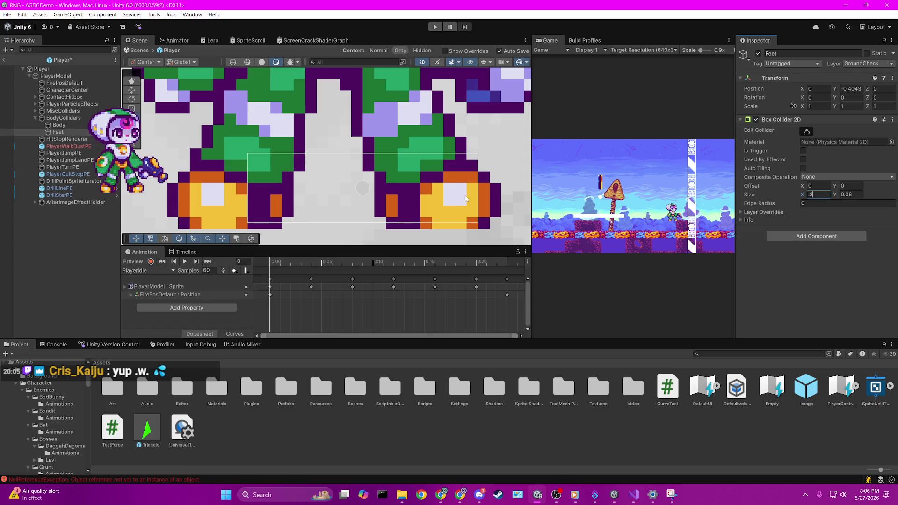
- Compare the Body and Feet colliders by selecting them together, then reselect Feet alone
click(70, 118)
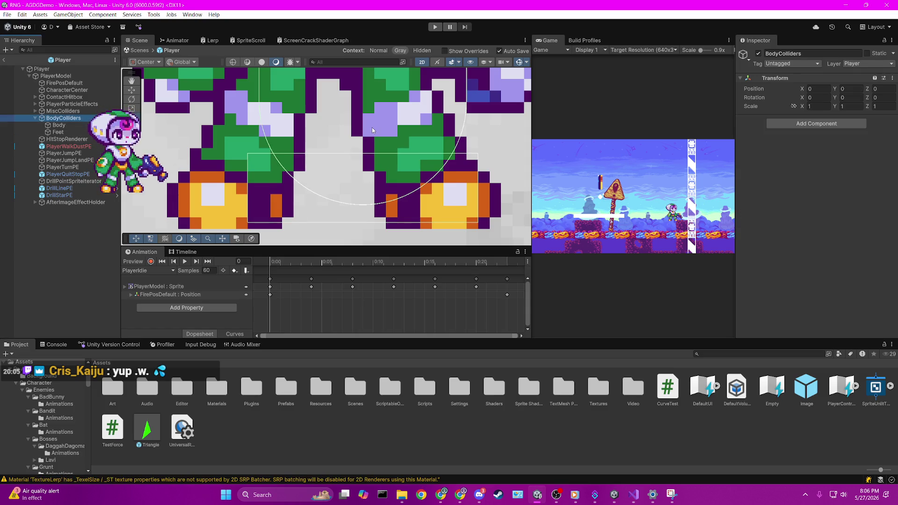
key(Down)
key(Down)
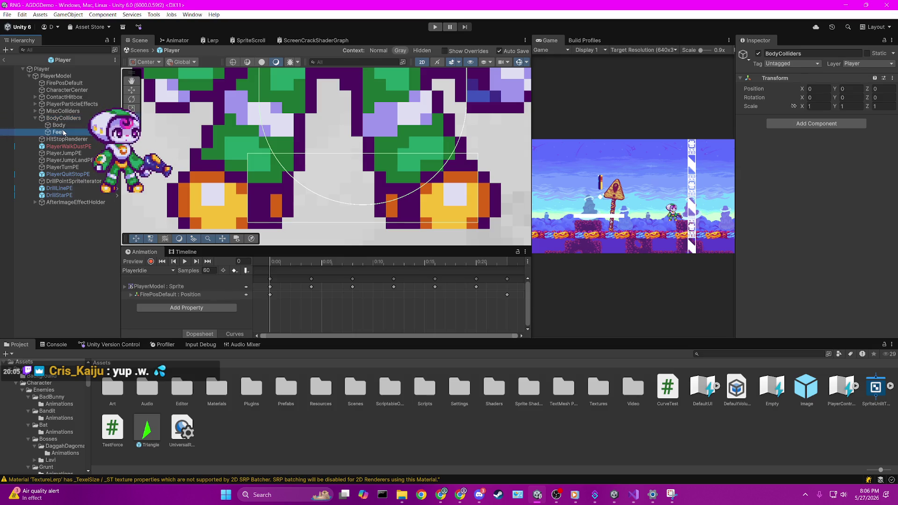
click(819, 195)
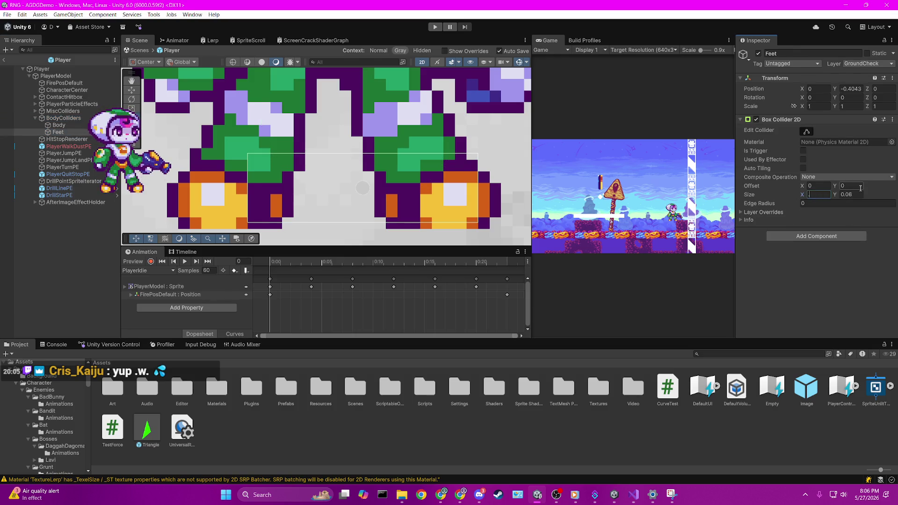
text(.14)
click(59, 125)
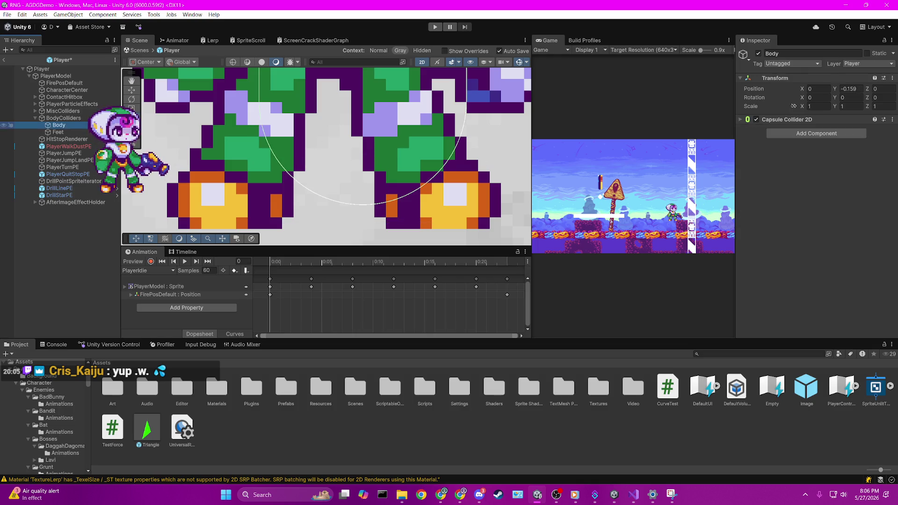
click(58, 132)
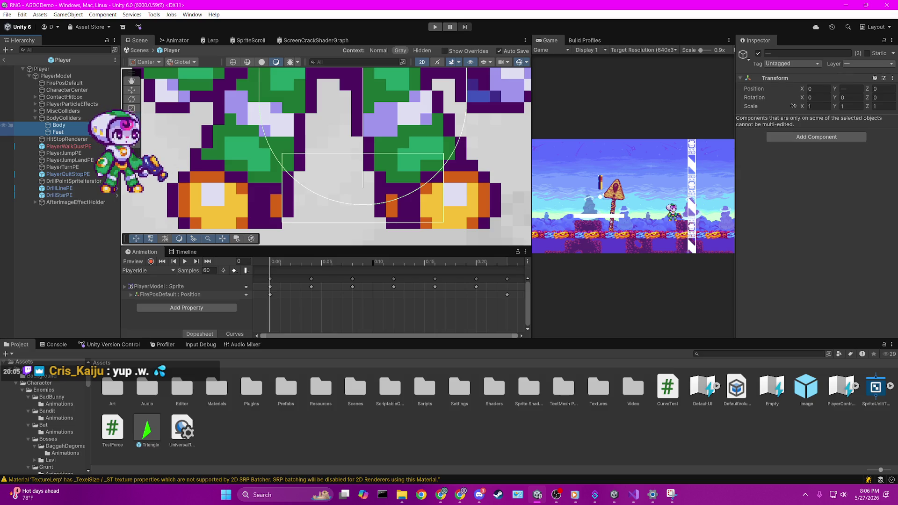
click(58, 132)
- Set the Feet box width to 0.16 and view it alongside the Body collider
click(815, 194)
text(.16)
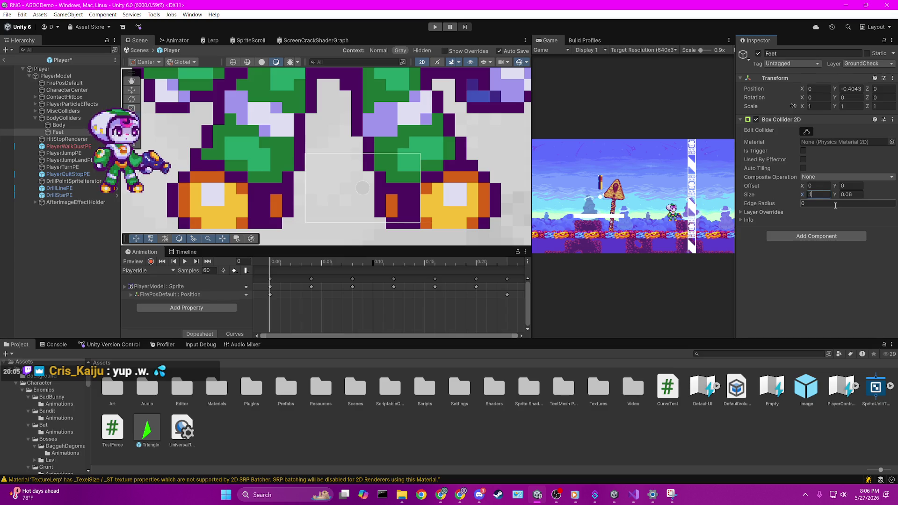
click(58, 125)
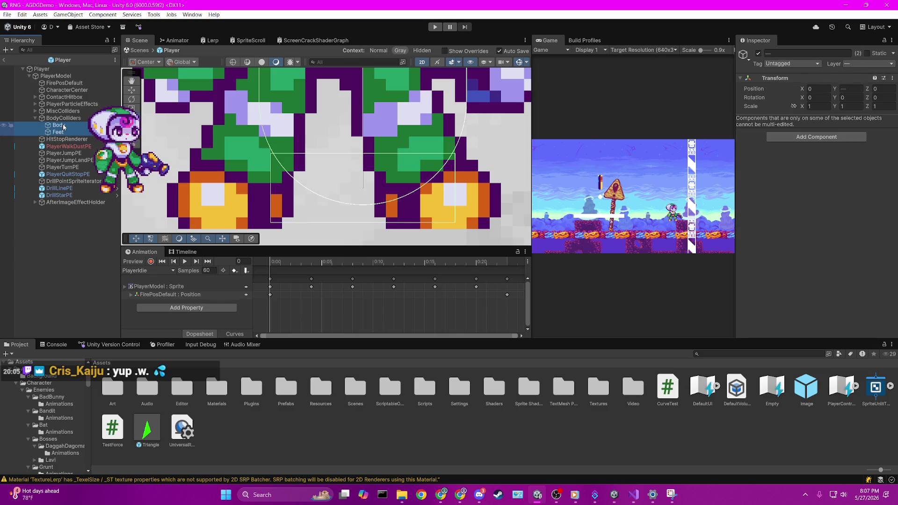
scroll(up, 3)
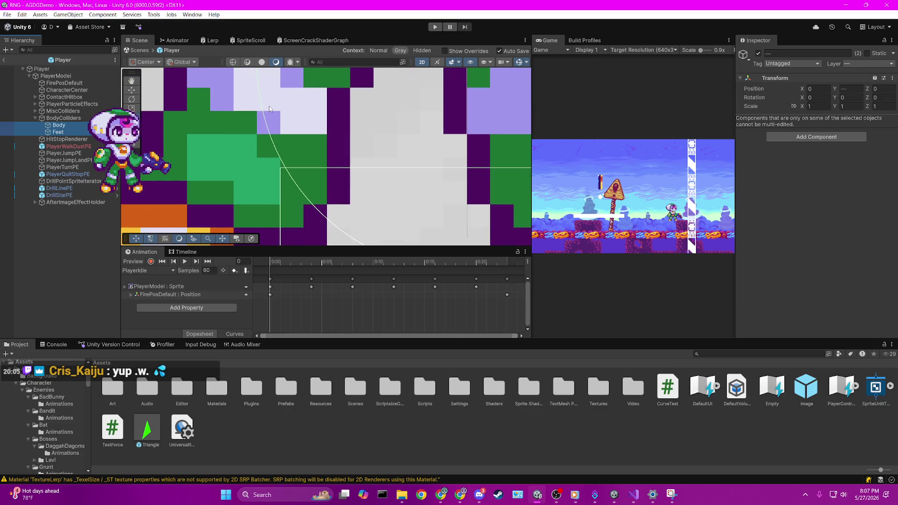
scroll(down, 3)
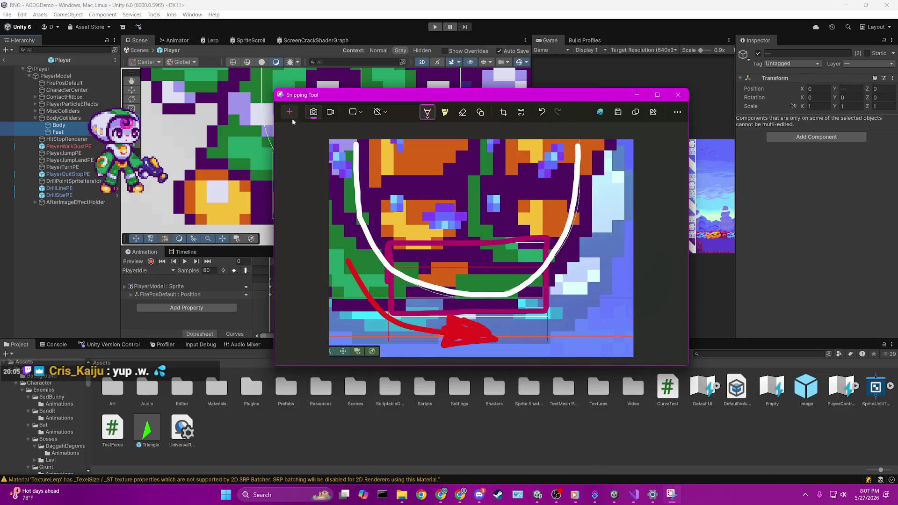
- Snip the feet collider close-up, mark the capsule-box crossing with a red H, and close it
key(super+shift+s)
drag(230, 94, 325, 226)
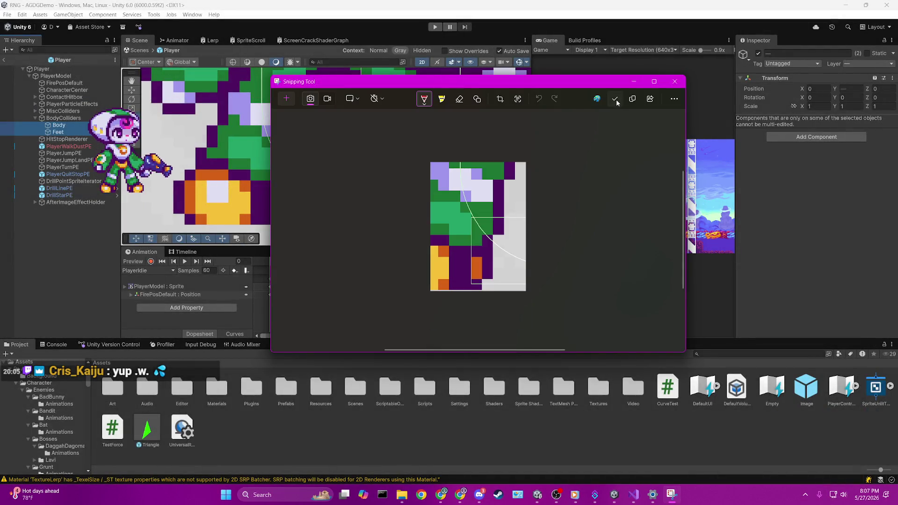
click(654, 81)
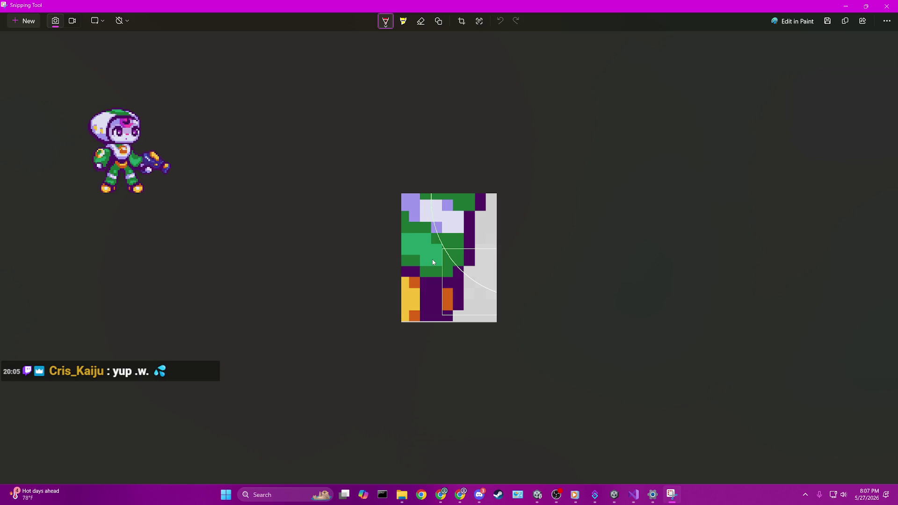
scroll(up, 3)
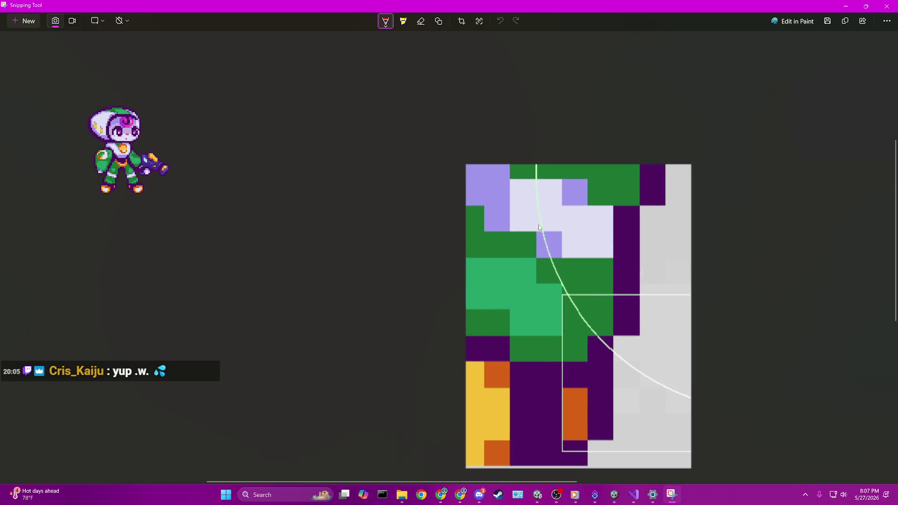
drag(558, 266, 542, 290)
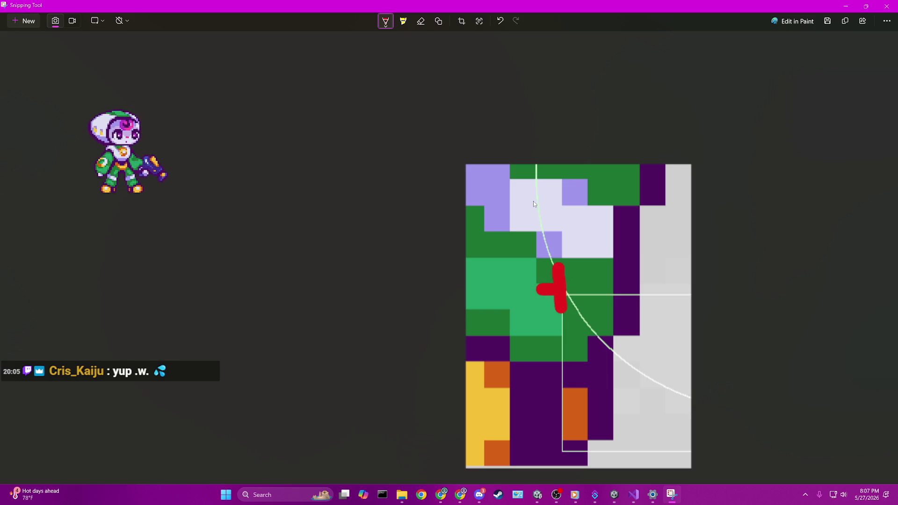
drag(539, 250, 539, 316)
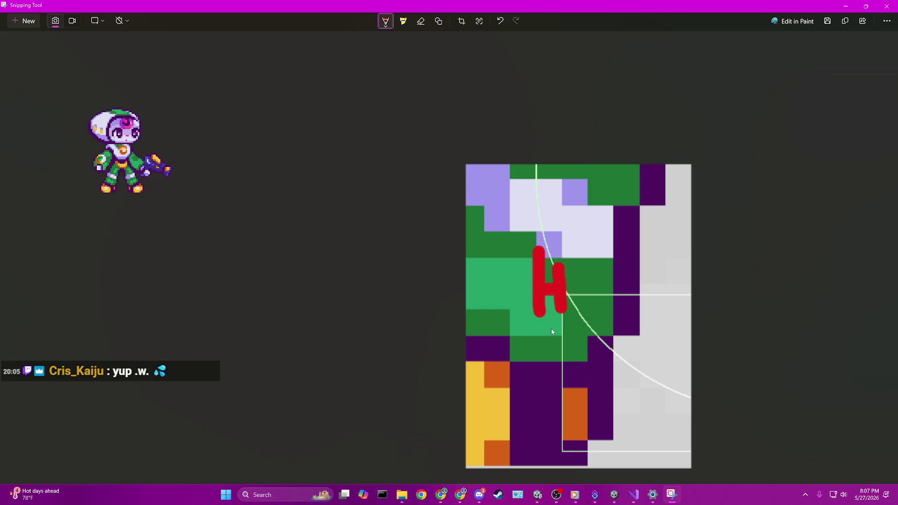
click(887, 6)
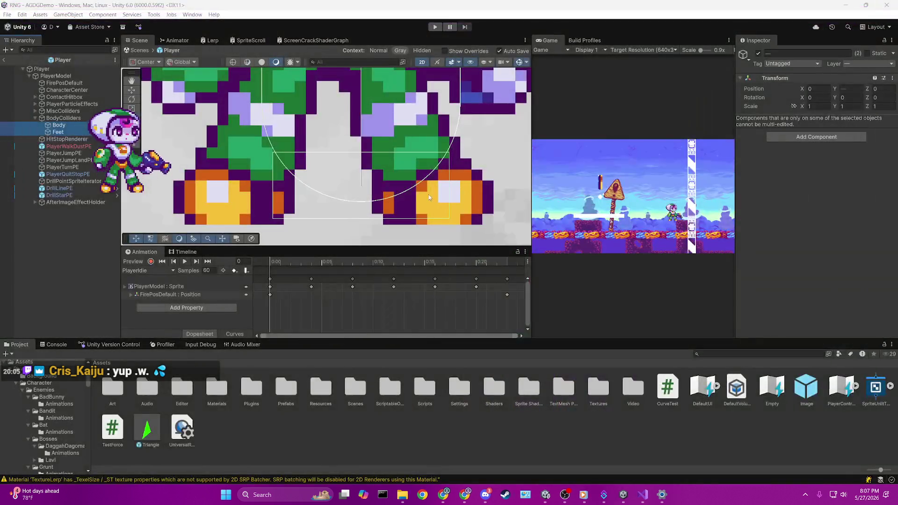
- Clear the Body and Feet selection and leave prefab editing for the AGDGDemo scene around the Player
scroll(down, 3)
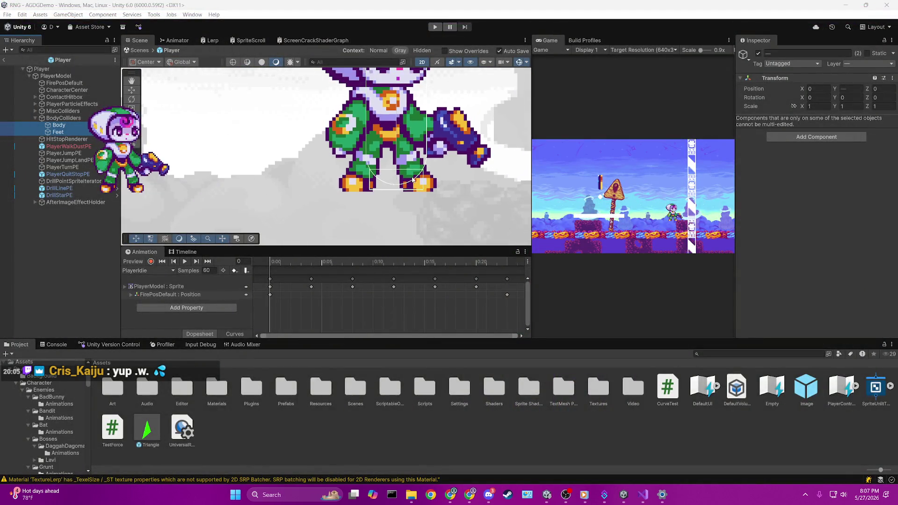
click(91, 274)
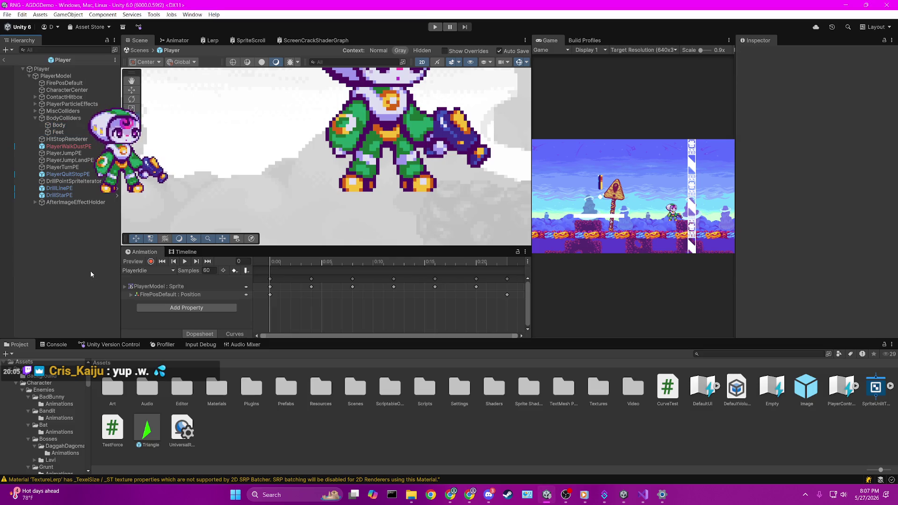
click(4, 60)
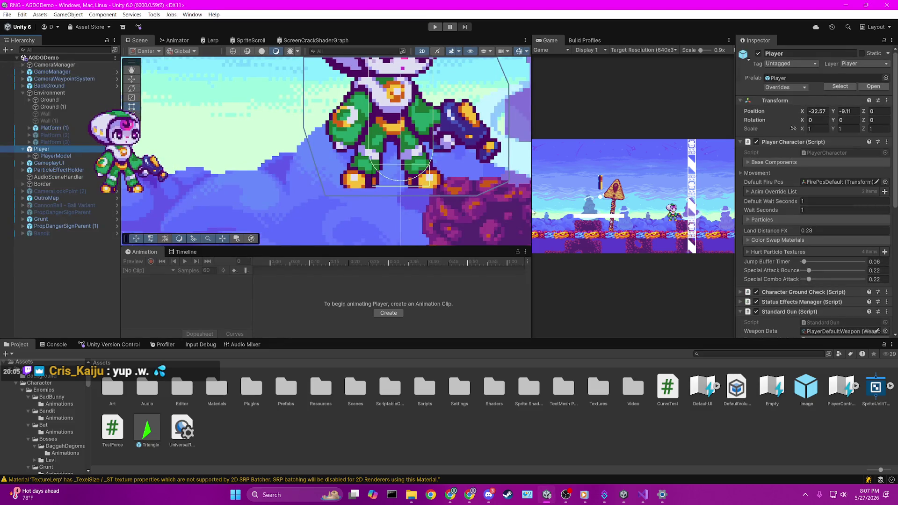
click(568, 172)
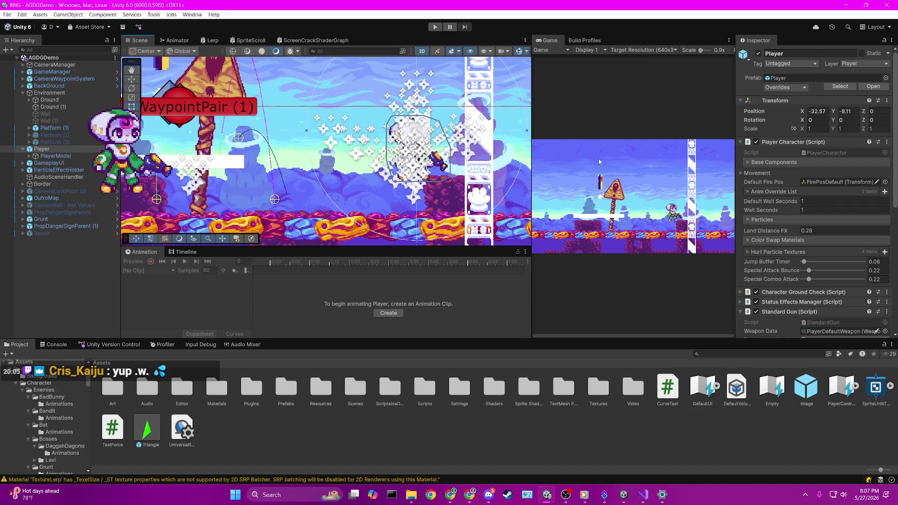
- Enlarge the game preview, deactivate the Grunt enemy, and enter Play mode with Ctrl+P
drag(533, 84, 275, 94)
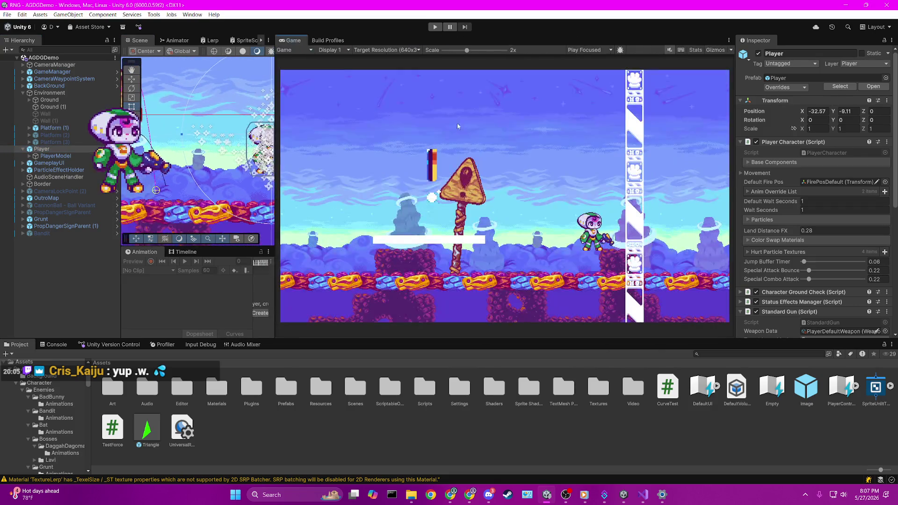
click(41, 219)
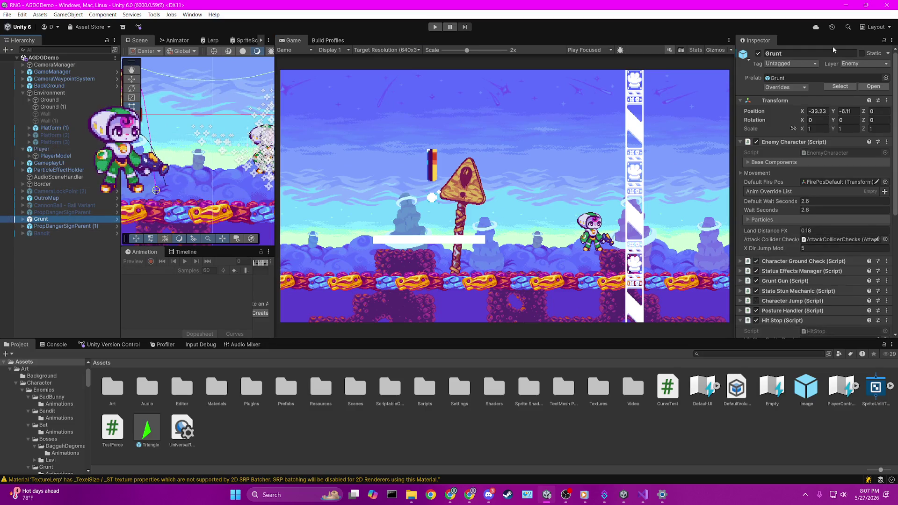
click(759, 53)
key(ctrl+p)
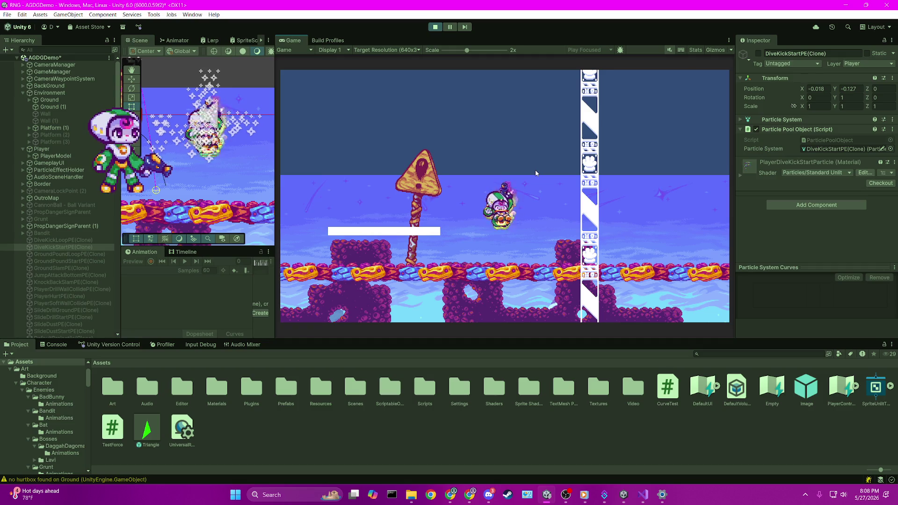
- Jump onto and across the sign, then dive-kick repeatedly down onto the white platform
key(Left)
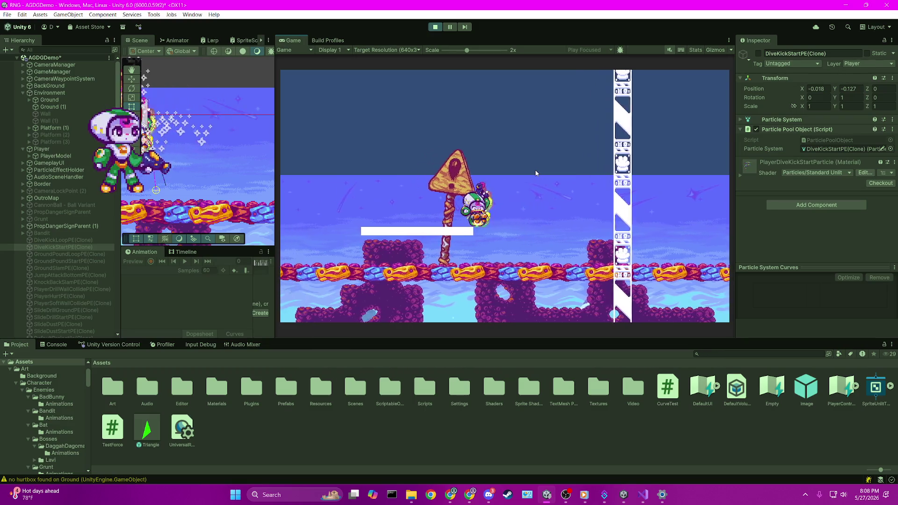
key(space)
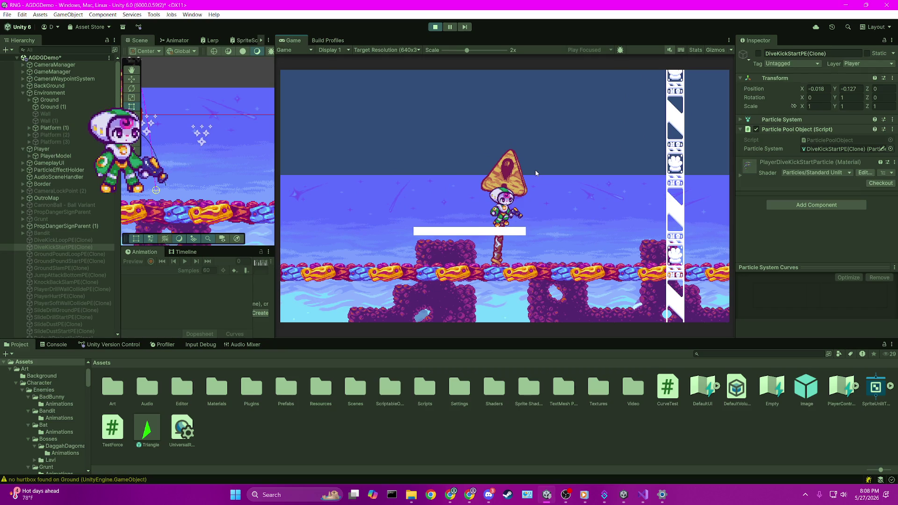
key(Right)
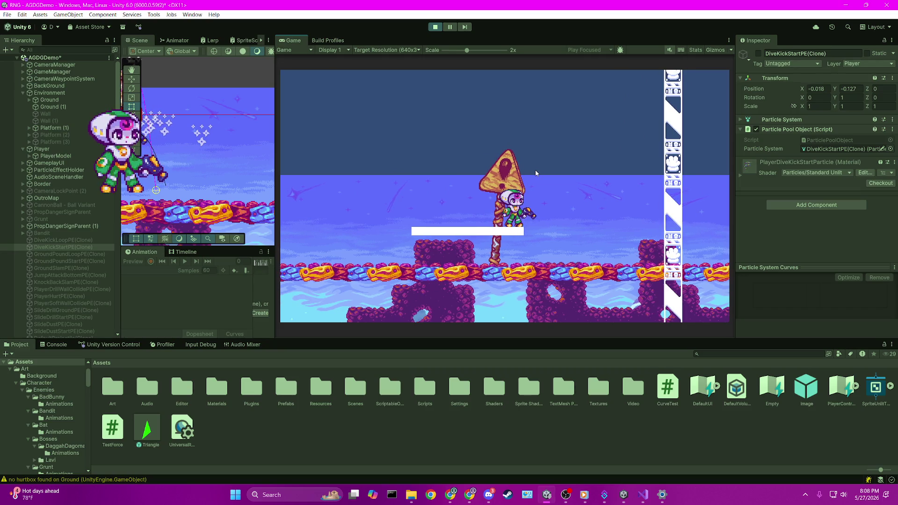
key(space)
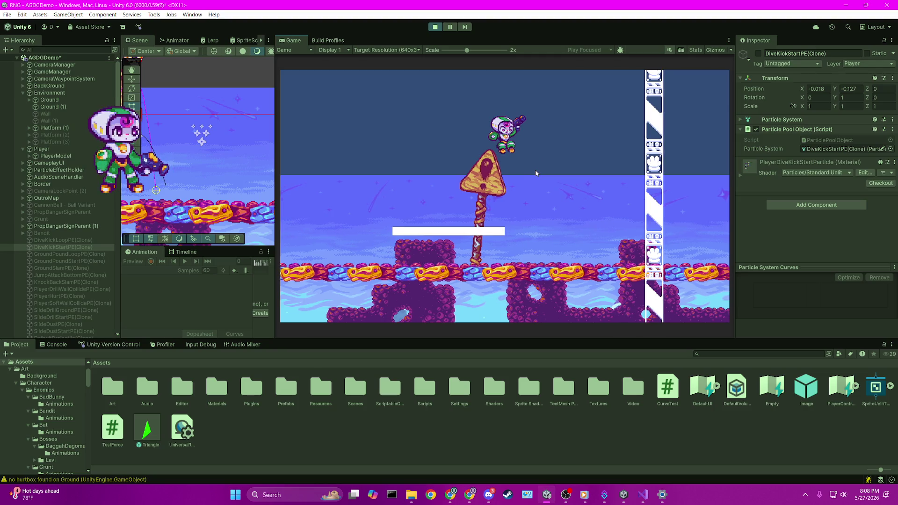
key(Down)
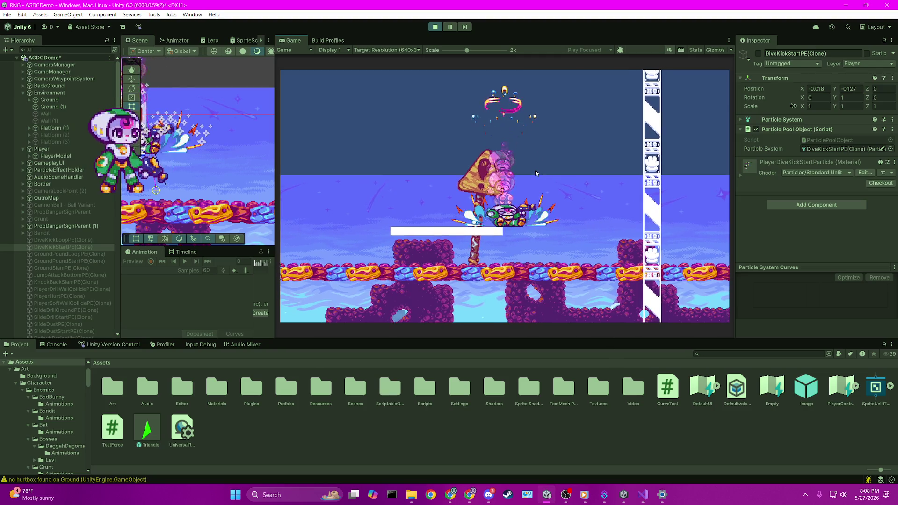
key(space)
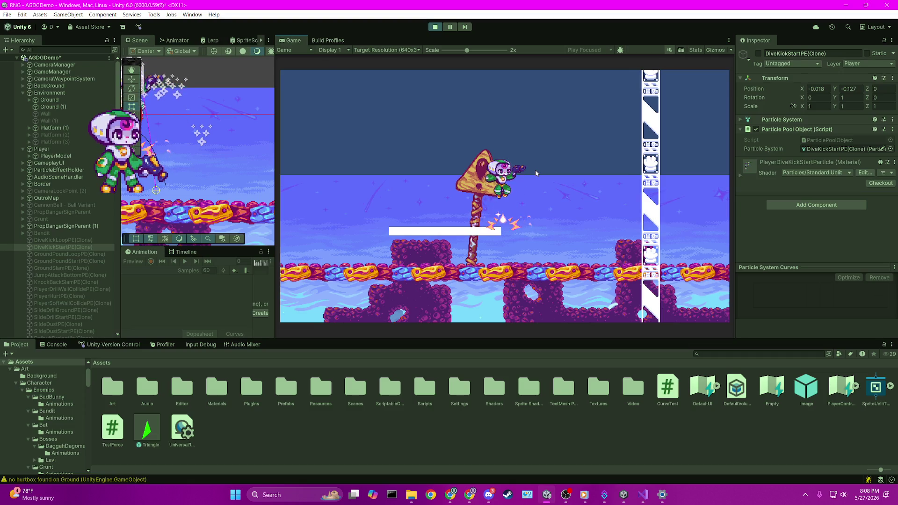
key(x)
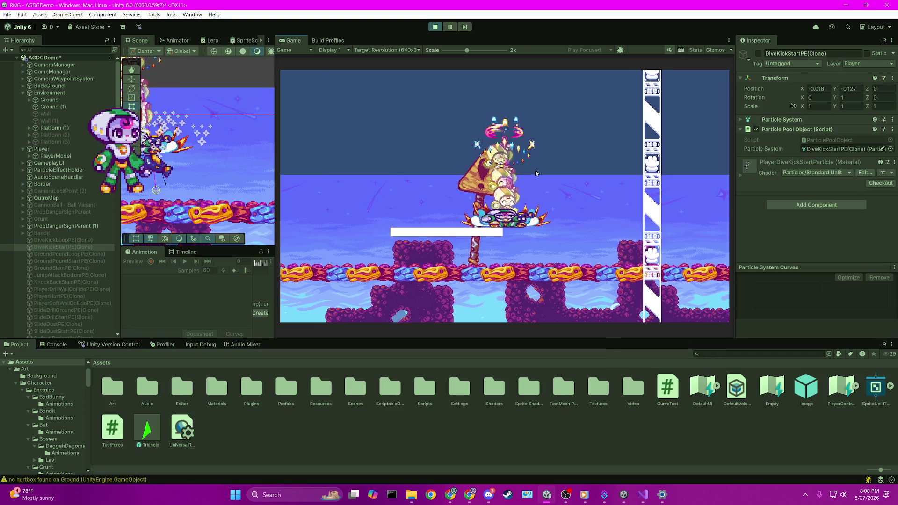
key(space)
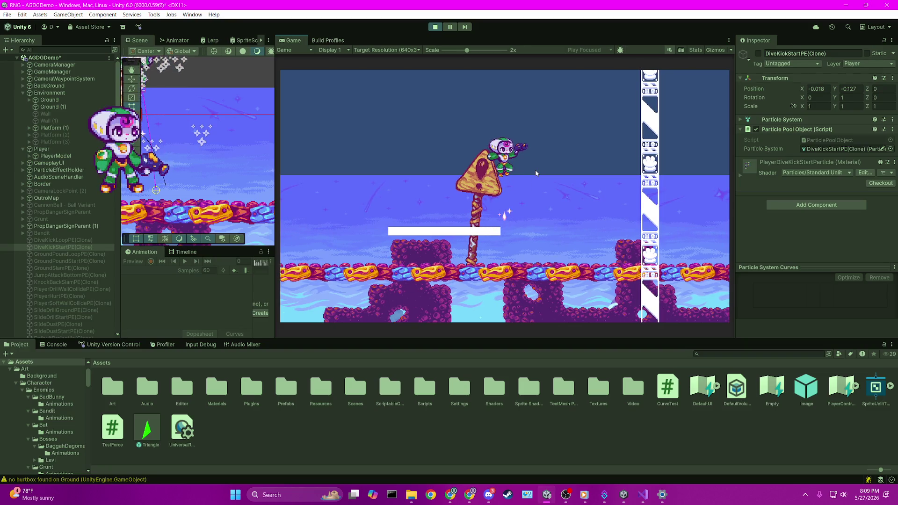
key(x)
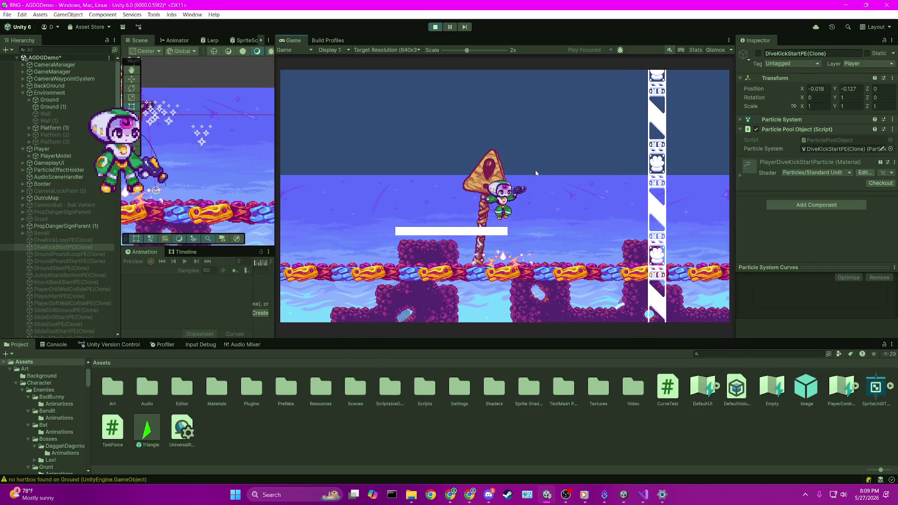
key(space)
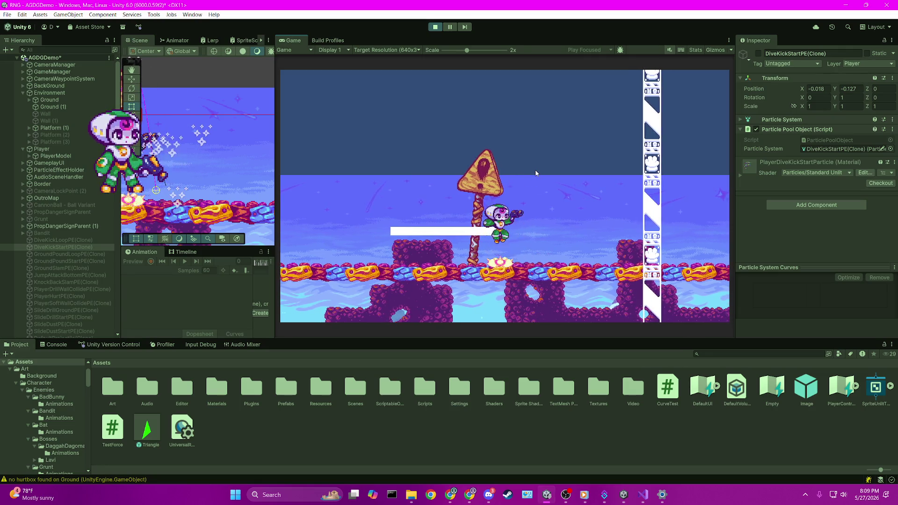
- Alternate jumps above the sign with dive-kicks down onto the platform several times
key(s)
key(space)
key(s)
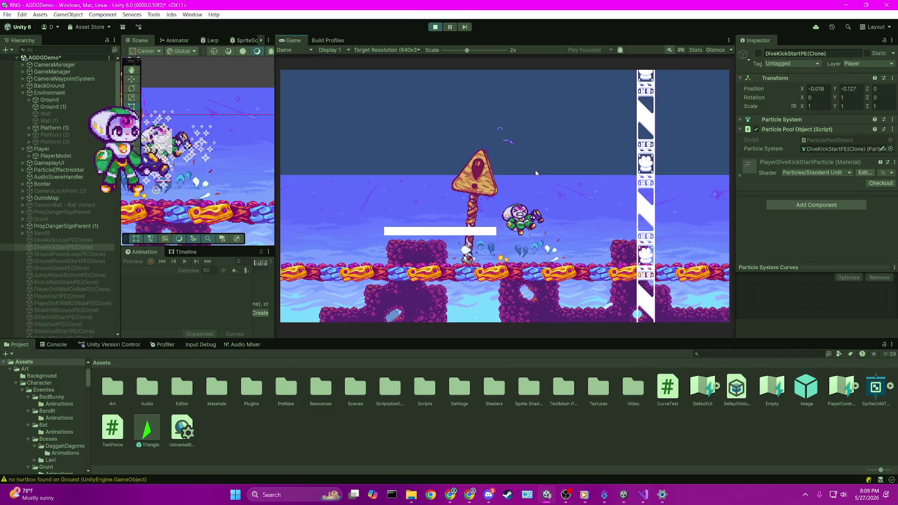
key(space)
key(s)
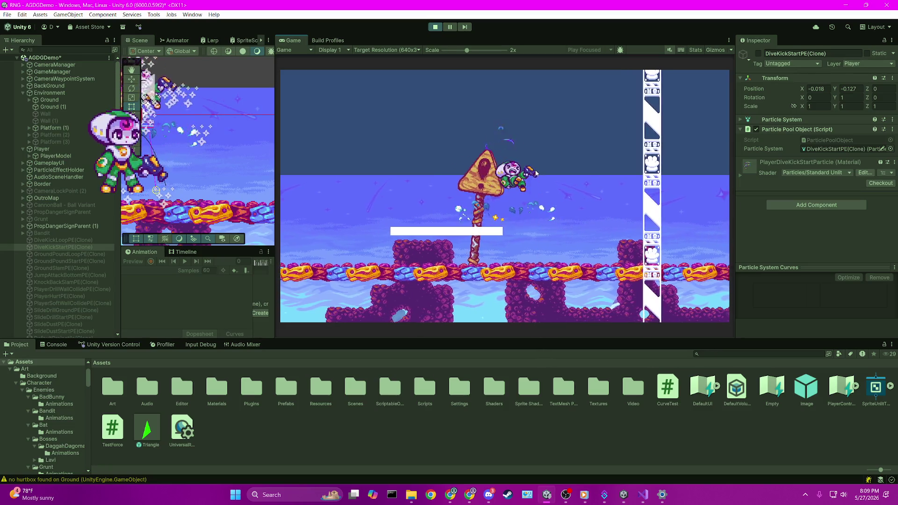
key(space)
key(s)
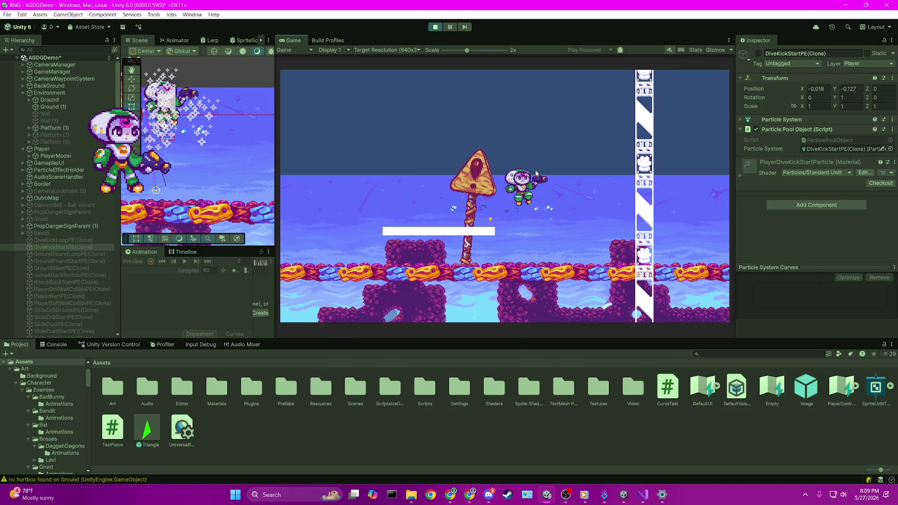
key(space)
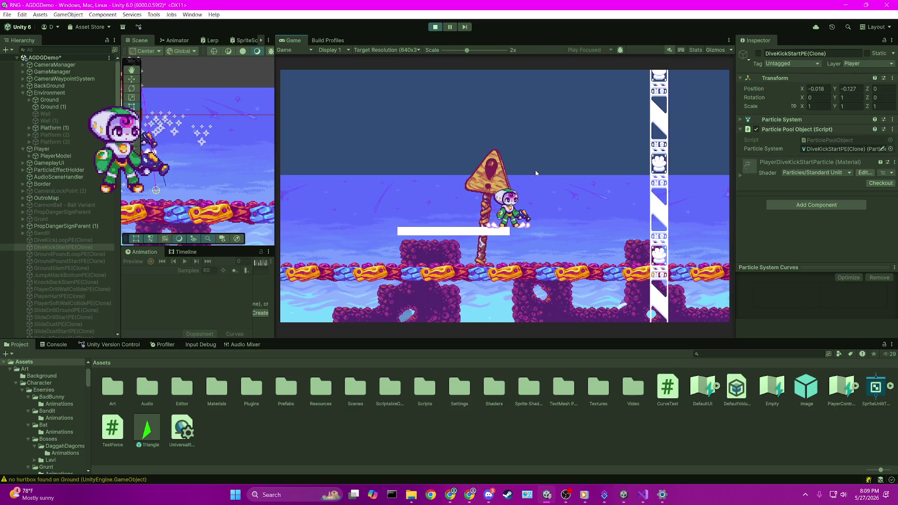
key(space)
key(s)
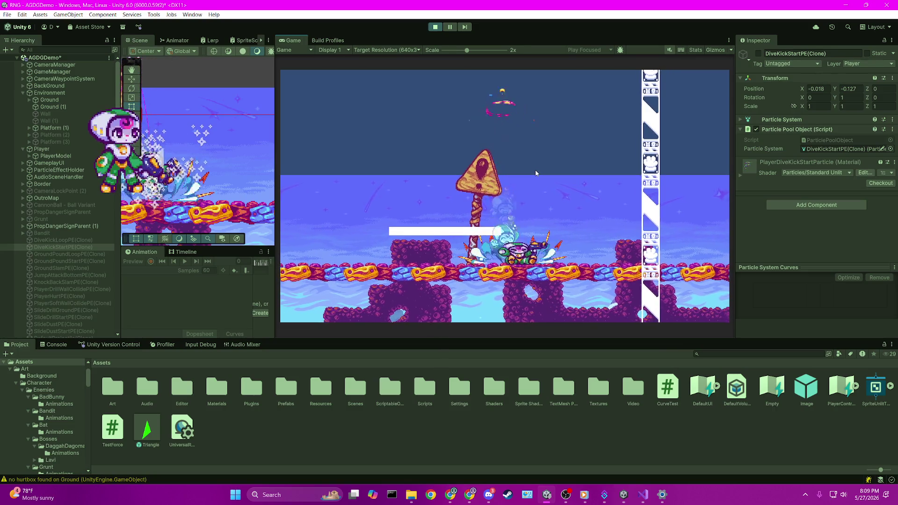
key(space)
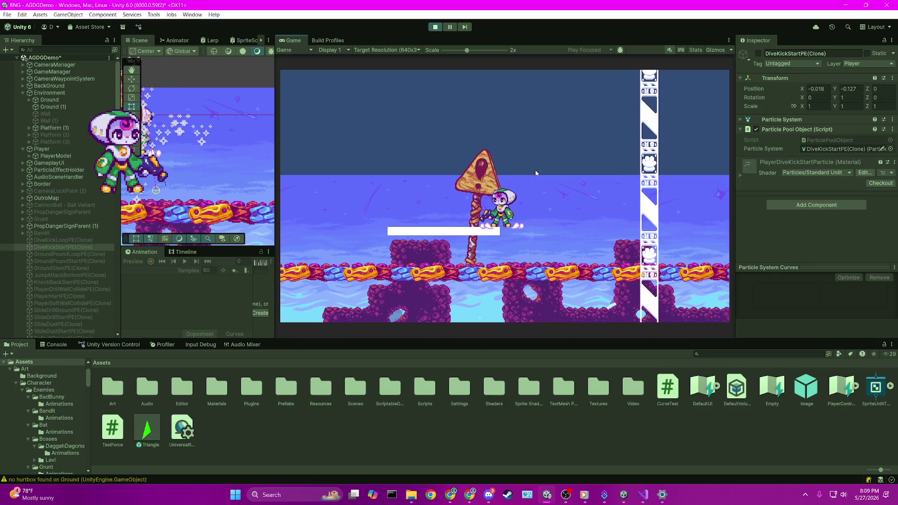
key(s)
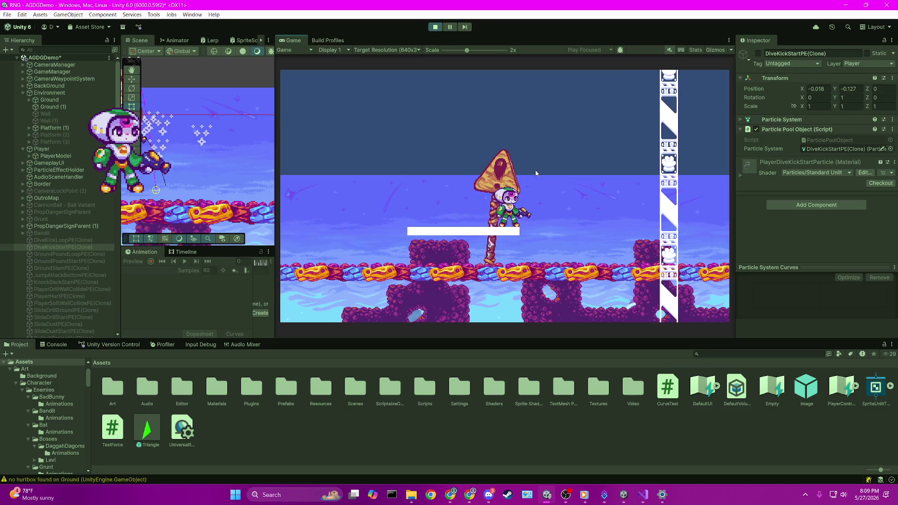
- Jump onto the sign top, do a flaming down-right dive-kick, then frame the player in the Scene view
key(space)
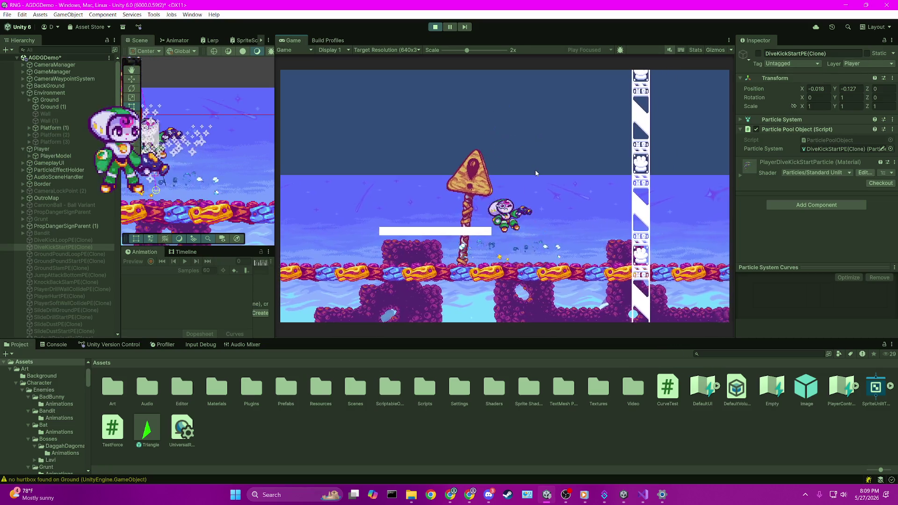
key(space)
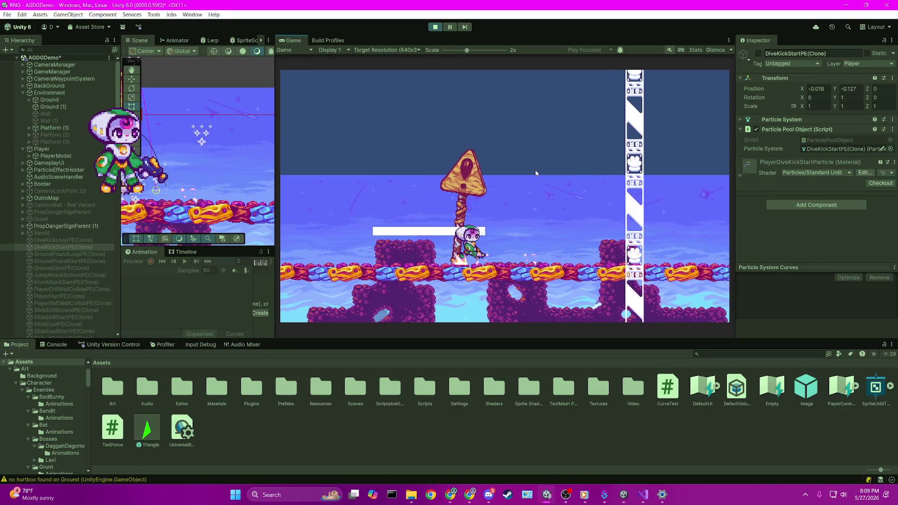
key(space)
key(space)
key(Down)
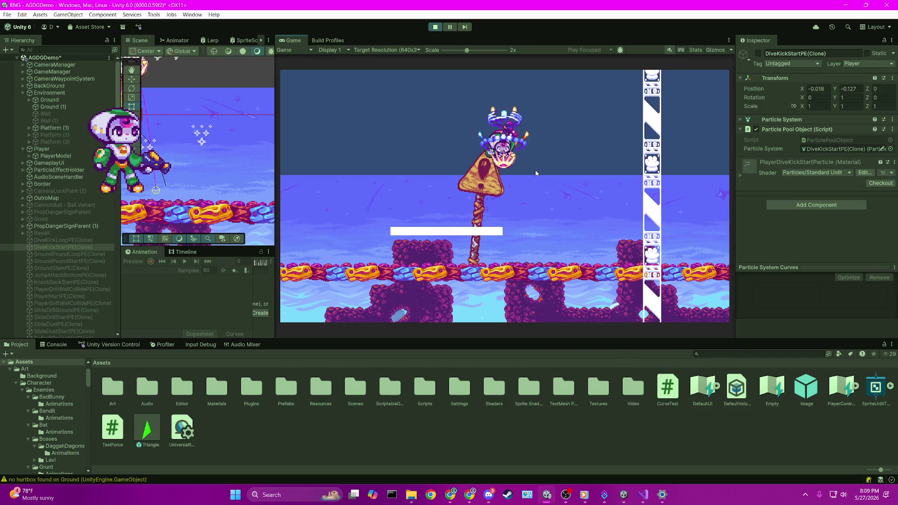
key(Right)
key(space)
key(space)
key(Down)
key(Left)
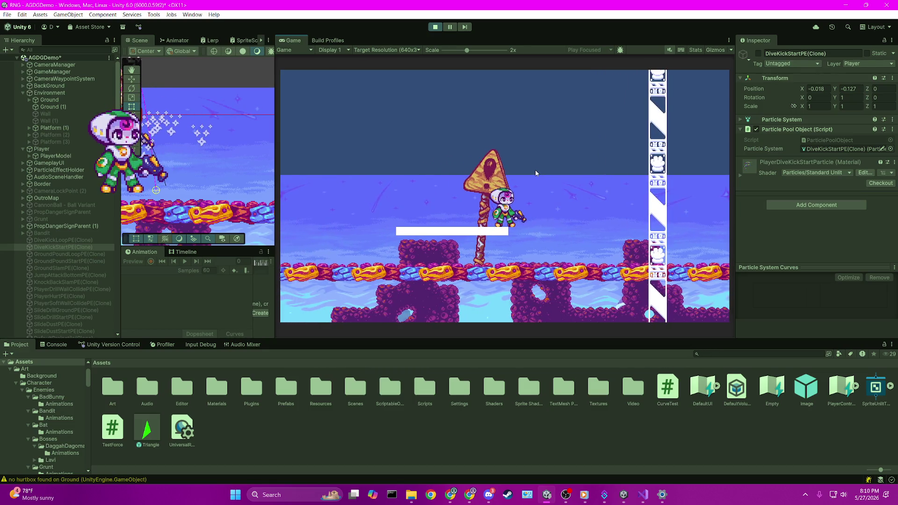
key(f)
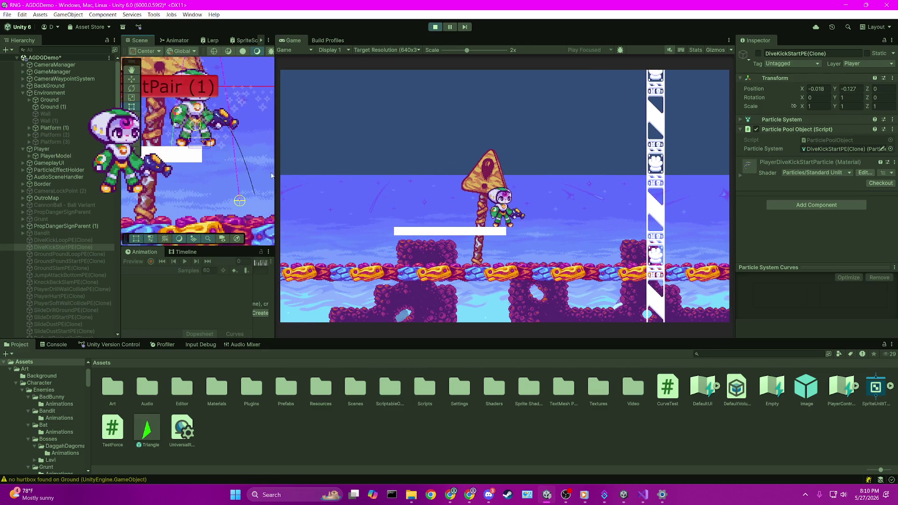
drag(275, 177, 392, 177)
- Widen the Scene view further, select PlayerModel, and zoom in on the player's feet and ground-check box
scroll(up, 3)
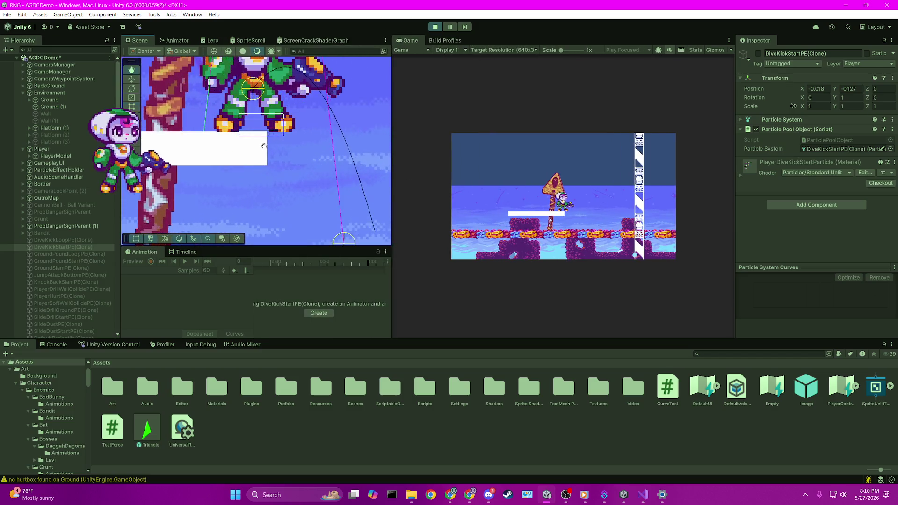
scroll(up, 3)
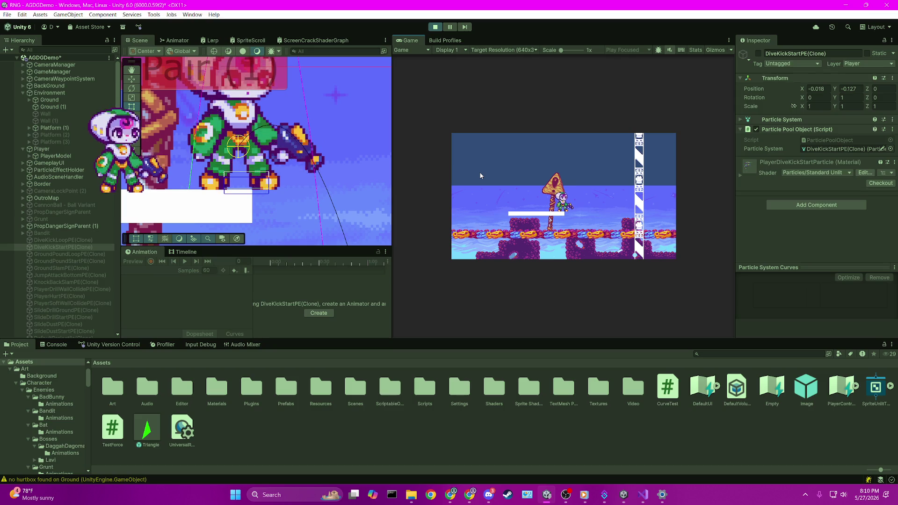
drag(393, 58, 513, 69)
click(63, 161)
scroll(up, 3)
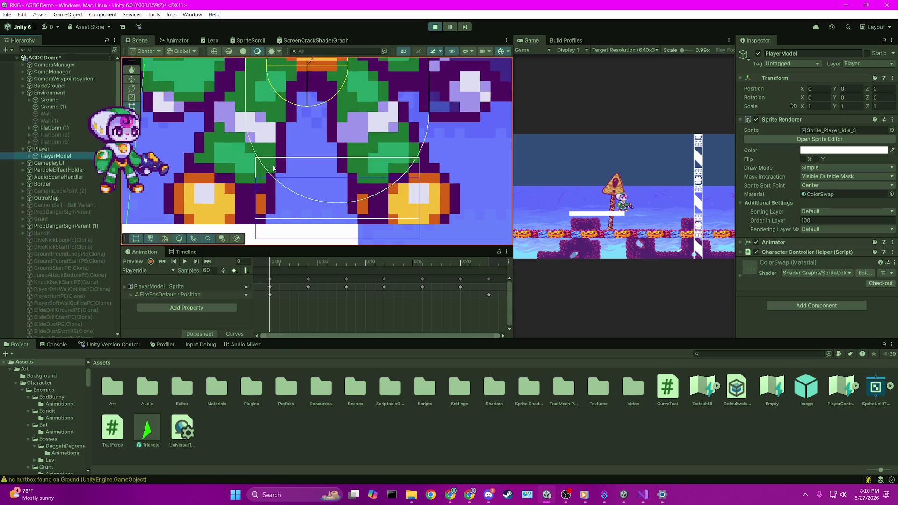
scroll(down, 3)
scroll(down, 3)
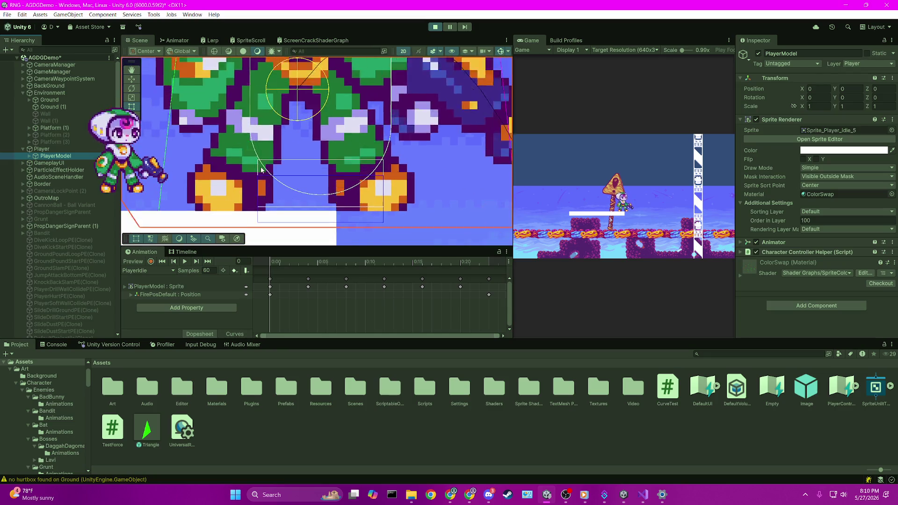
scroll(down, 3)
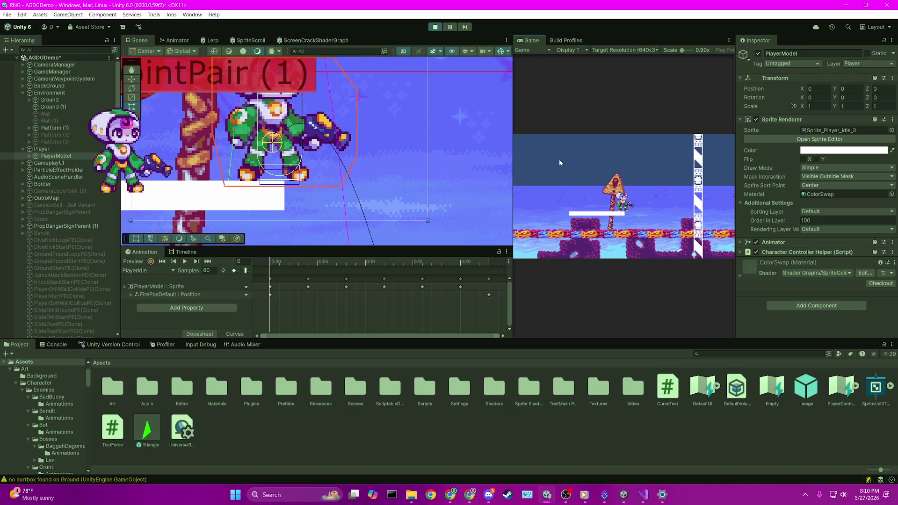
- Jump onto the sign and ground-pound down onto the sign, floor and white platform
key(space)
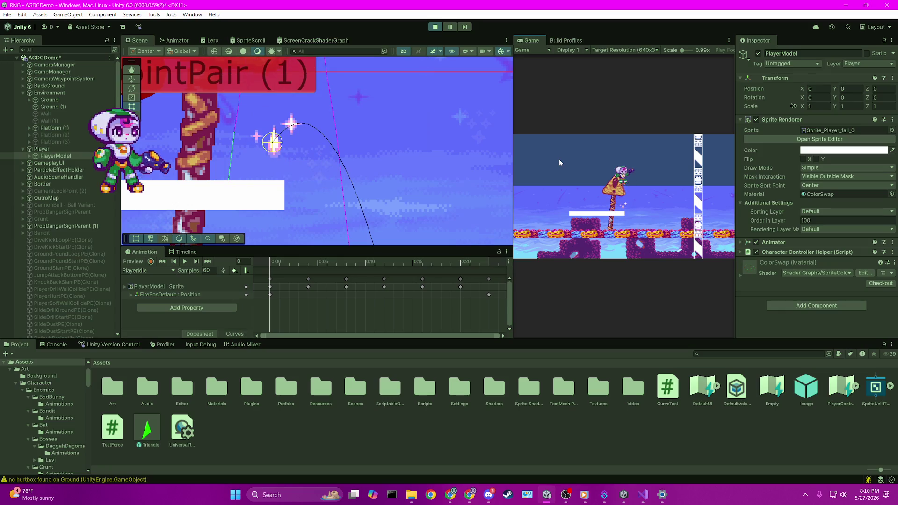
key(s)
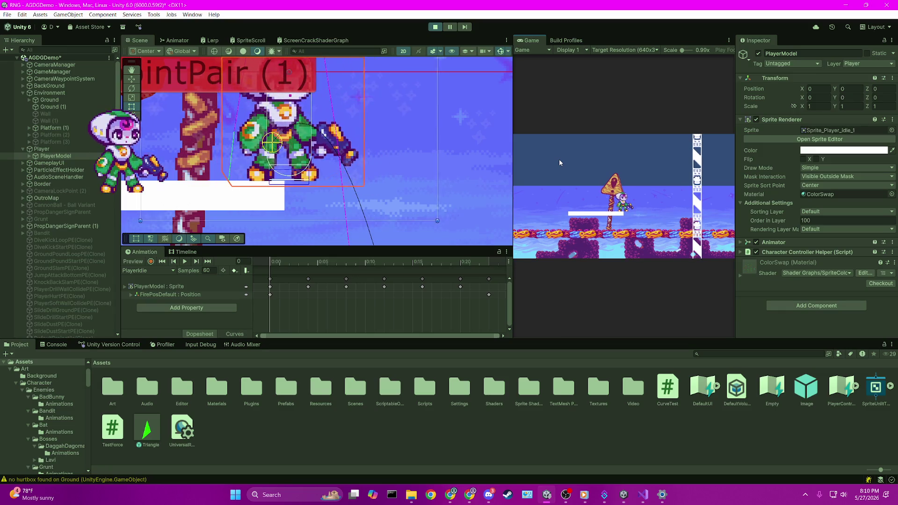
key(s)
key(space)
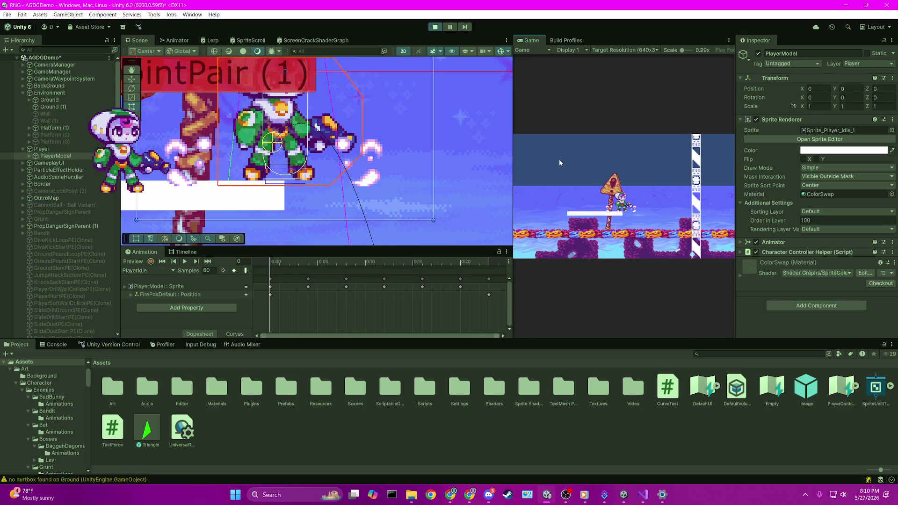
key(space)
key(s)
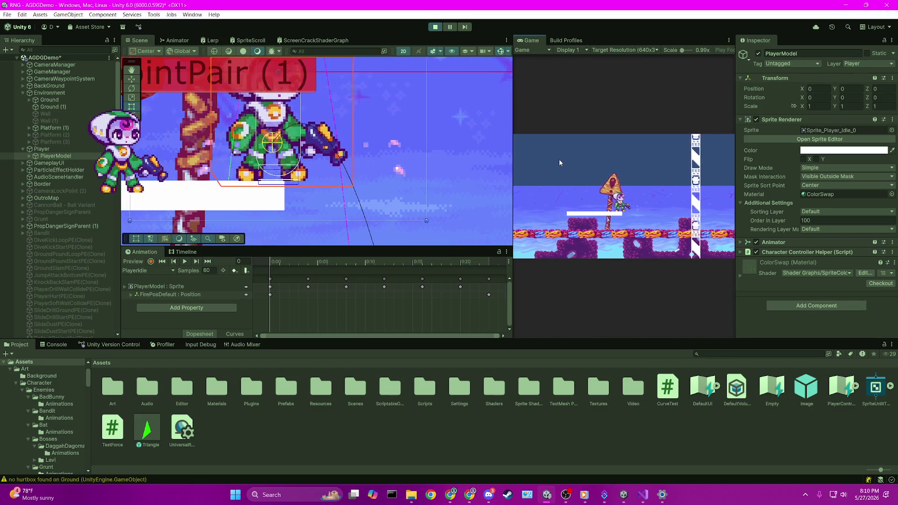
key(space)
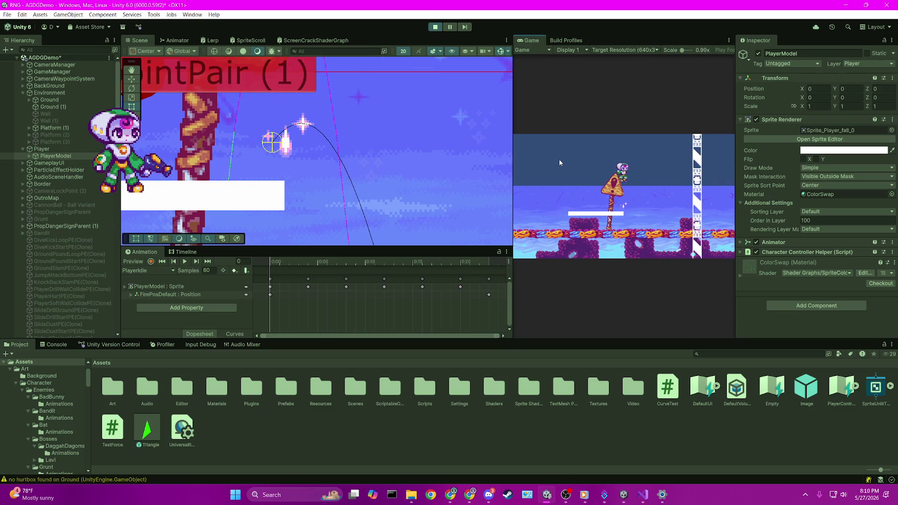
key(s)
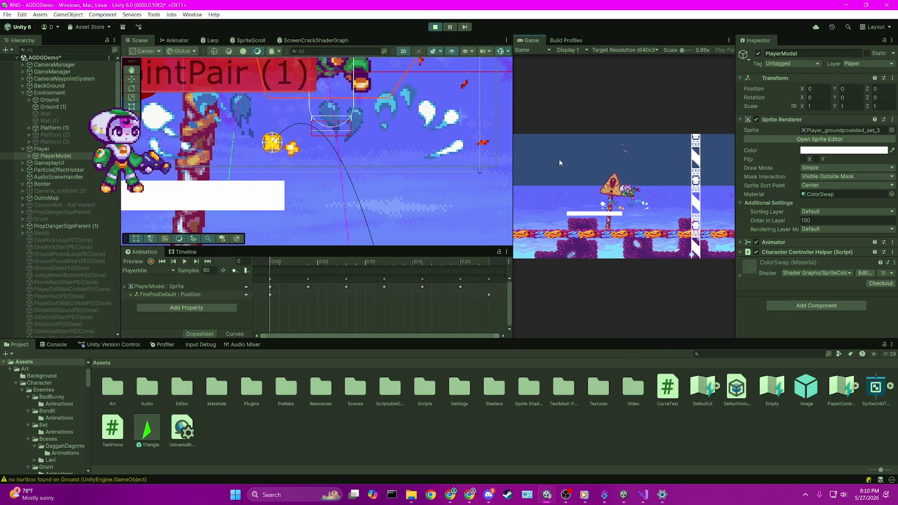
key(space)
key(s)
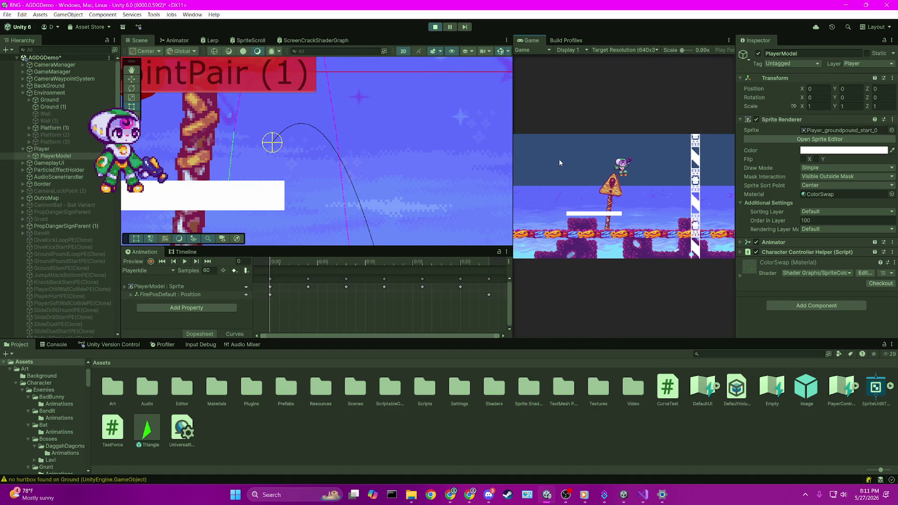
key(space)
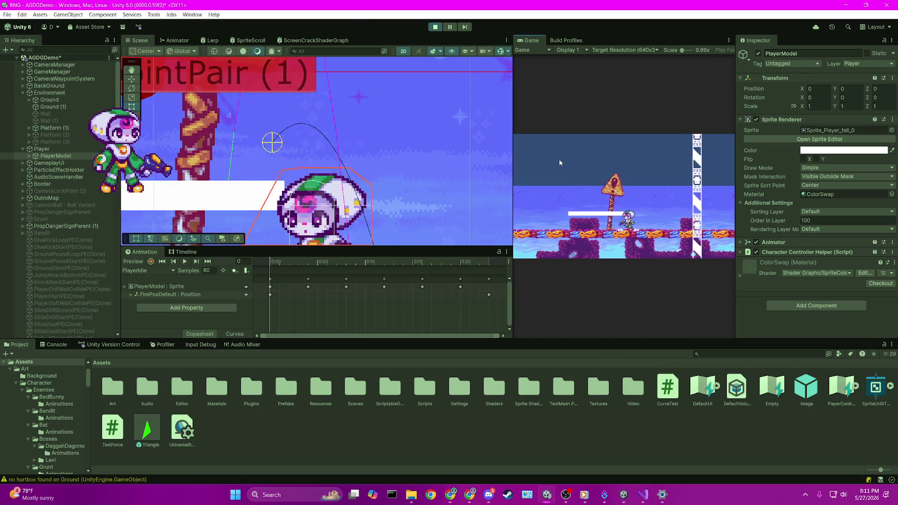
- Run left past the sign, then jump back and ground-pound onto the platform right of it
key(space)
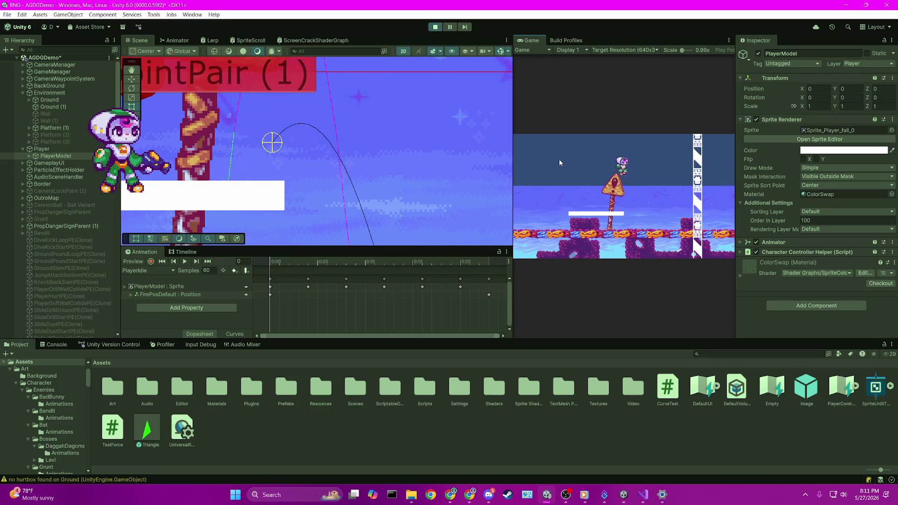
key(space)
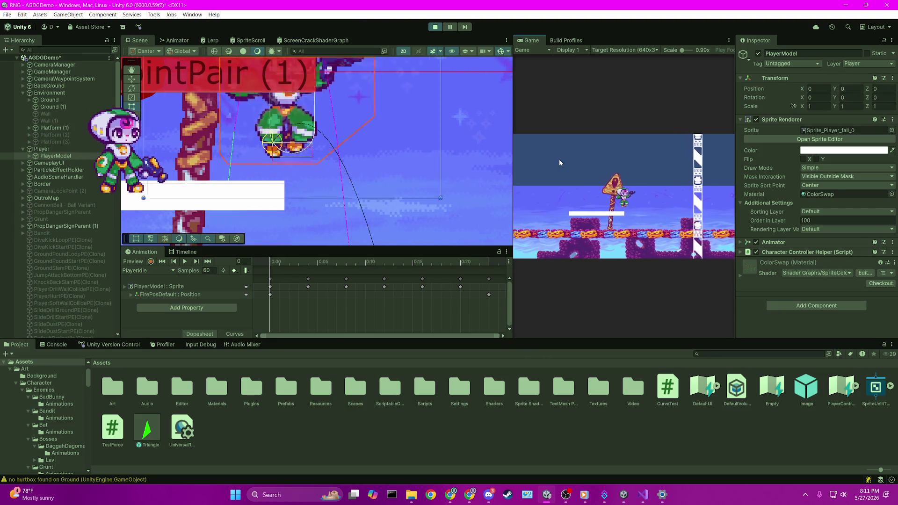
key(space)
key(Left)
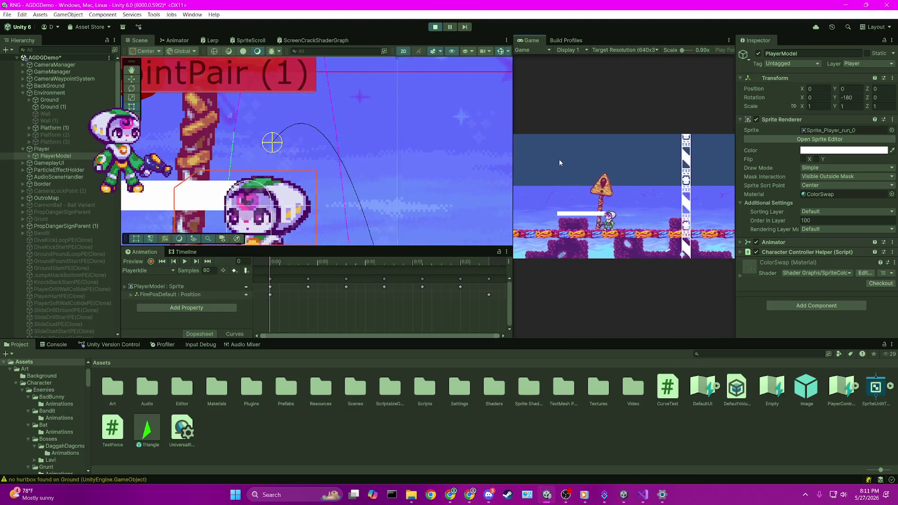
key(space)
key(Right)
key(Down)
key(space)
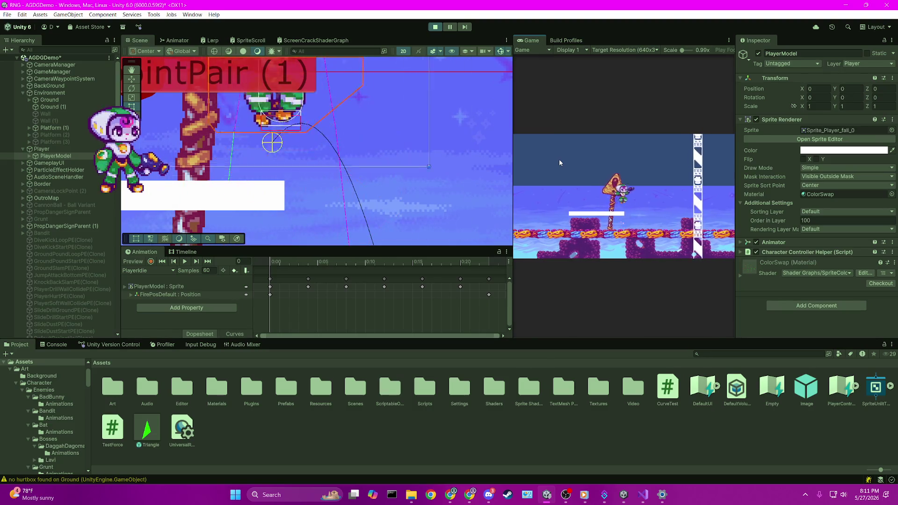
key(space)
key(Left)
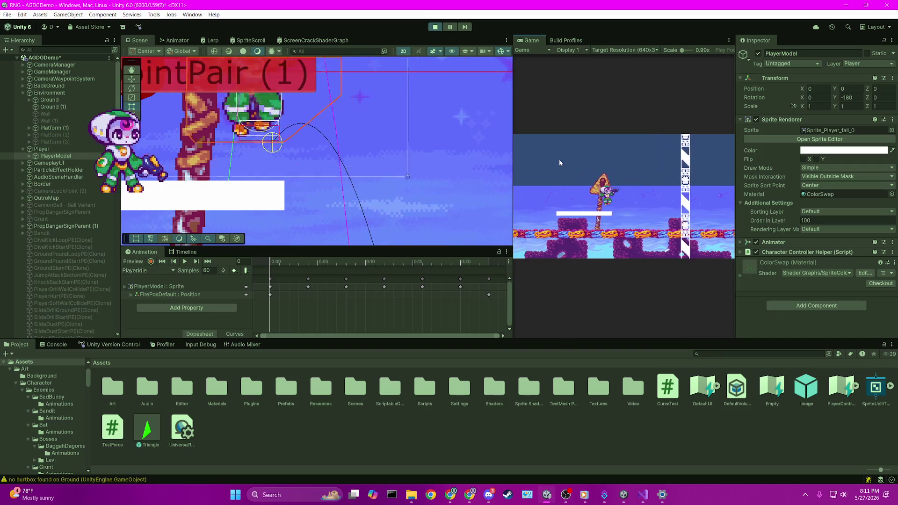
key(space)
key(space)
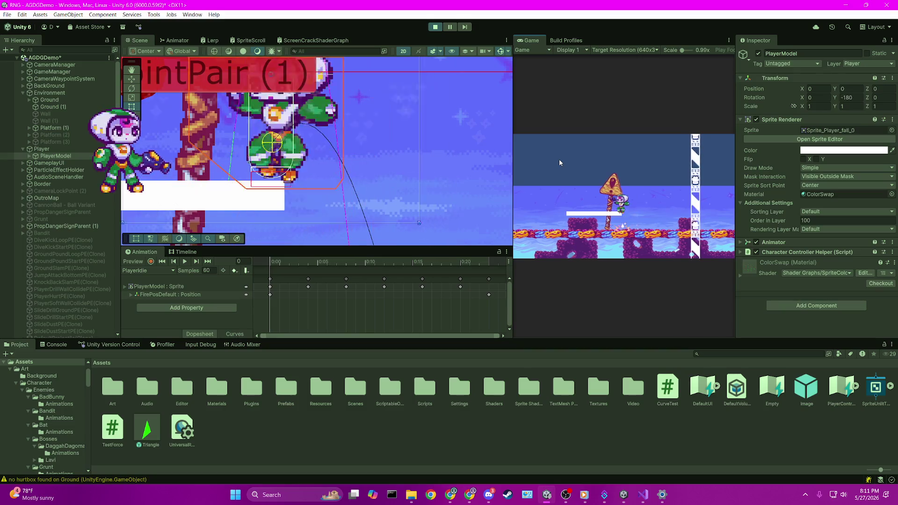
key(Right)
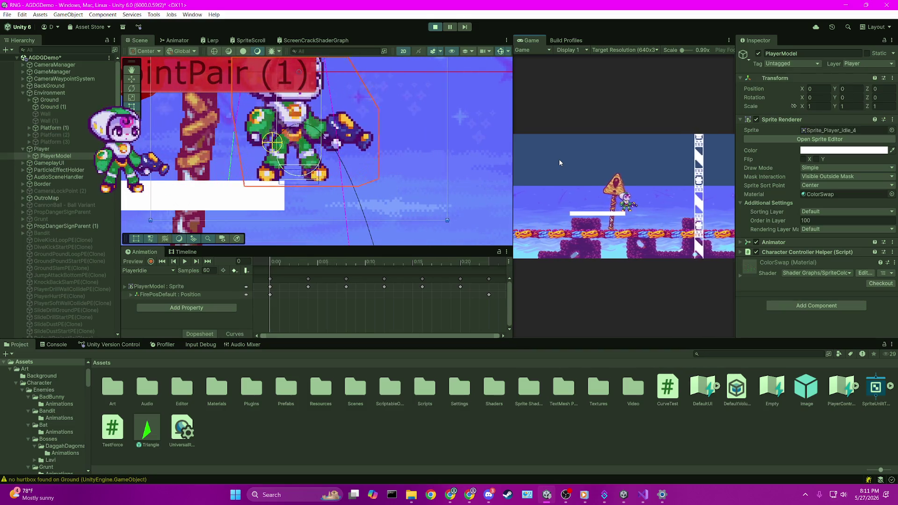
- Jump repeatedly beside the sign, slam a ground pound, and turn left and right between landings
key(space)
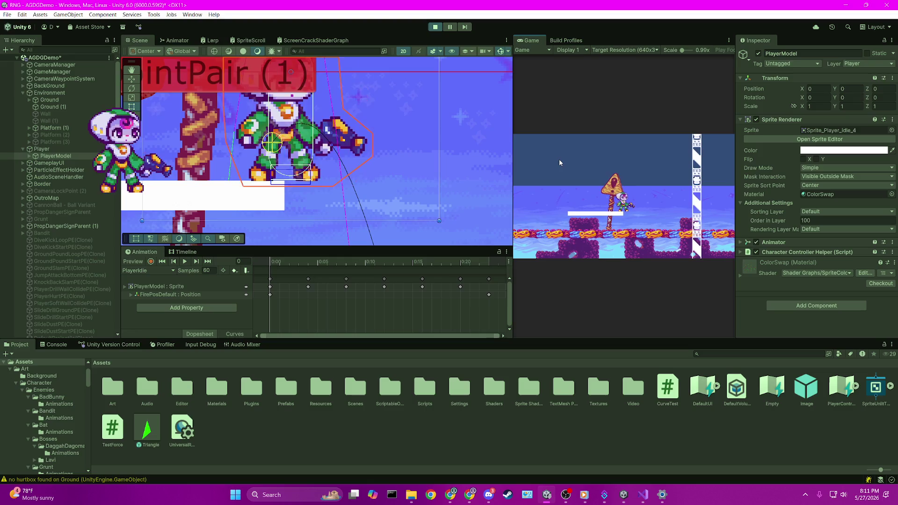
key(space)
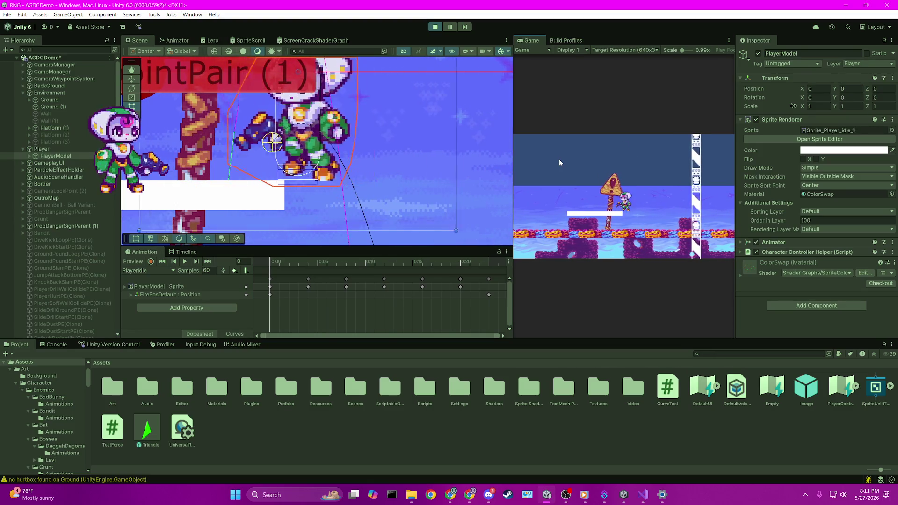
key(space)
key(Down)
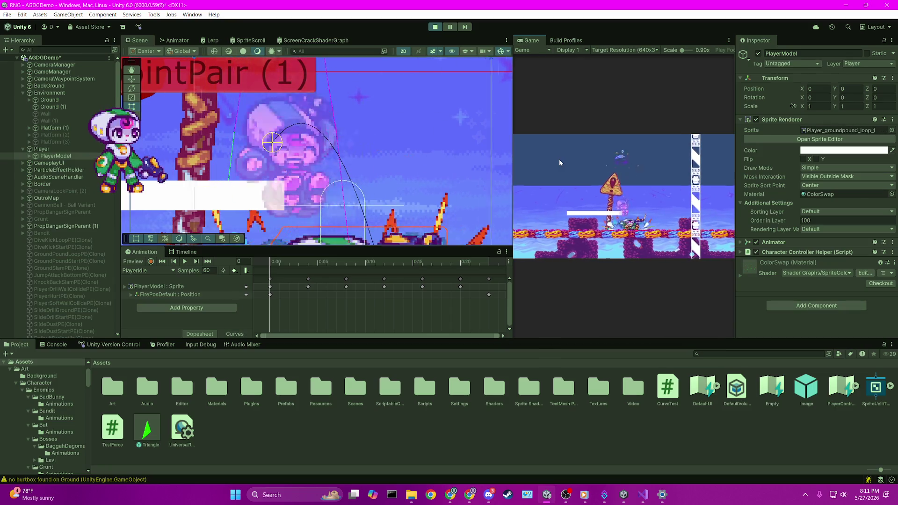
key(Left)
key(Right)
key(space)
key(space)
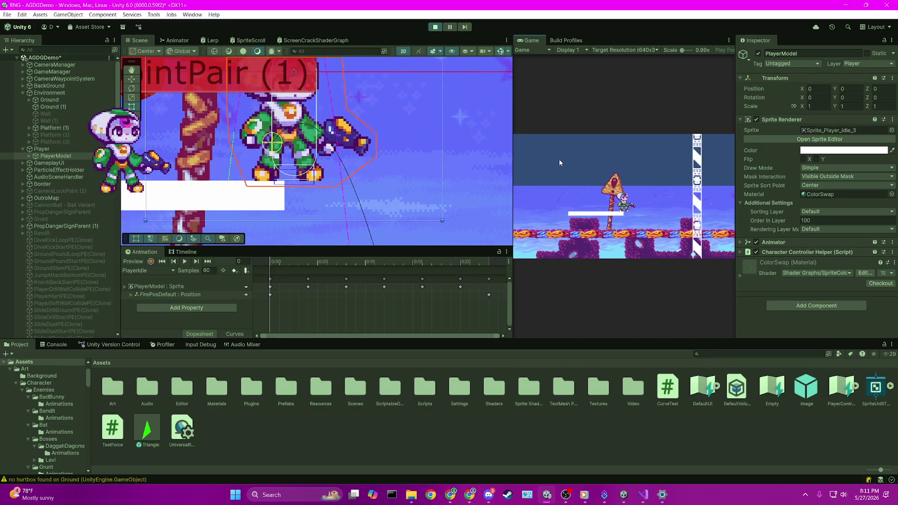
key(space)
key(Left)
key(Left)
key(space)
key(Right)
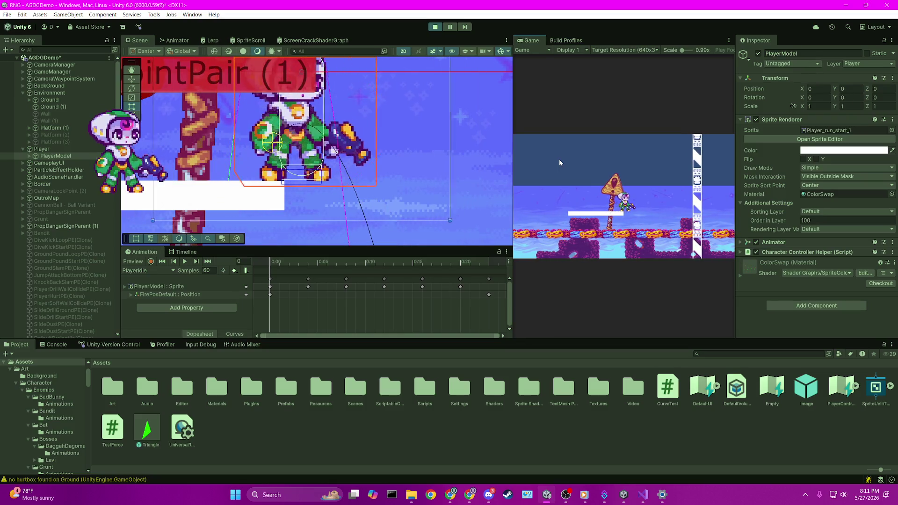
key(space)
key(space)
key(space)
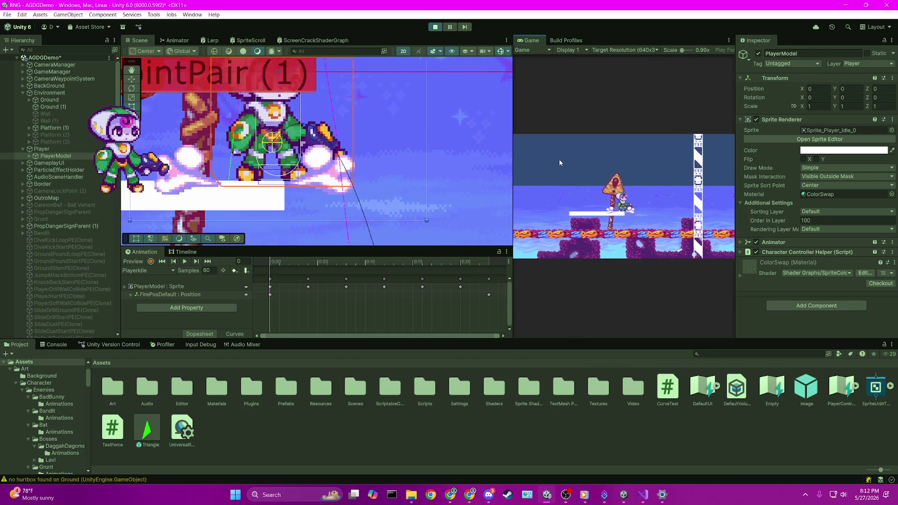
- Steer jumps left and right with A and D, ground-pound, then jump up onto the sign
key(space)
key(a)
key(space)
key(d)
key(s)
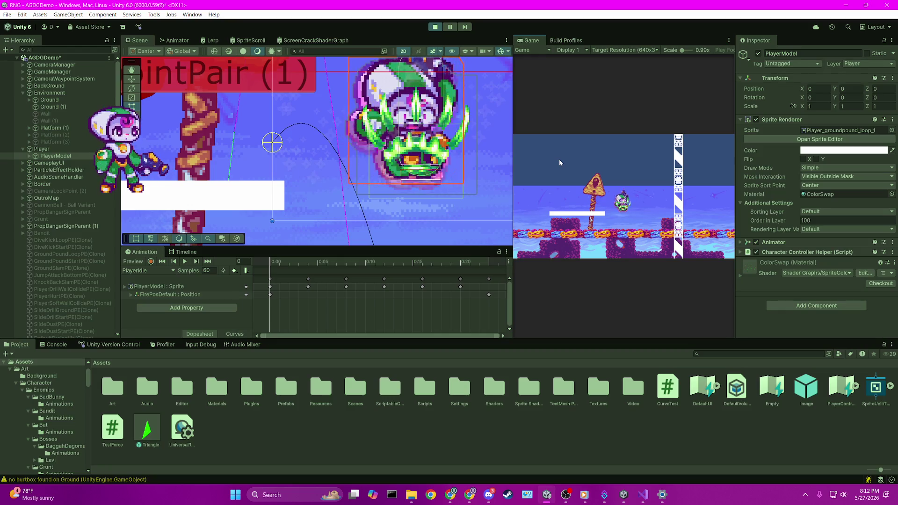
key(Left)
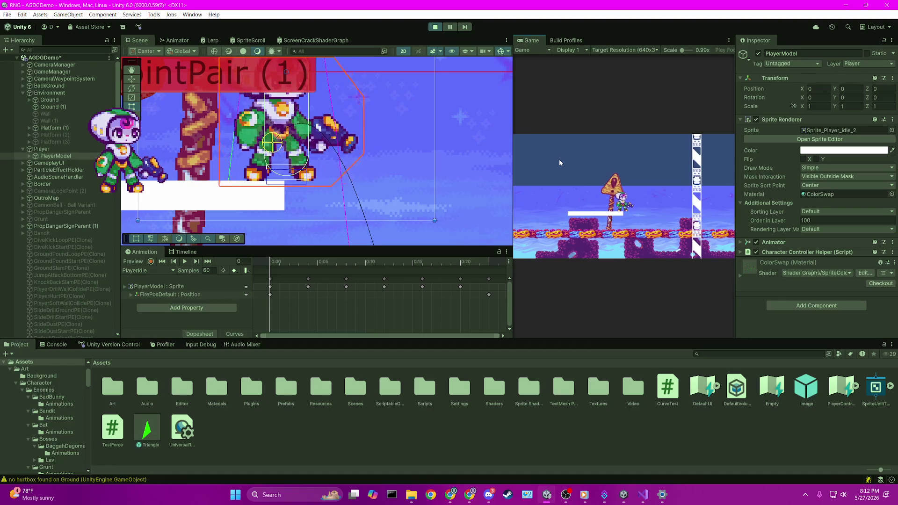
key(Right)
key(space)
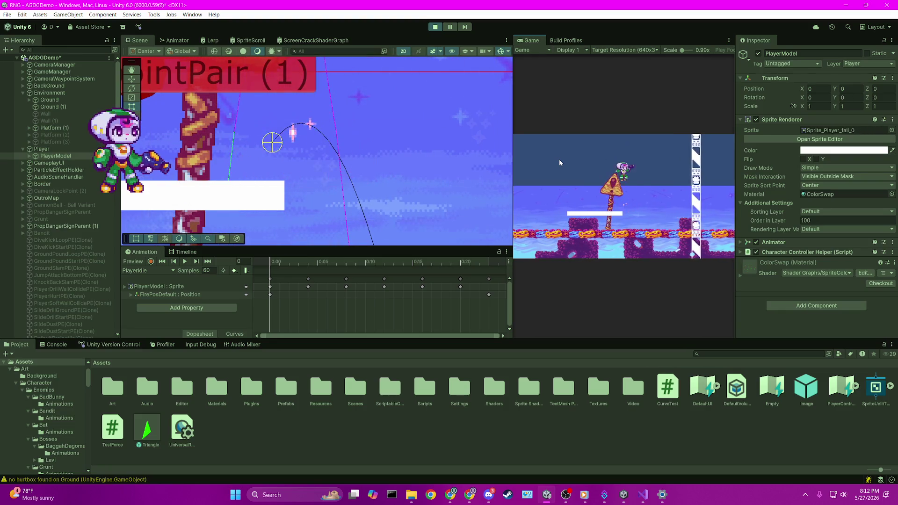
key(space)
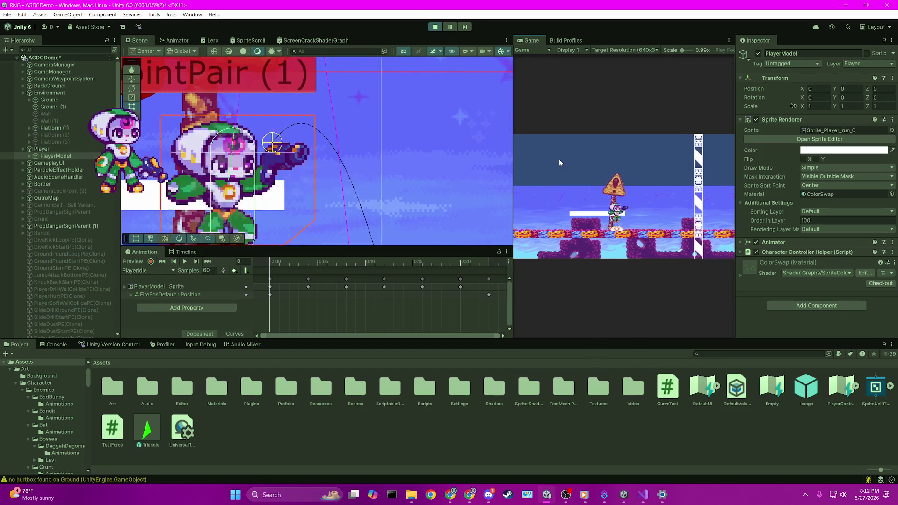
- Jump above the sign and ground-pound beside it, then select the Demo BG Layer1 set 1 object
key(Left)
key(Right)
key(space)
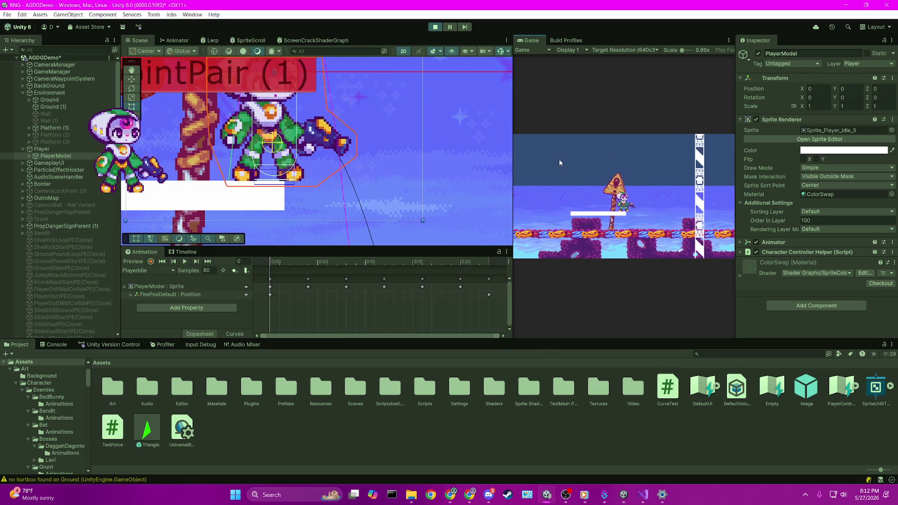
key(space)
key(Down)
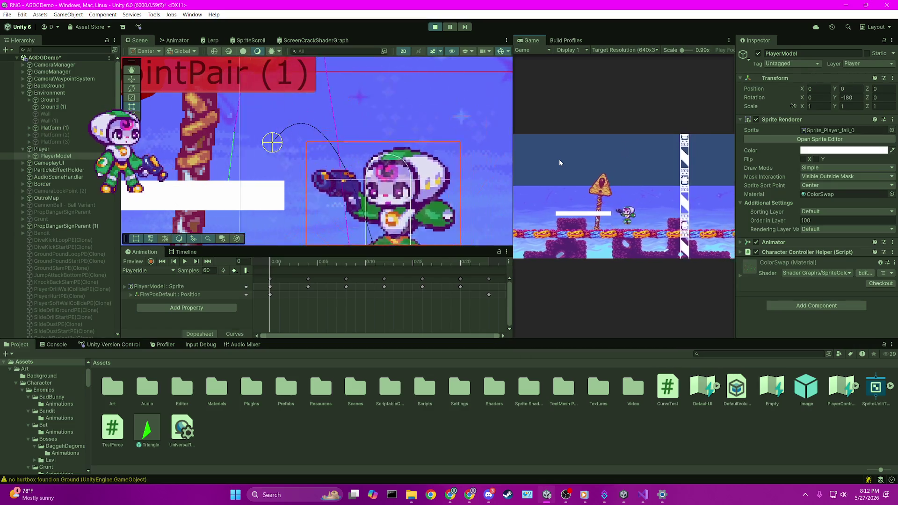
key(space)
key(Down)
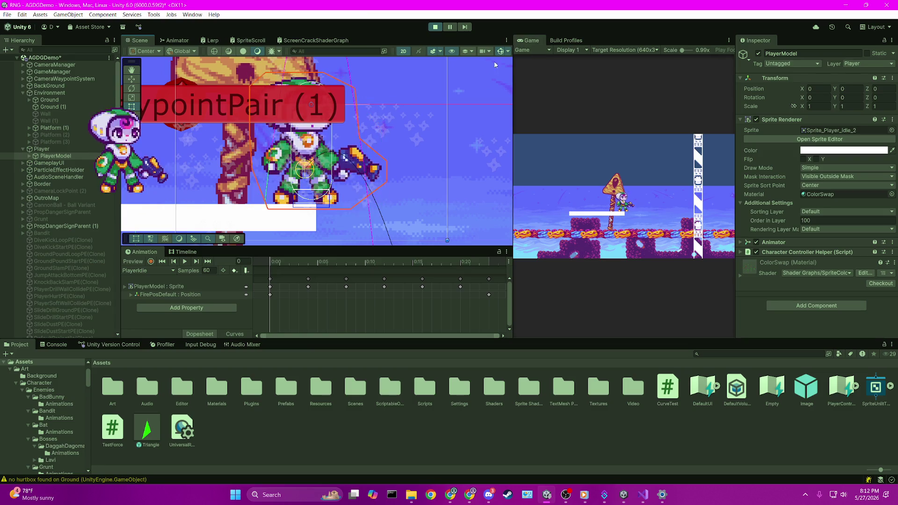
click(494, 101)
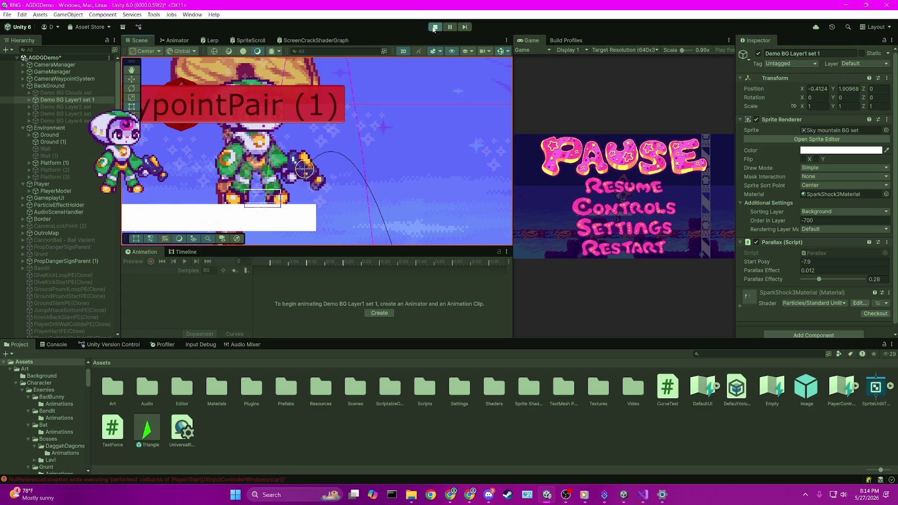
- Stop Play mode and immediately relaunch the game from the toolbar Play button
click(435, 27)
click(435, 27)
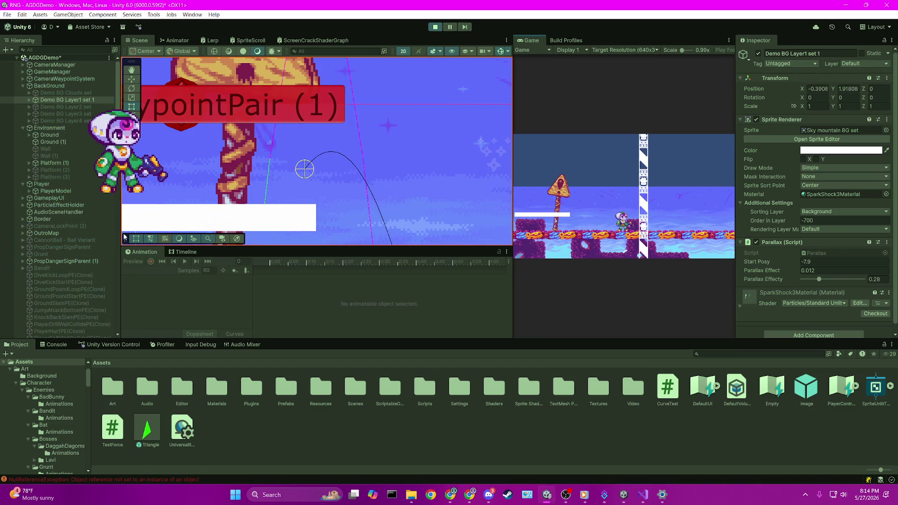
- Run left and jump, then attack twice beside the signpost platform
key(Left)
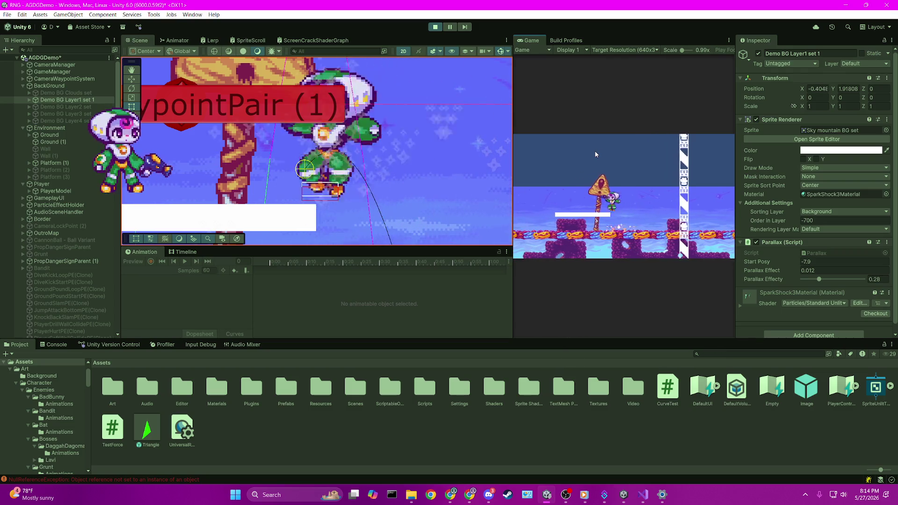
key(space)
key(x)
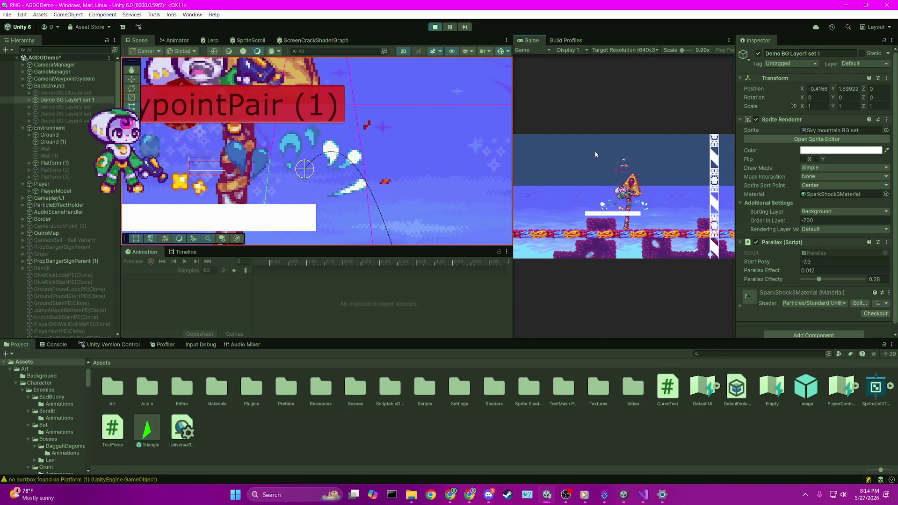
key(x)
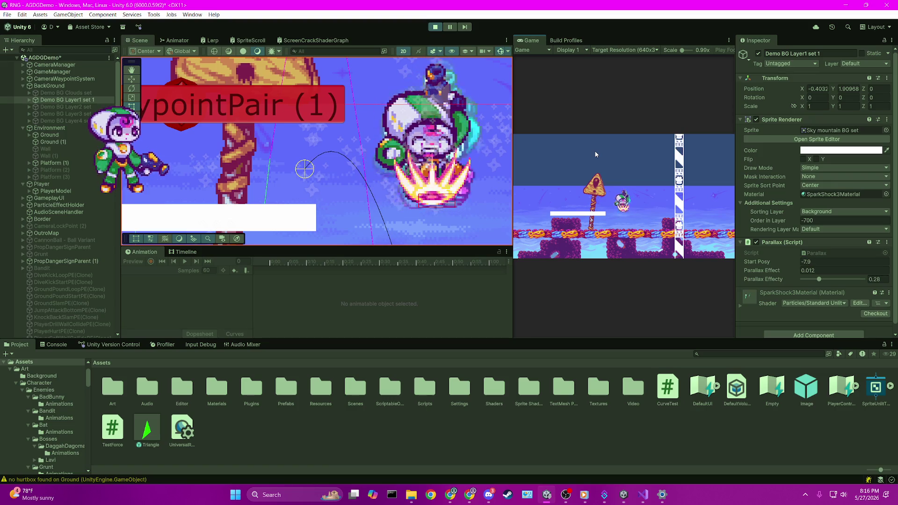
- Search all project files for 'groundcheck' and open the BadBunnyCharacter.cs GroundCheck match
click(642, 495)
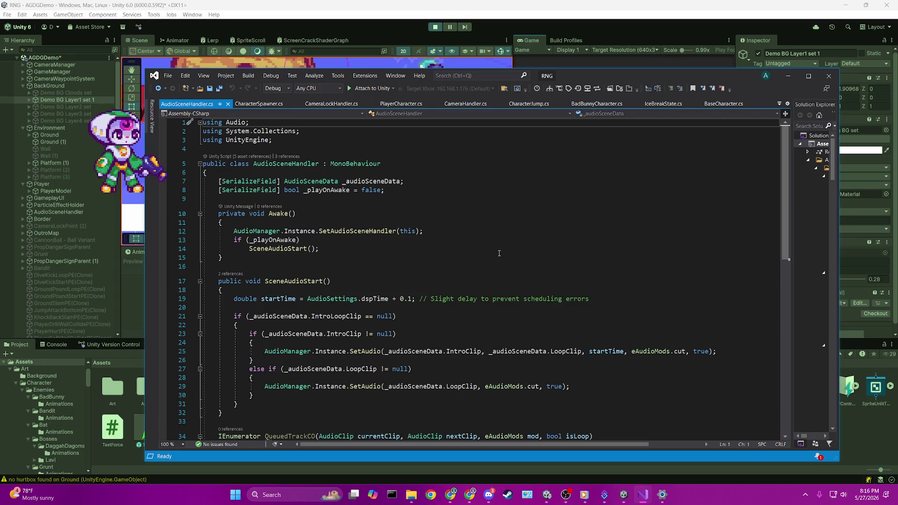
click(409, 254)
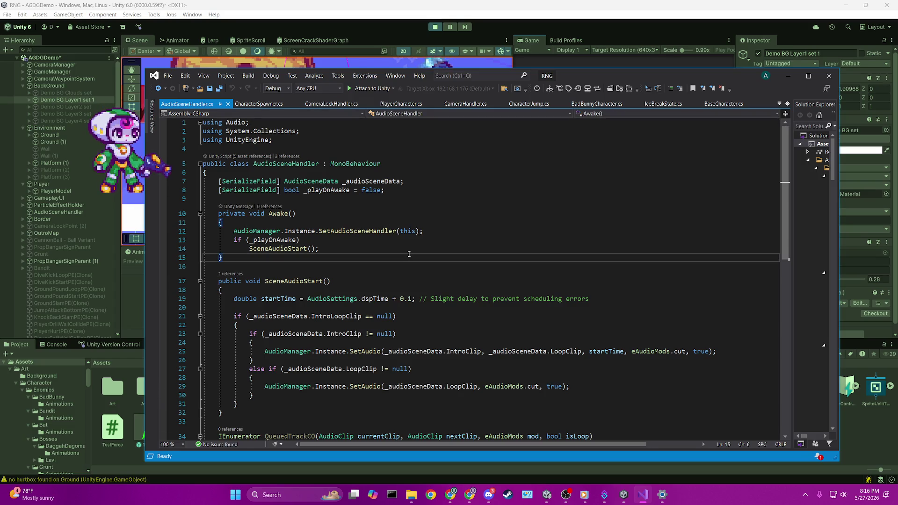
key(ctrl+shift+f)
text(groundcheck)
key(Return)
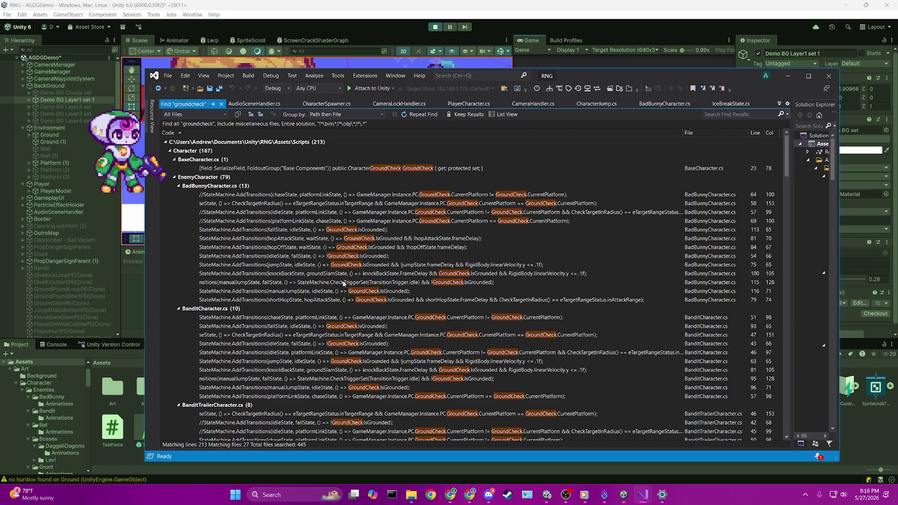
scroll(down, 3)
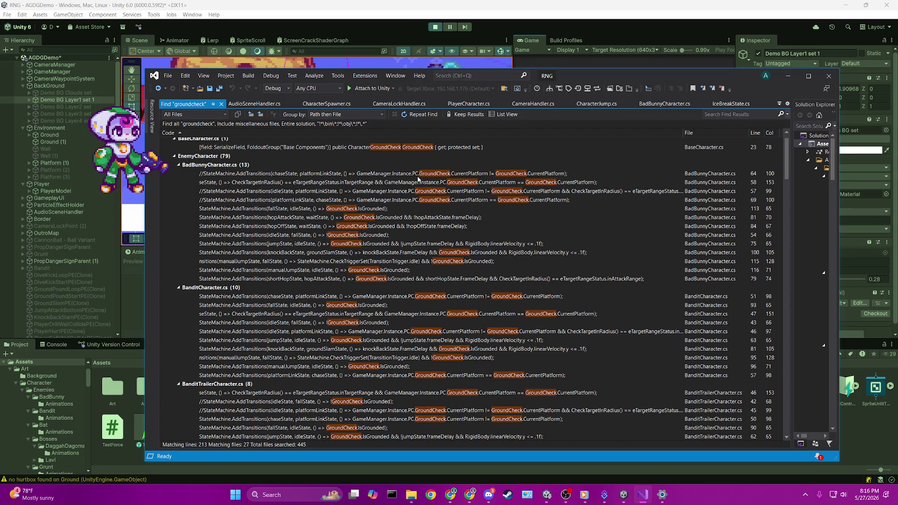
double_click(418, 175)
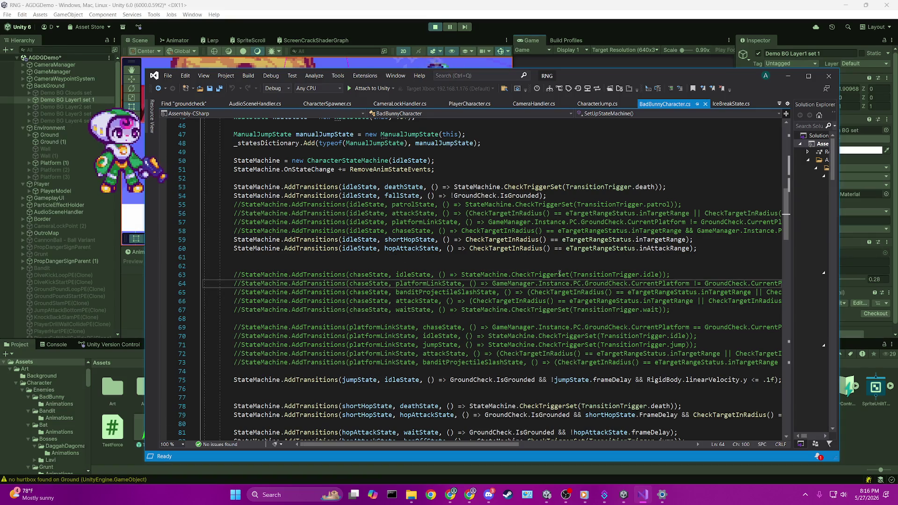
- Follow GroundCheck on line 64 to its definition in the CharacterGroundCheck class
double_click(599, 286)
click(605, 284)
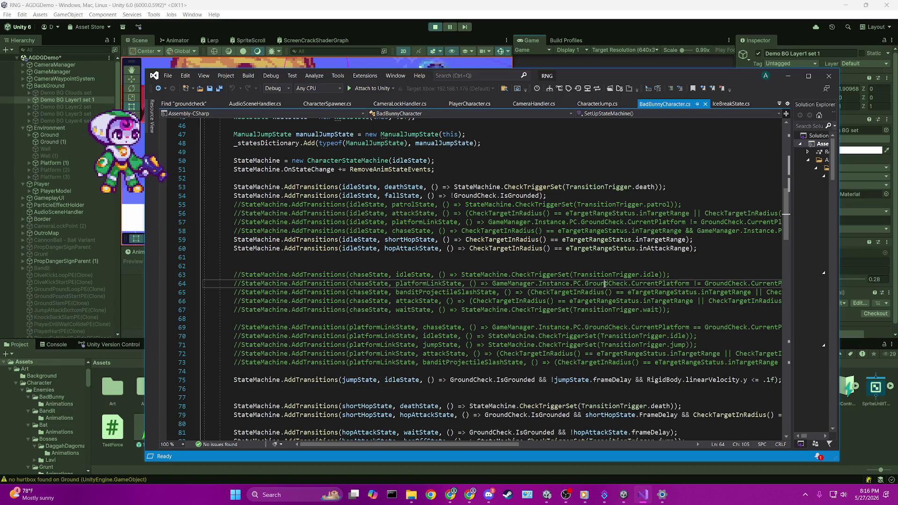
key(ctrl+f)
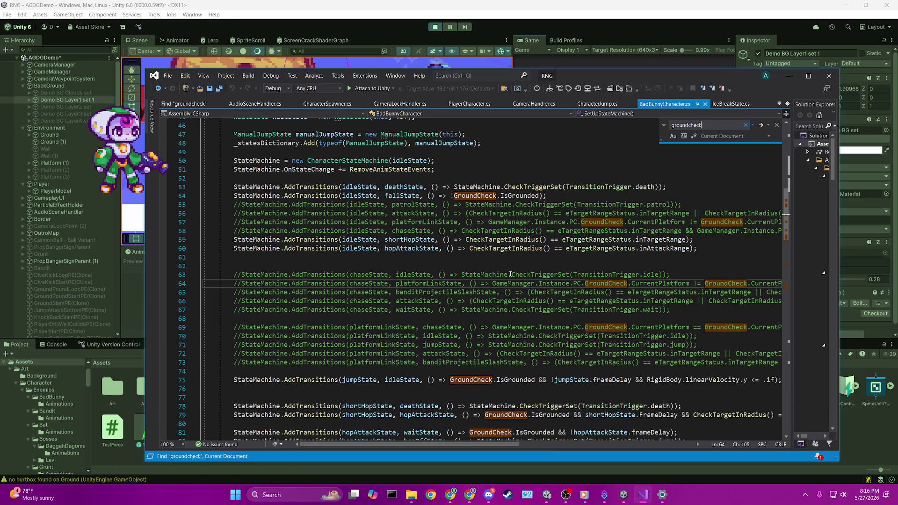
key(F12)
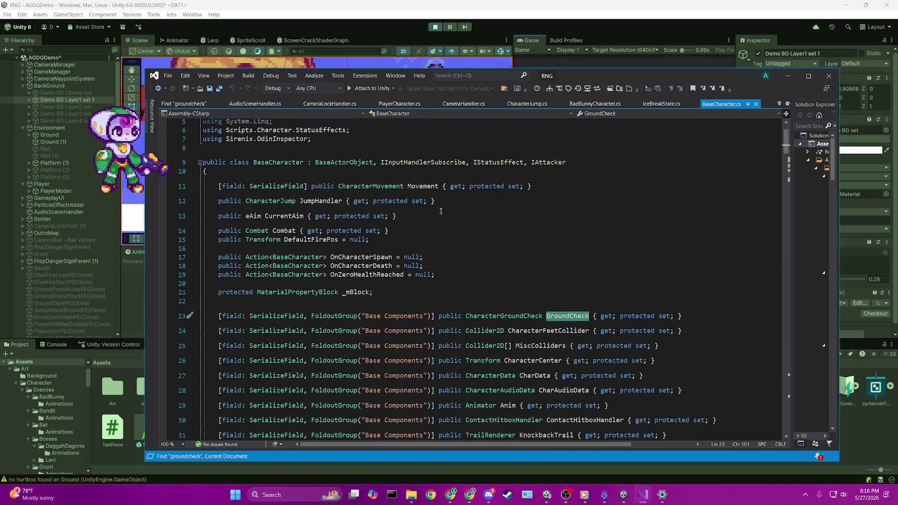
click(518, 319)
- Set a breakpoint on line 75, the fixedUpdateCheck test inside Update()
scroll(down, 3)
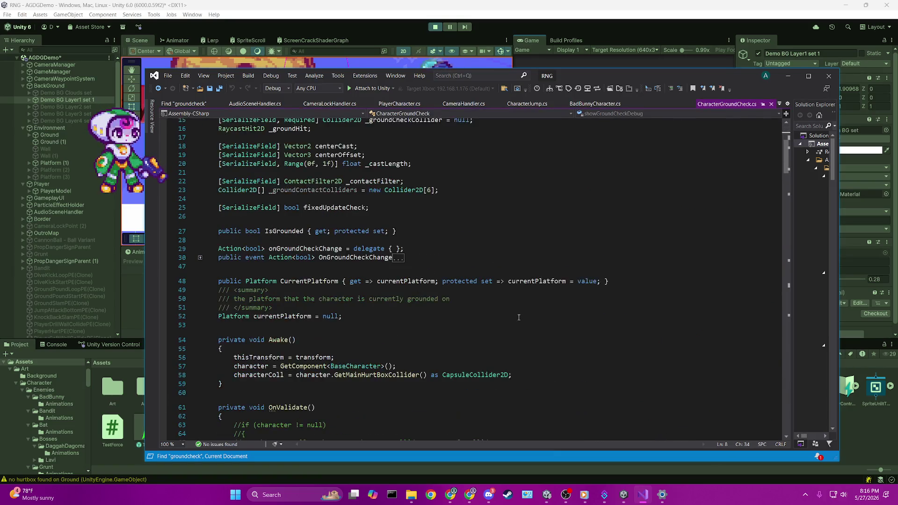
scroll(down, 3)
click(284, 282)
click(164, 273)
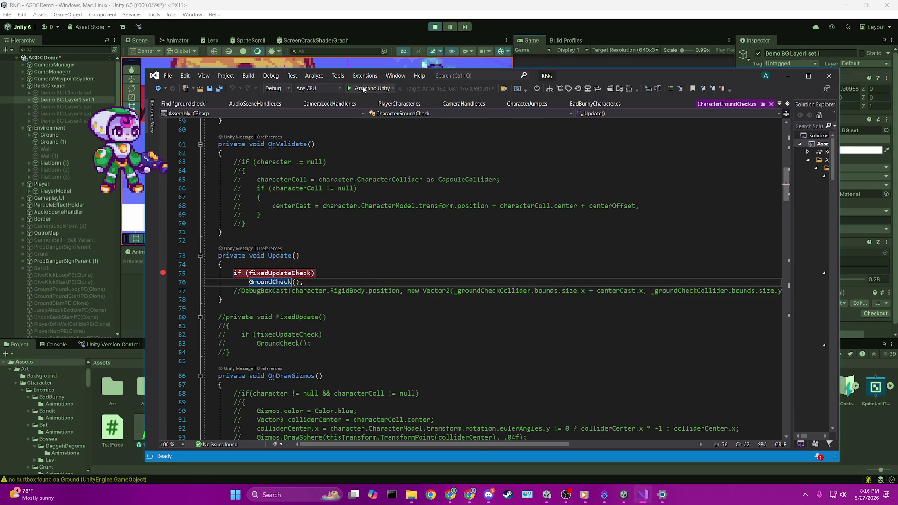
- Attach the debugger to Unity and, at the breakpoint, confirm fixedUpdateCheck is true
click(371, 89)
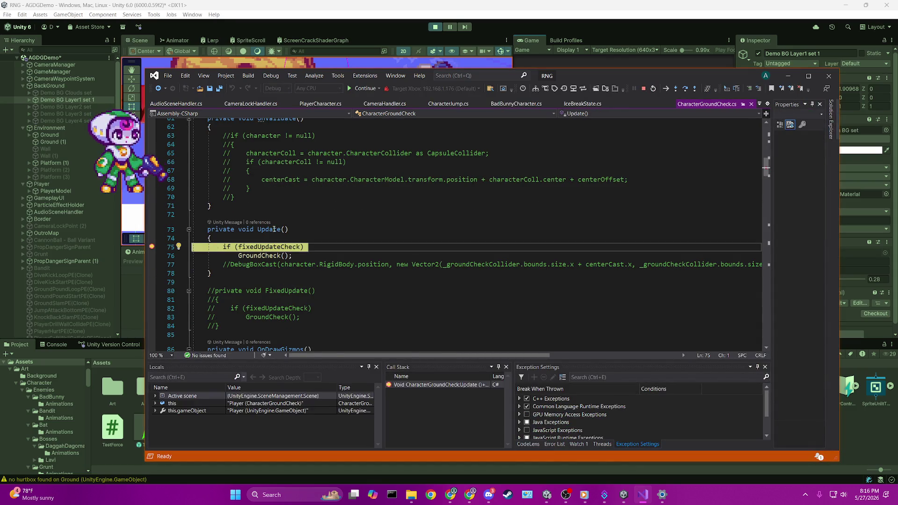
double_click(276, 229)
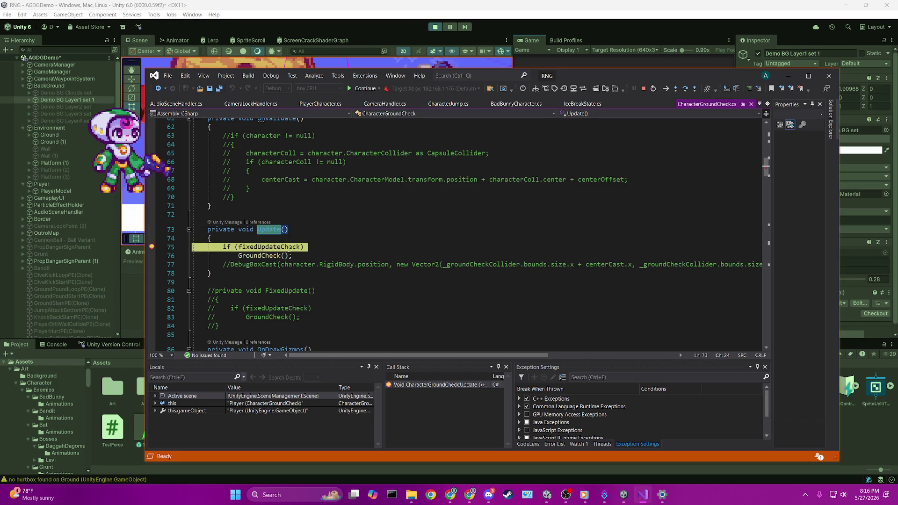
mouse_move(291, 248)
scroll(down, 3)
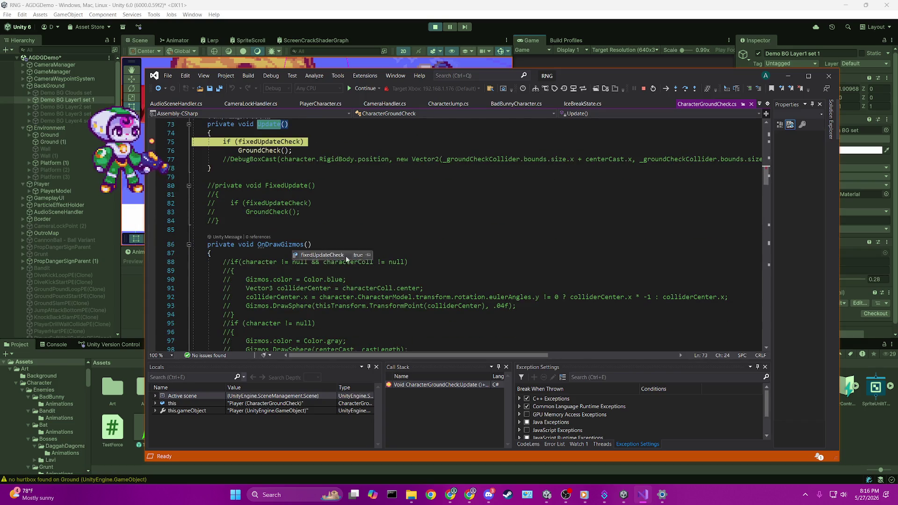
scroll(down, 3)
scroll(up, 3)
scroll(up, 3)
scroll(down, 3)
- Review the GroundCheck() method definition, then stop debugging and detach from Unity
click(275, 136)
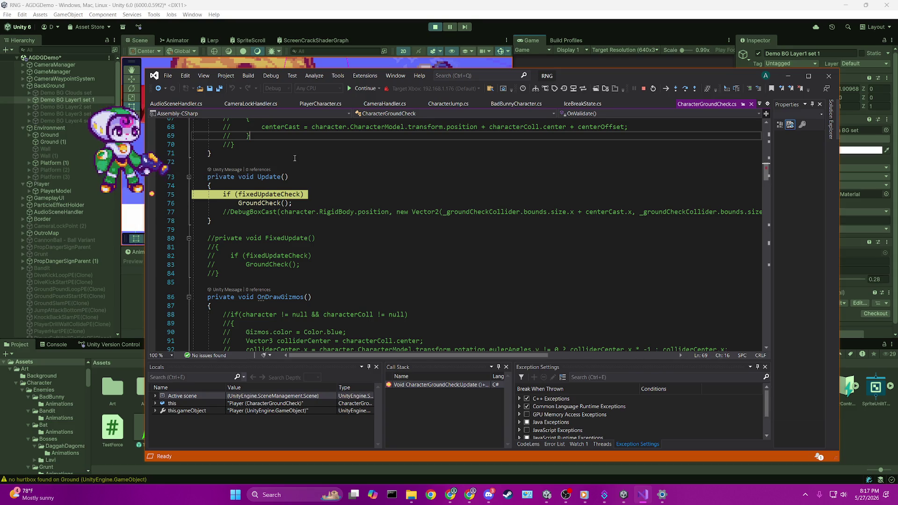
click(257, 203)
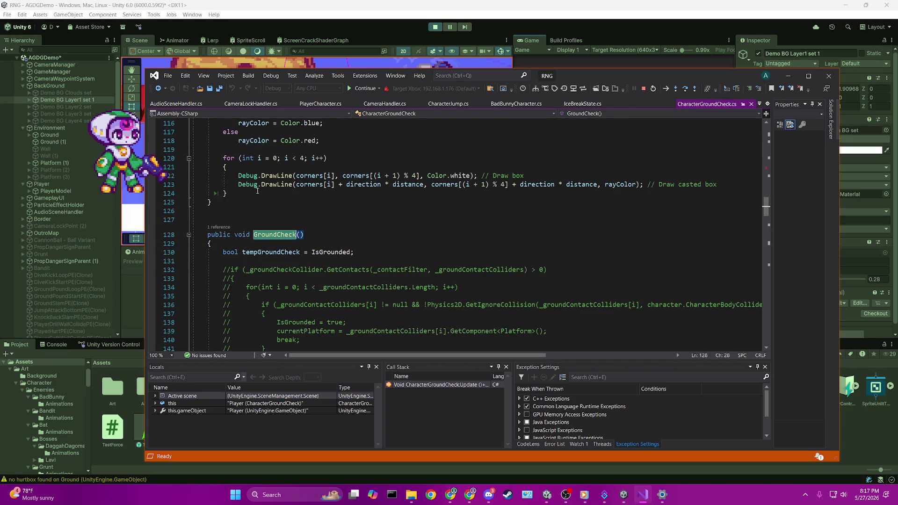
scroll(down, 3)
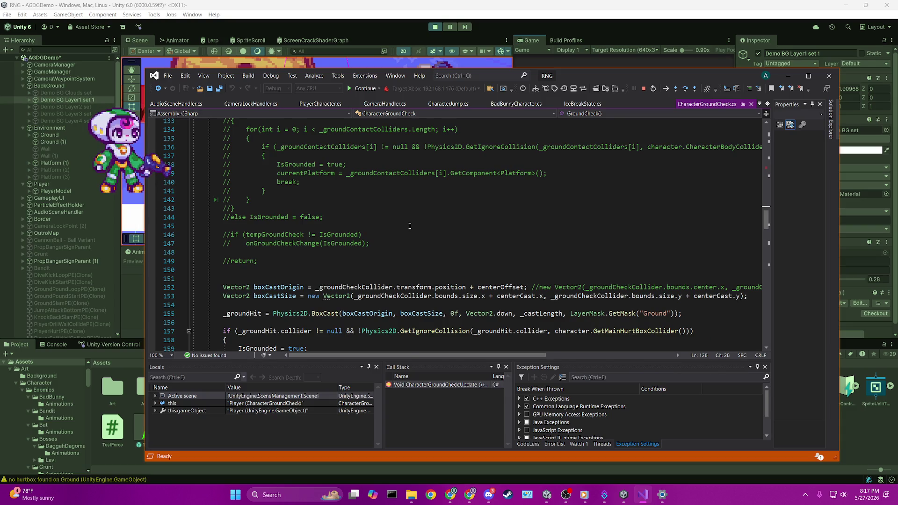
scroll(down, 3)
scroll(up, 3)
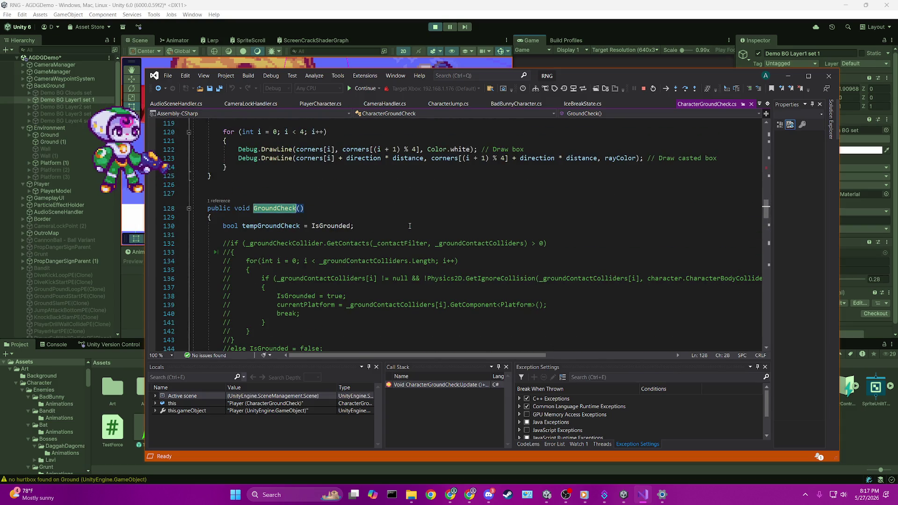
scroll(up, 3)
scroll(up, 3)
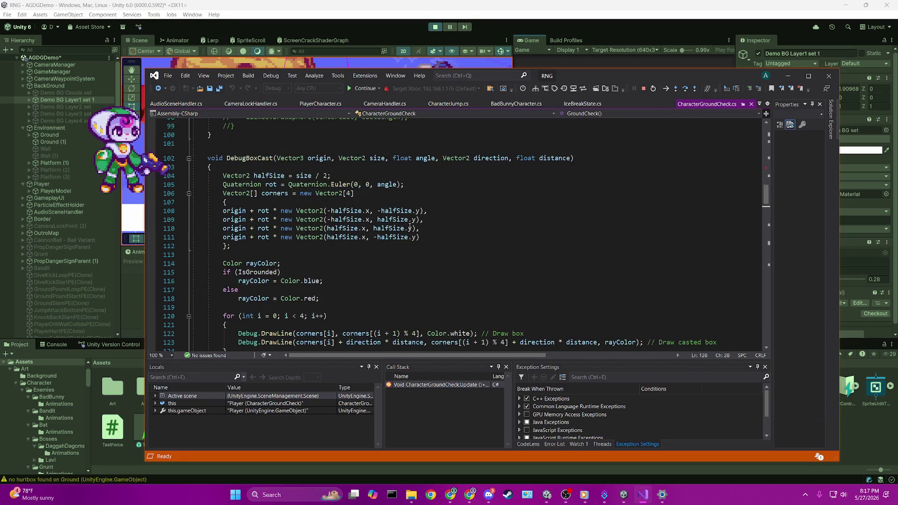
scroll(up, 3)
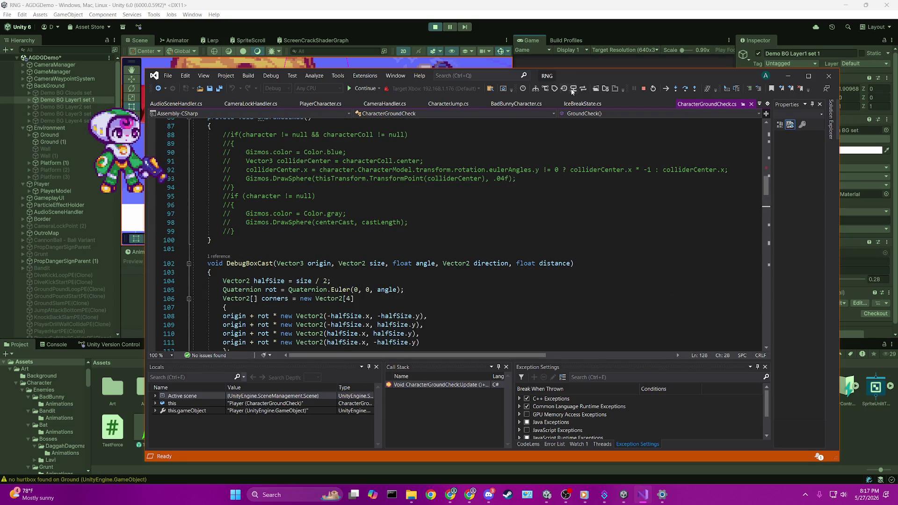
click(644, 88)
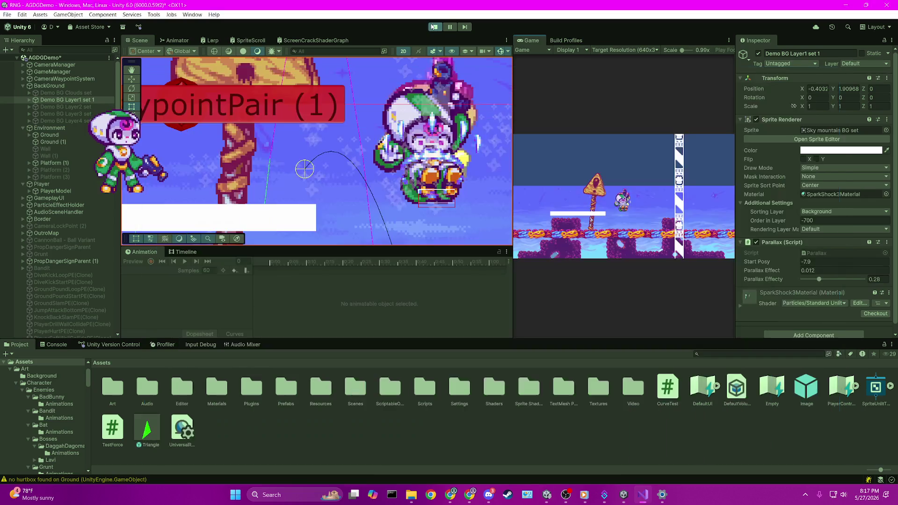
- Comment out the fixedUpdateCheck lines in Update and save CharacterGroundCheck.cs
scroll(up, 3)
scroll(up, 3)
scroll(down, 3)
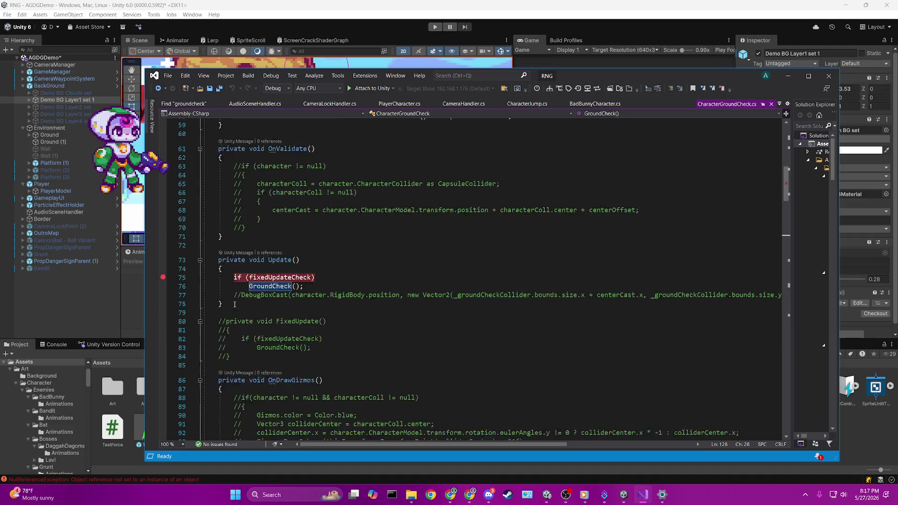
drag(225, 254, 336, 256)
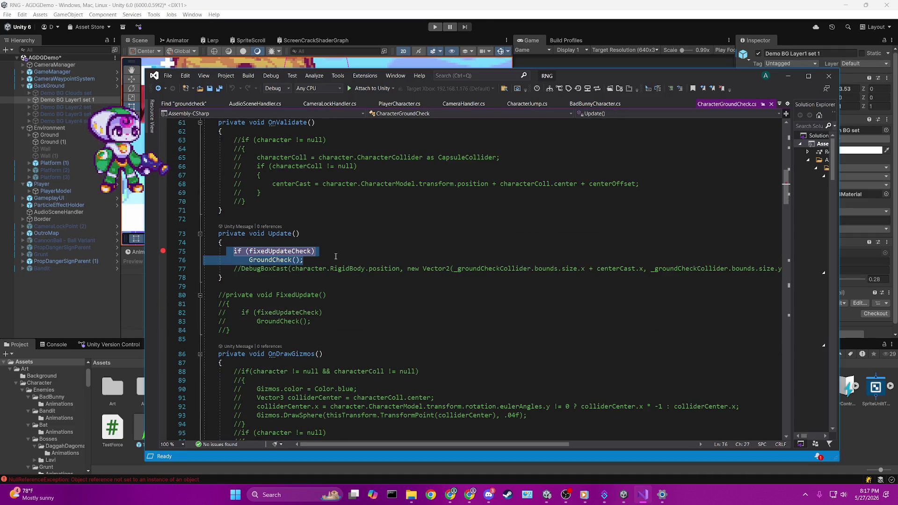
key(ctrl+k)
key(ctrl+c)
key(ctrl+s)
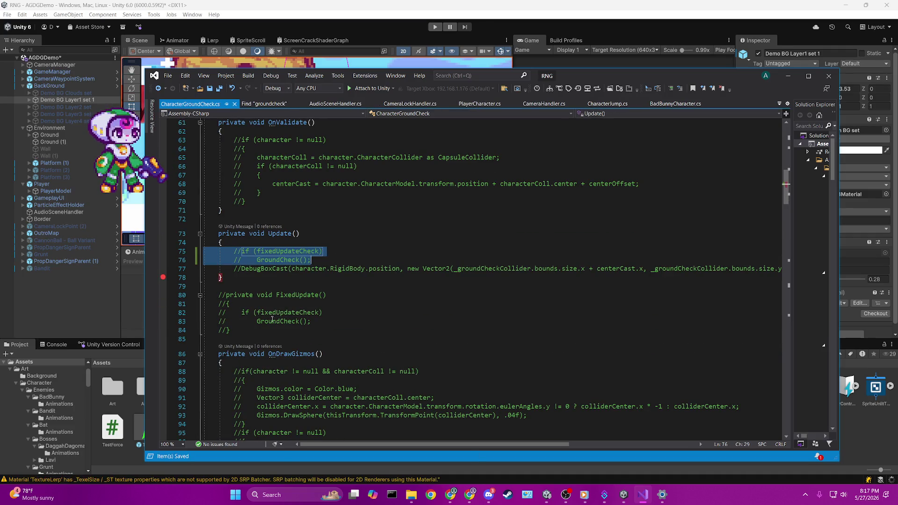
- Uncomment the previously commented-out FixedUpdate block
drag(230, 330, 181, 295)
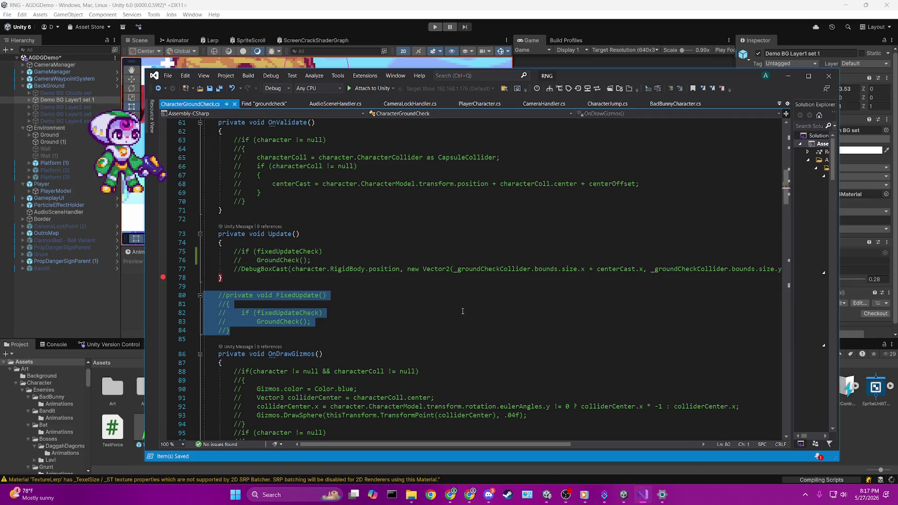
key(ctrl+k)
key(ctrl+u)
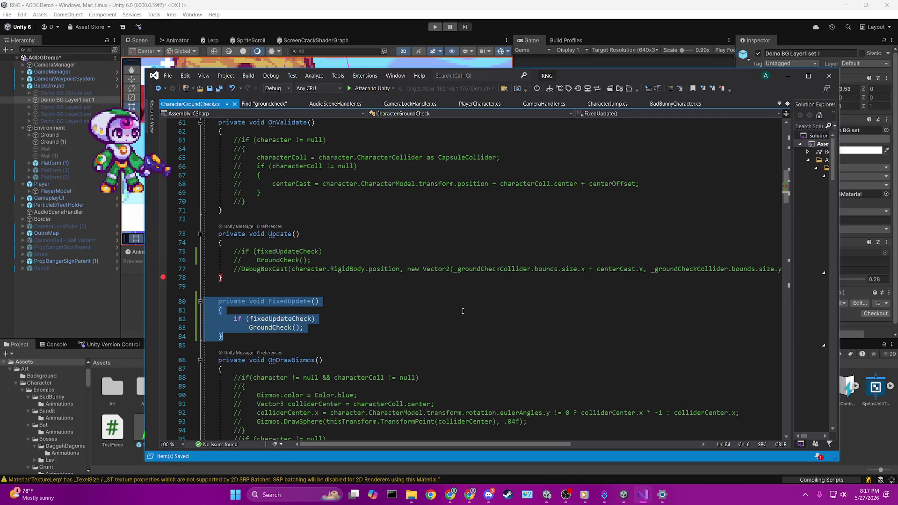
click(277, 310)
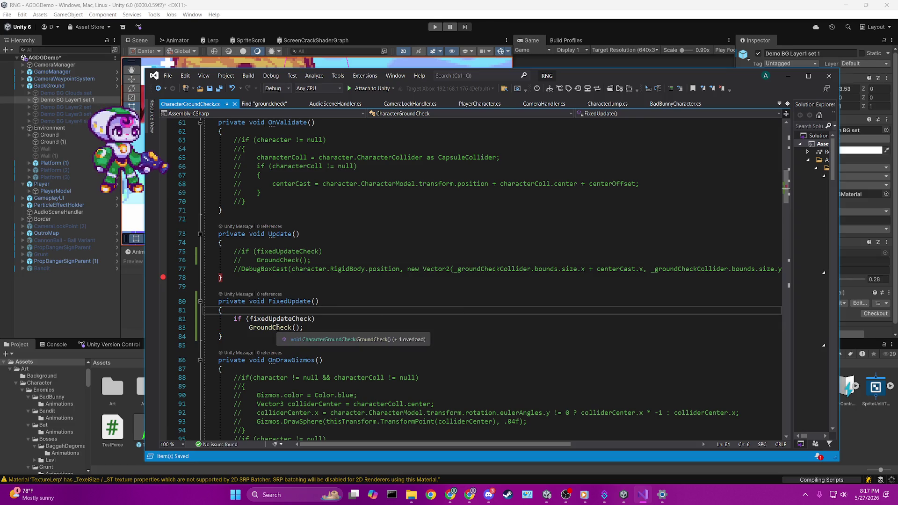
- Go to the GroundCheck box-cast code at line 156, then return to Unity and enter Play mode
click(277, 327)
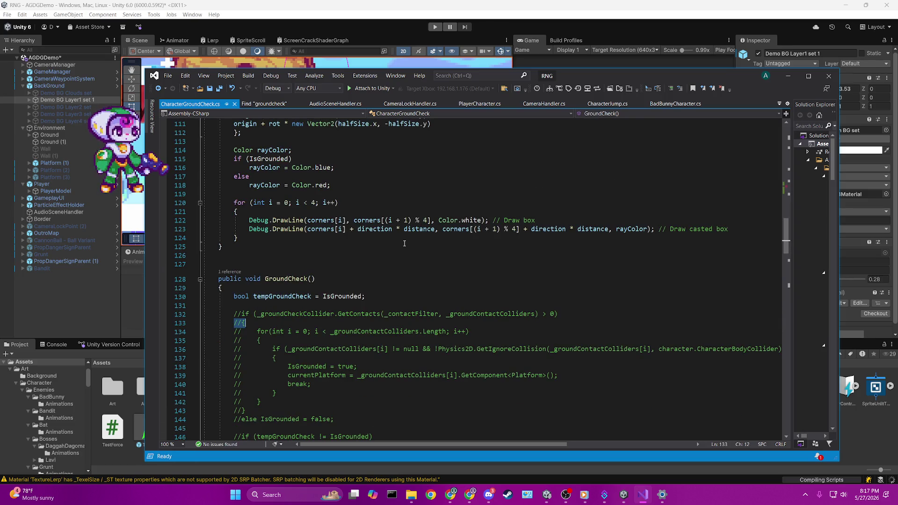
scroll(down, 3)
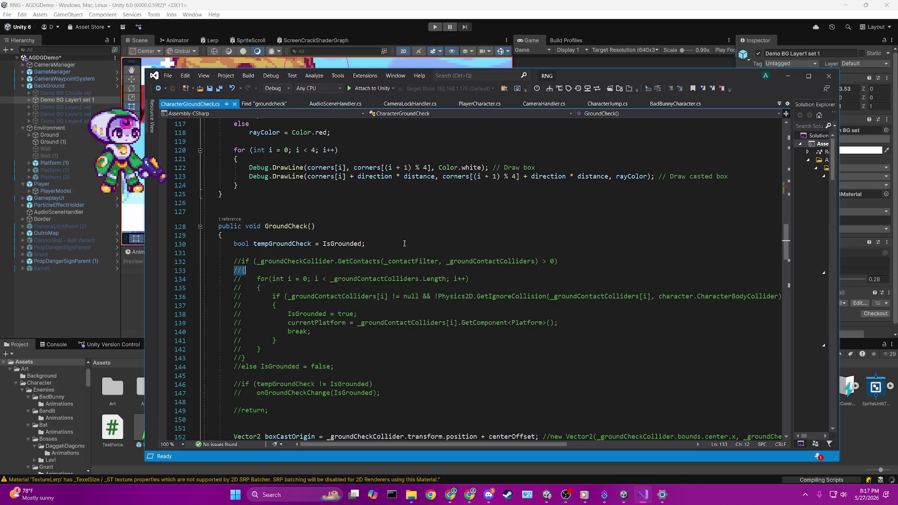
scroll(down, 3)
scroll(down, 3)
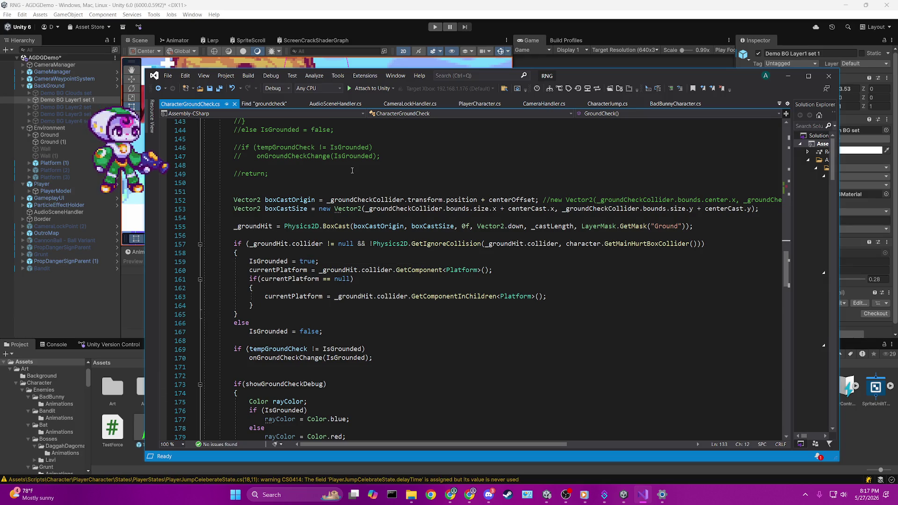
click(338, 236)
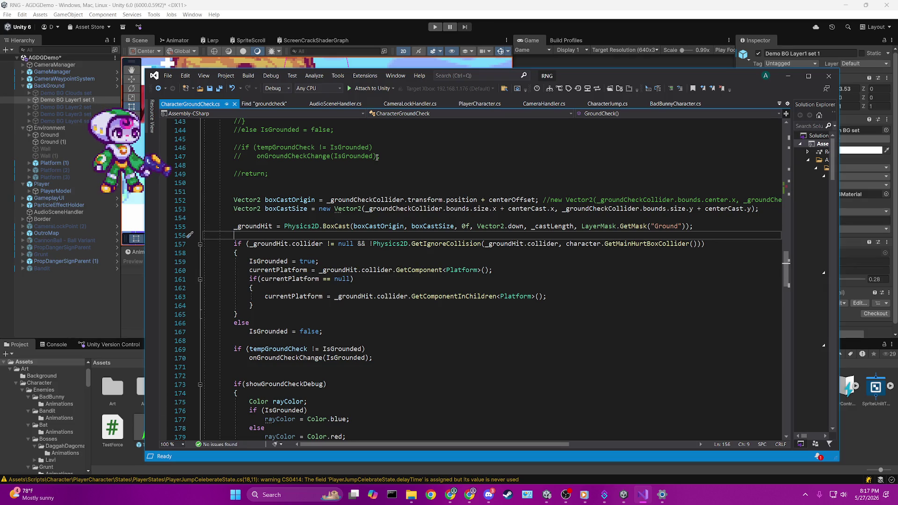
scroll(down, 3)
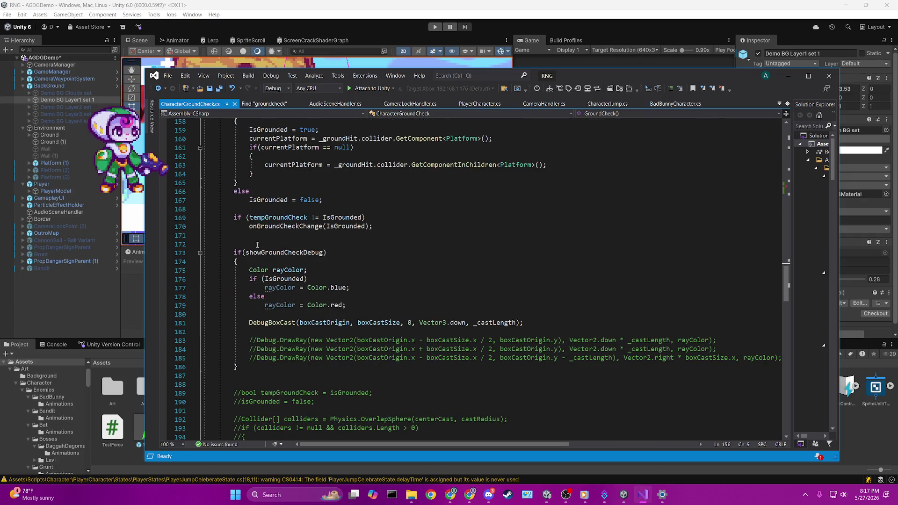
click(497, 3)
key(ctrl+p)
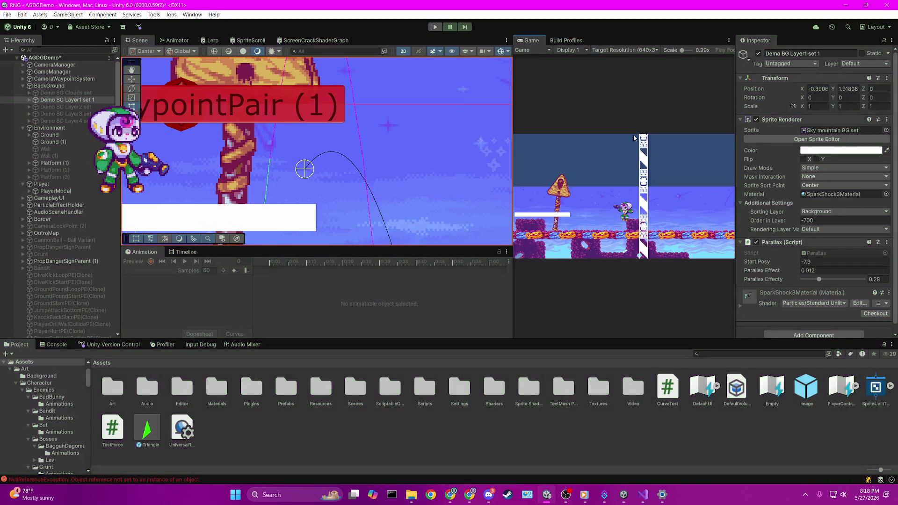
- Start the game in Play mode and let the domain reload finish
click(435, 26)
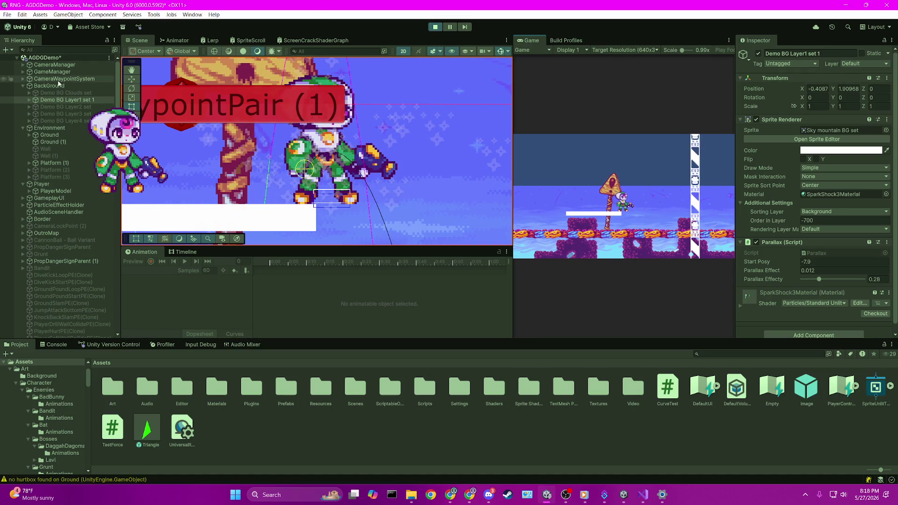
- Select CameraWaypointSystem in the Hierarchy while the game runs, then return to Visual Studio
click(21, 79)
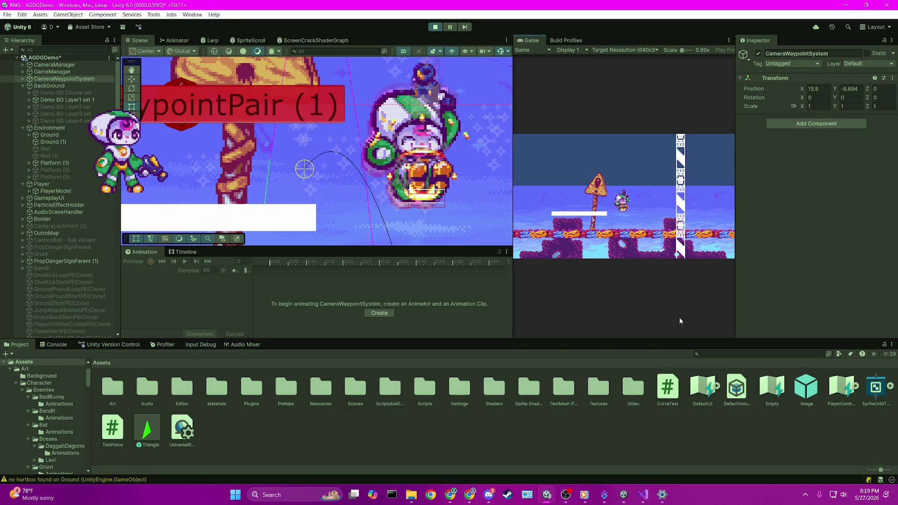
click(641, 487)
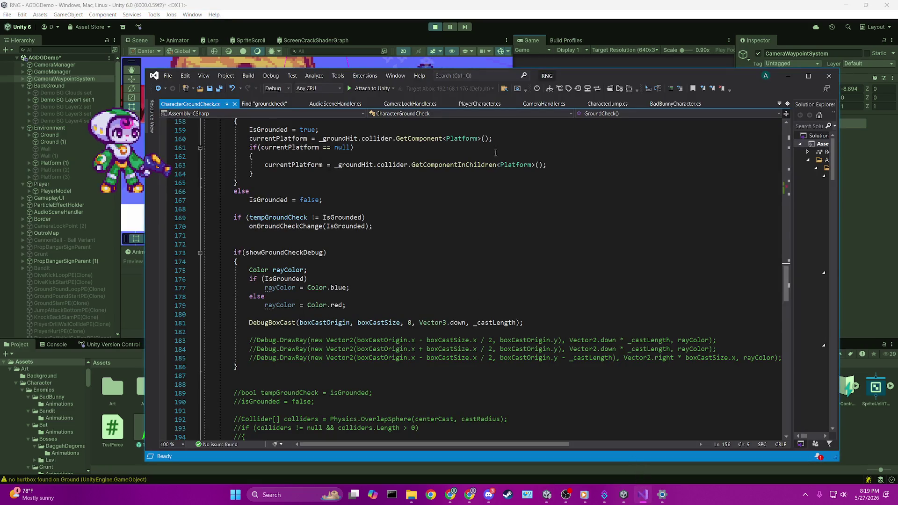
- Close the groundcheck search results, attach the debugger to Unity, and set a breakpoint on line 82
scroll(up, 3)
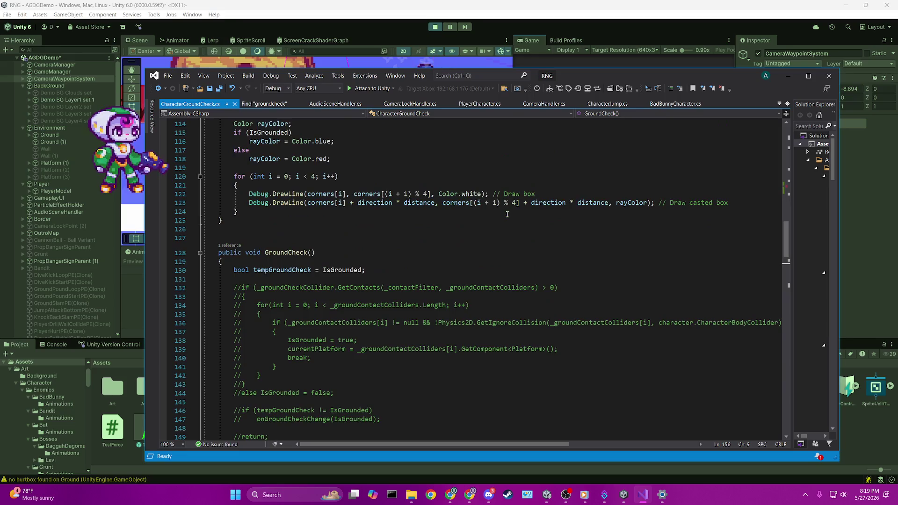
click(296, 104)
click(377, 92)
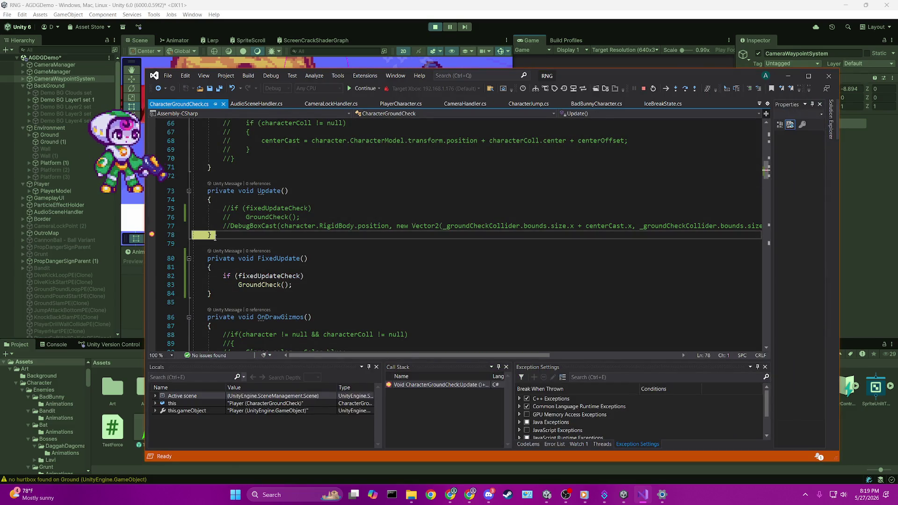
scroll(down, 3)
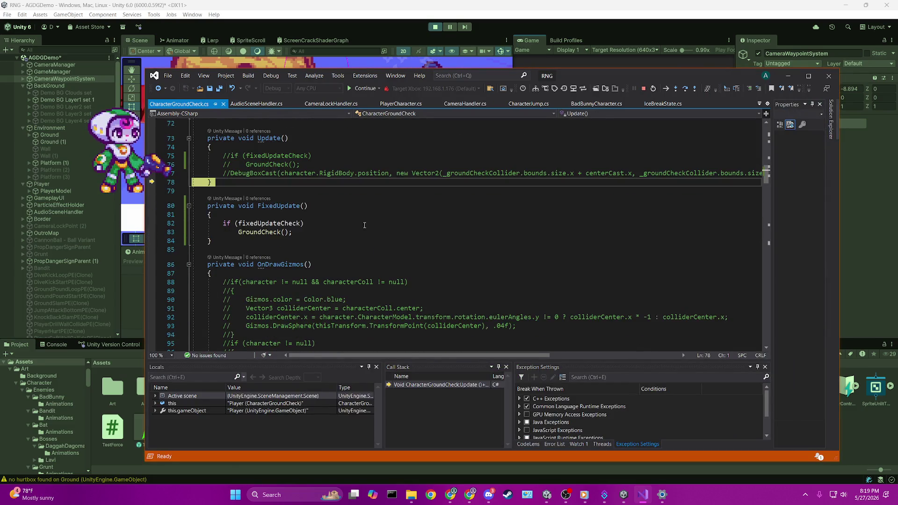
click(152, 224)
- Run to the line 82 breakpoint and step into GroundCheck, reaching boxCastSize (0.00, 0.00) at line 153
mouse_move(283, 226)
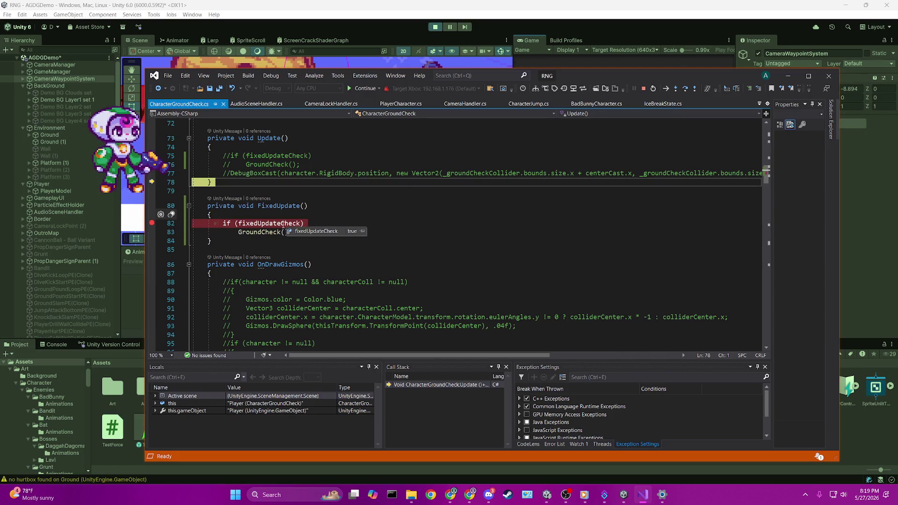
key(F5)
click(362, 234)
key(F11)
key(F11)
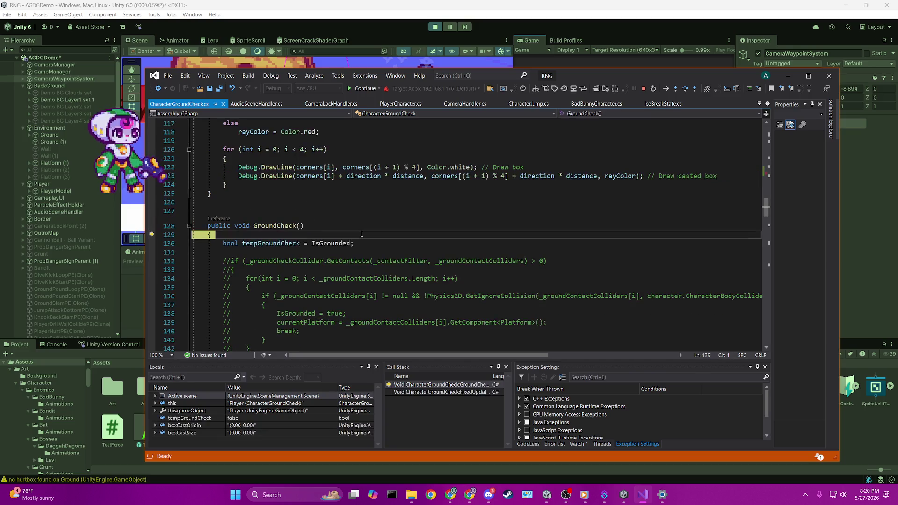
key(F11)
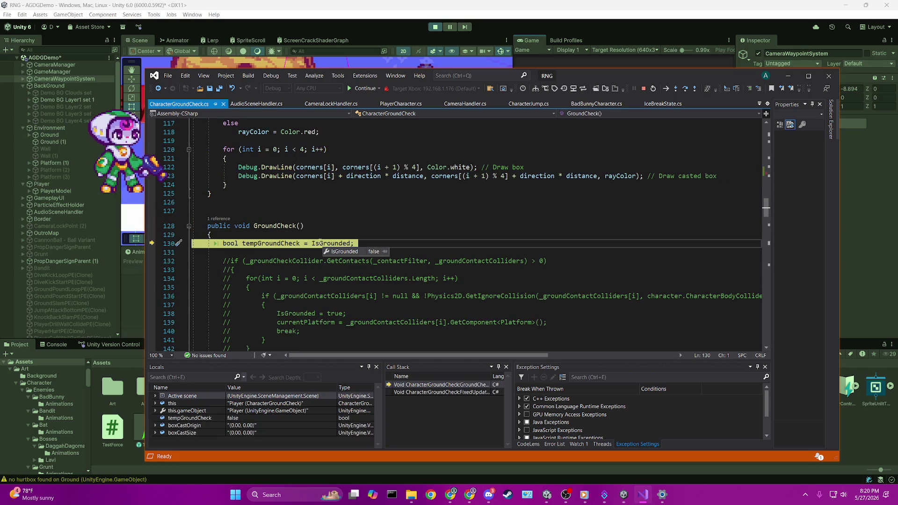
key(F11)
key(F11)
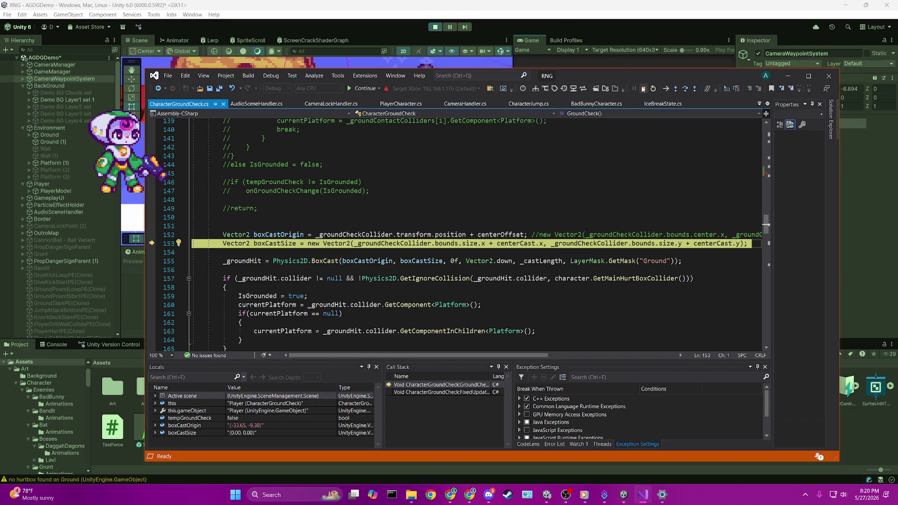
- Stop debugging to detach from Unity and switch back to the Unity editor
click(644, 88)
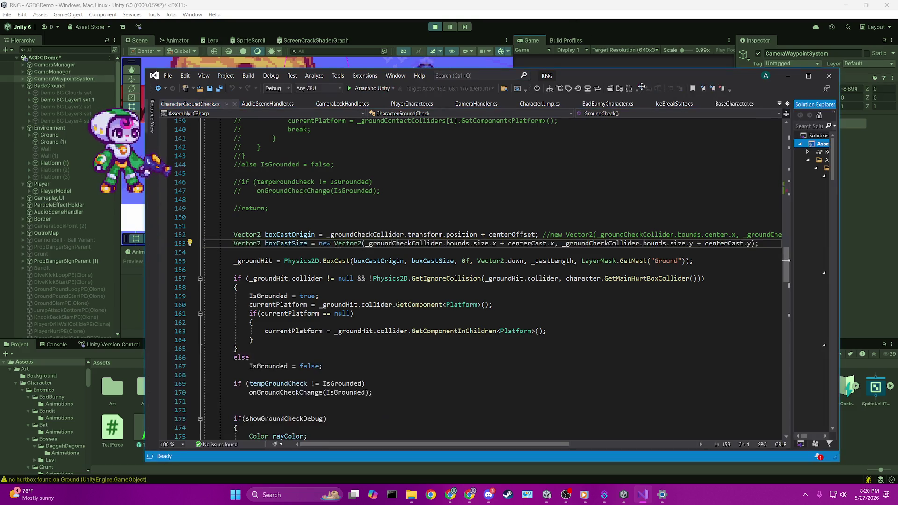
key(alt+Tab)
scroll(up, 3)
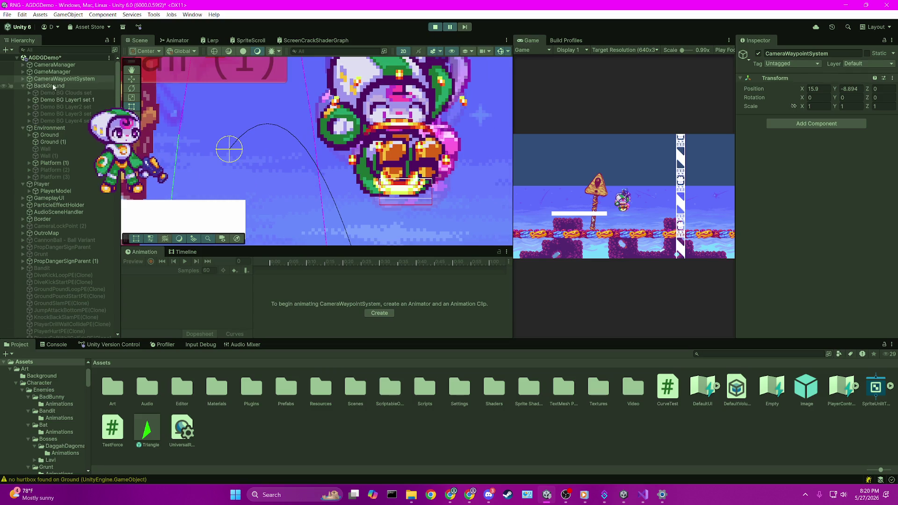
- Select the Player, drag it slightly left, and advance the paused game three frames
click(41, 184)
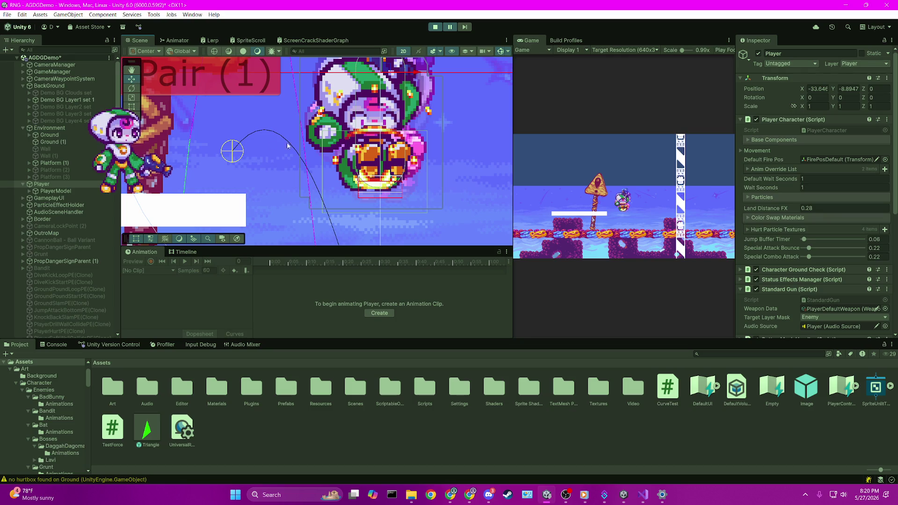
scroll(down, 3)
drag(374, 106, 200, 85)
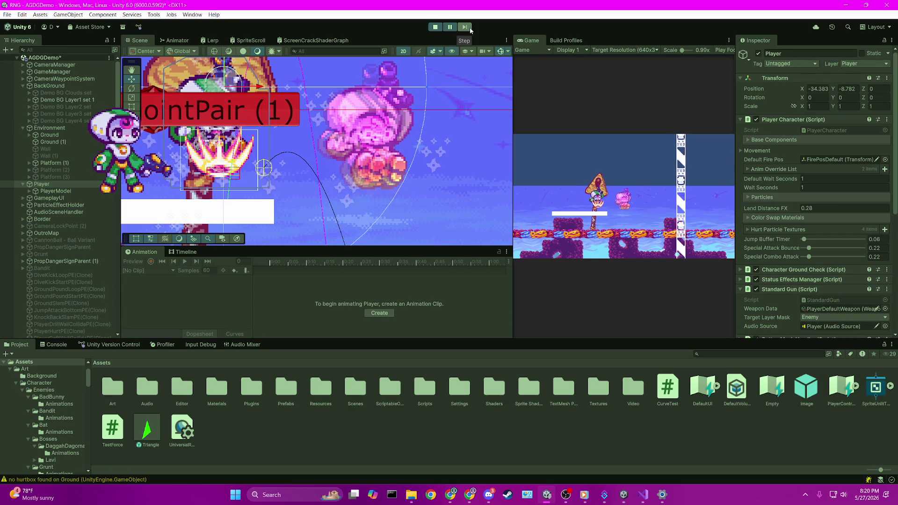
click(470, 29)
click(470, 28)
click(470, 28)
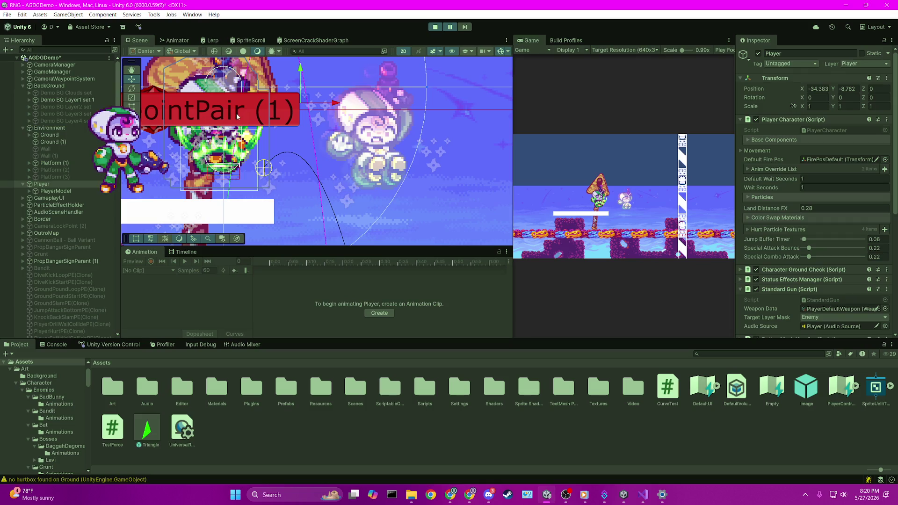
- Nudge the Player right and down, step one more frame, and inspect the ground-check box gizmo
drag(304, 101, 341, 114)
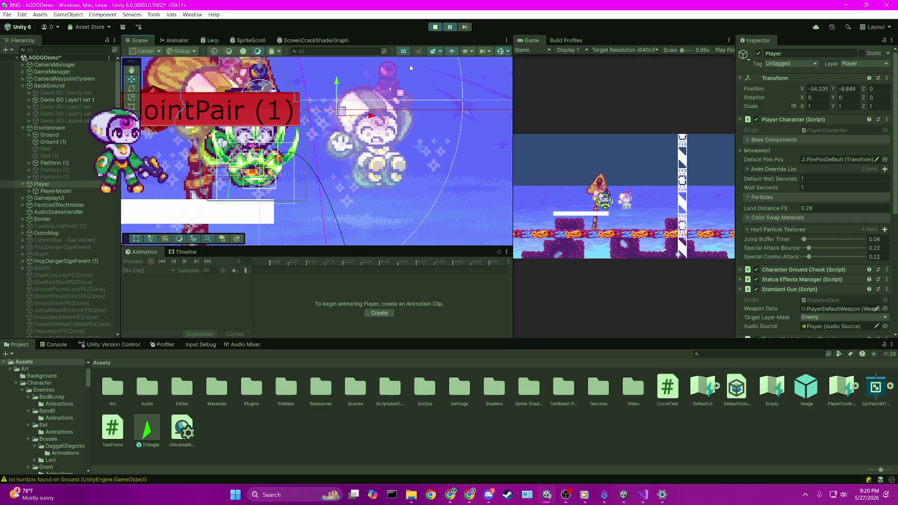
click(464, 28)
scroll(up, 3)
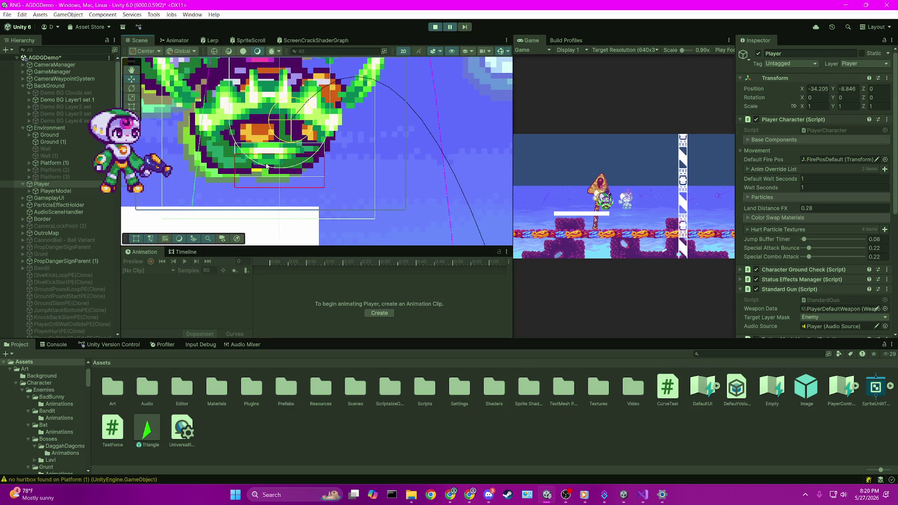
scroll(up, 3)
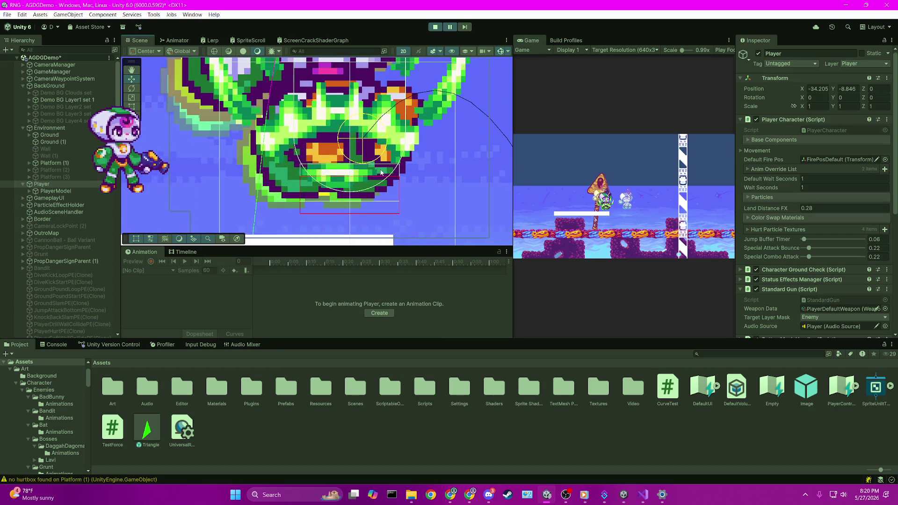
scroll(down, 3)
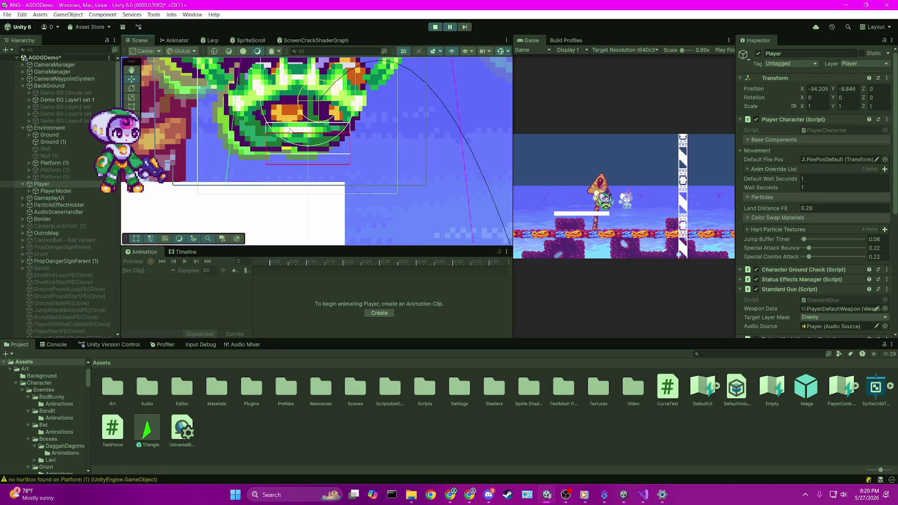
drag(290, 131, 288, 140)
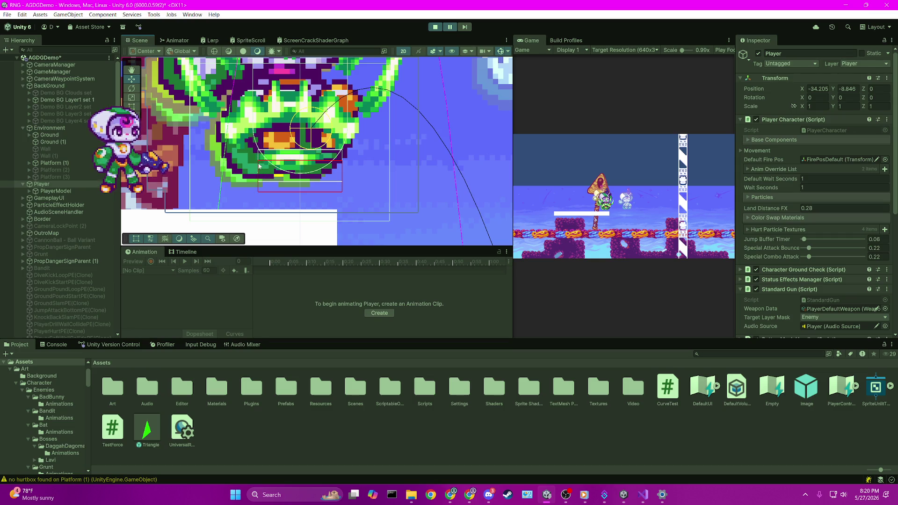
scroll(up, 3)
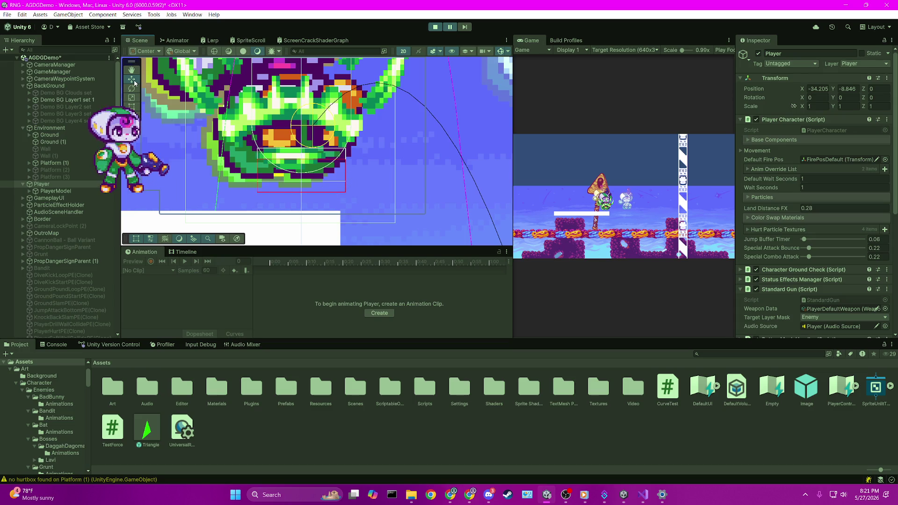
scroll(down, 3)
scroll(down, 3)
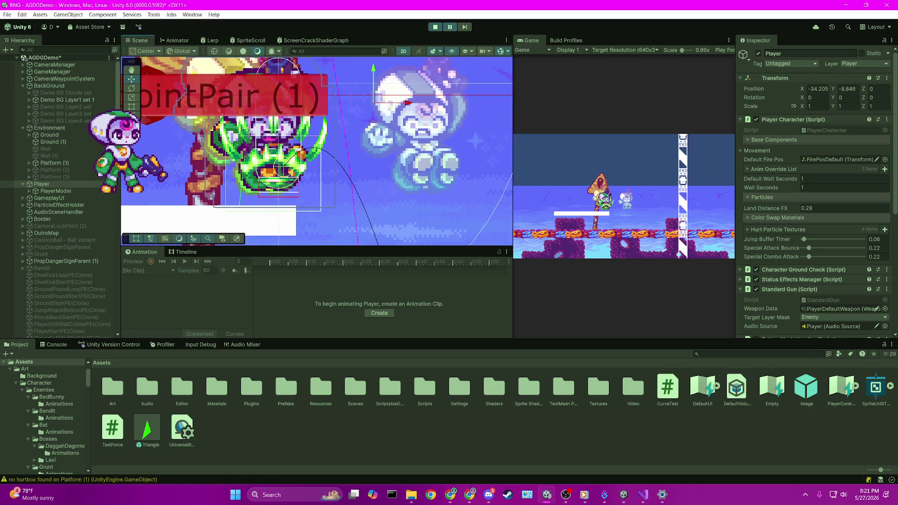
scroll(down, 3)
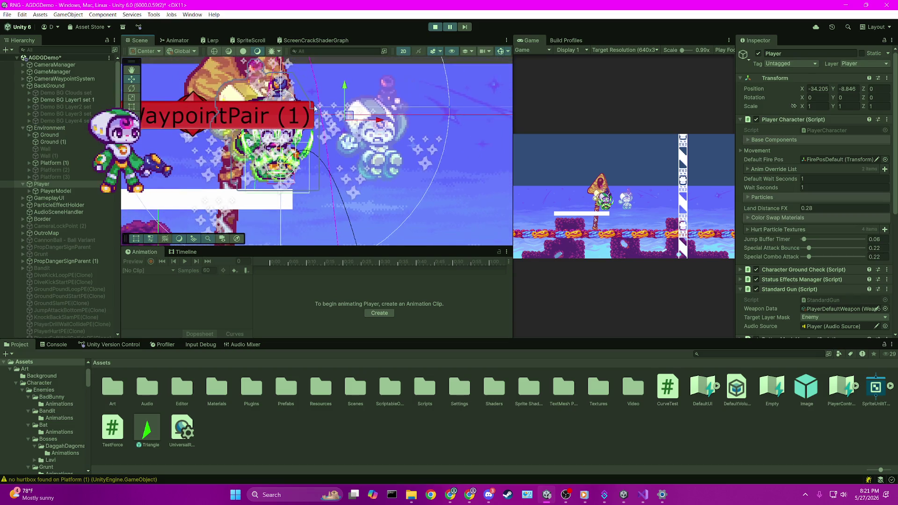
- Select PlayerModel, then reselect the Player object in the Hierarchy
click(91, 190)
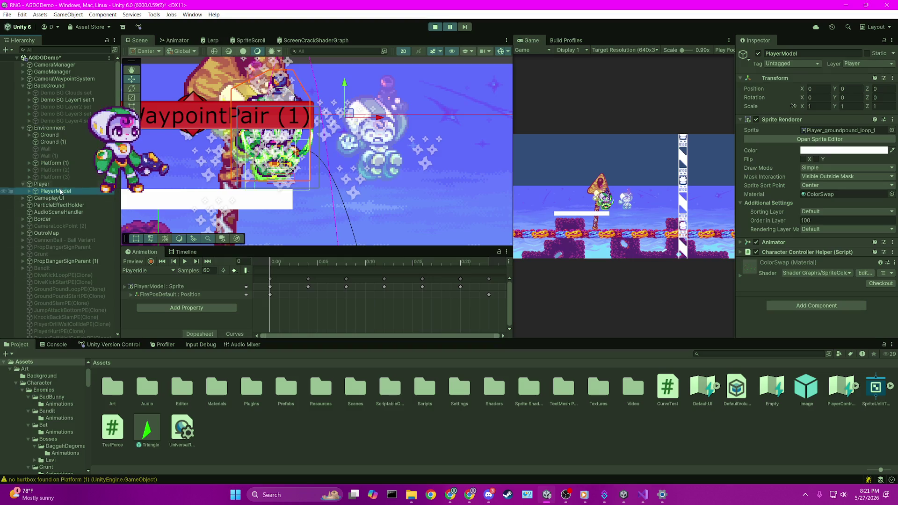
click(47, 184)
click(58, 199)
click(56, 191)
click(55, 186)
- Zoom and pan the Scene view to centre on the player's ground-check box
scroll(up, 3)
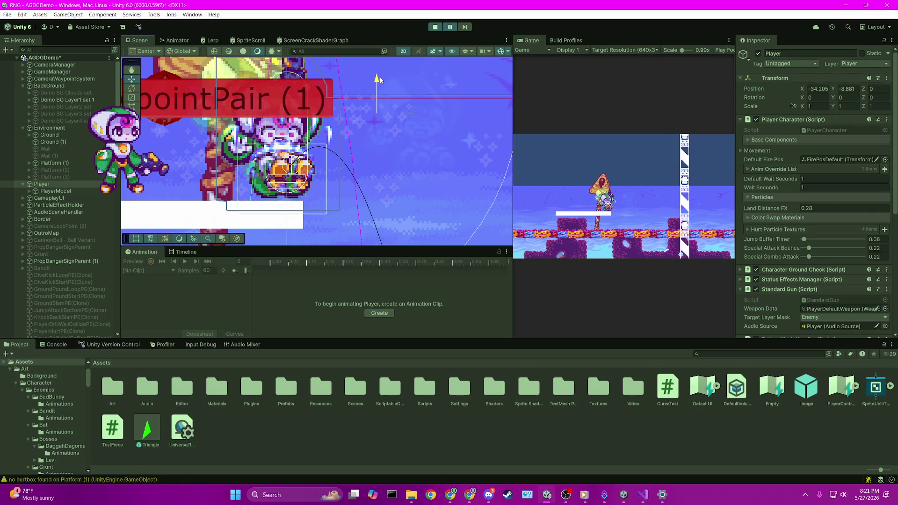
scroll(up, 3)
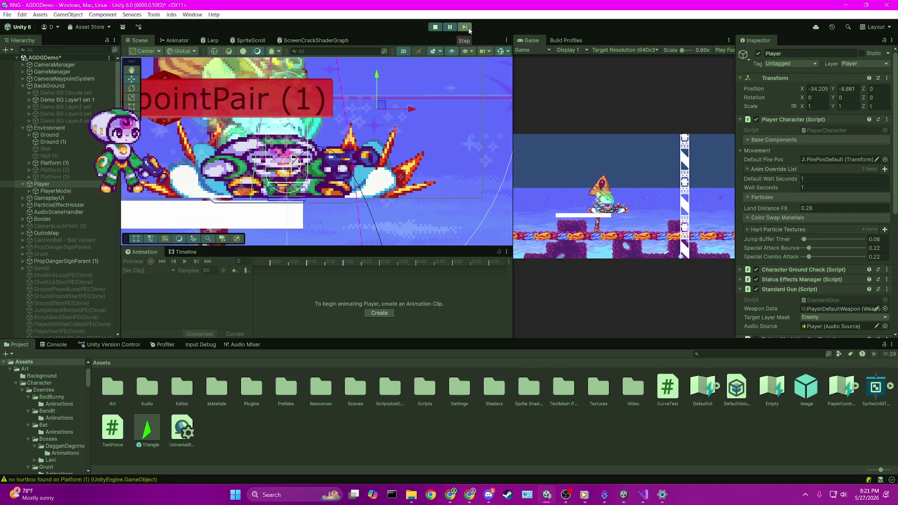
scroll(up, 3)
scroll(up, 3)
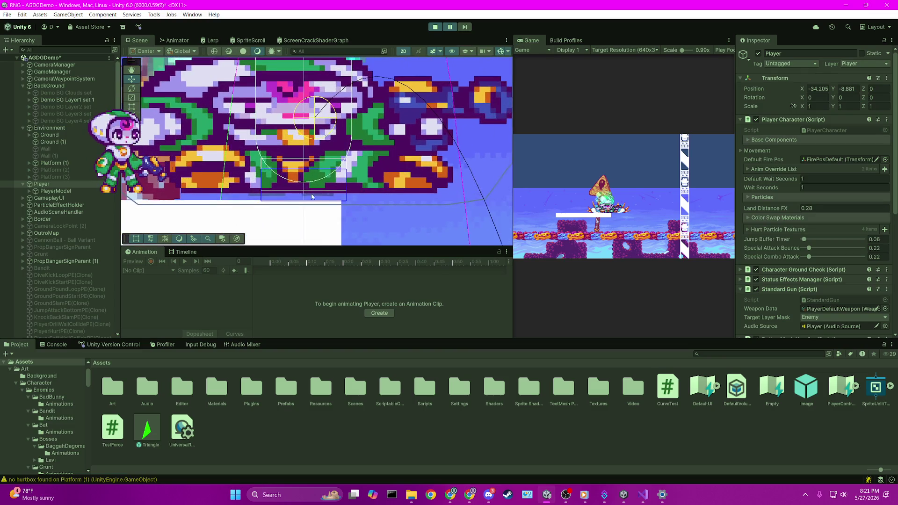
scroll(left, 3)
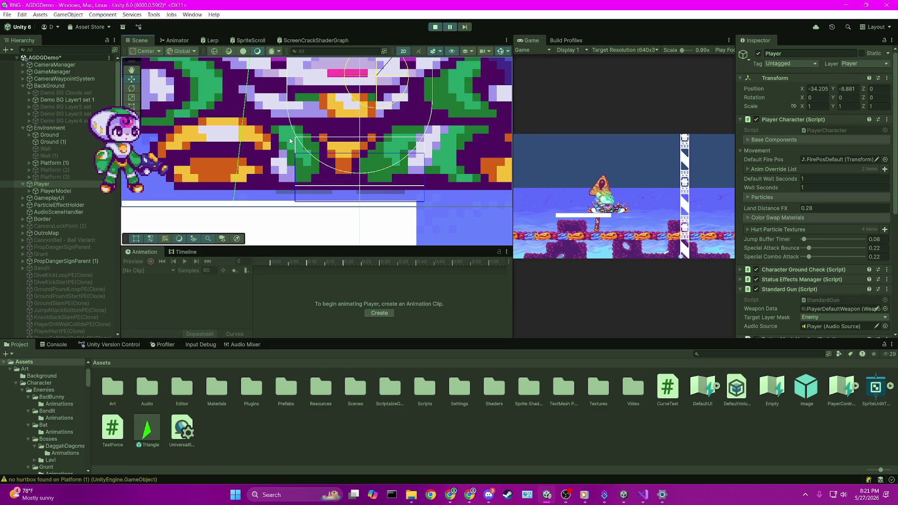
scroll(down, 3)
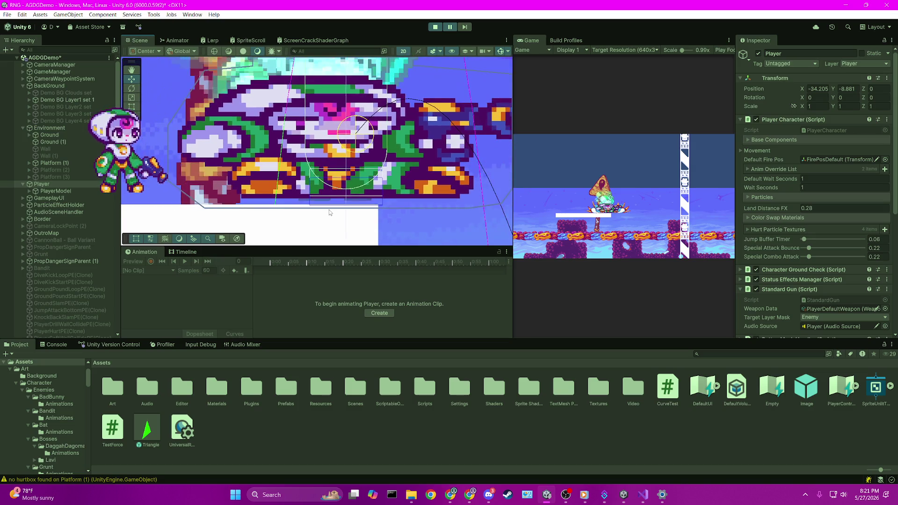
scroll(up, 3)
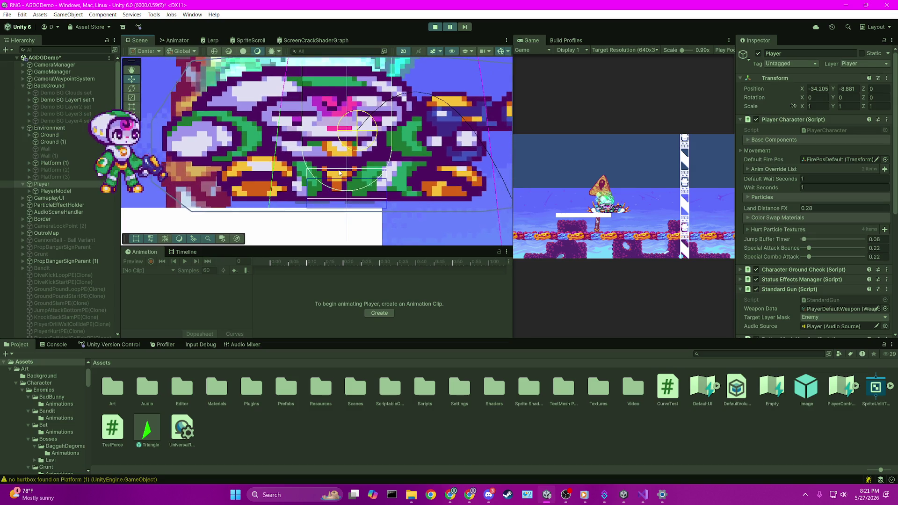
scroll(up, 3)
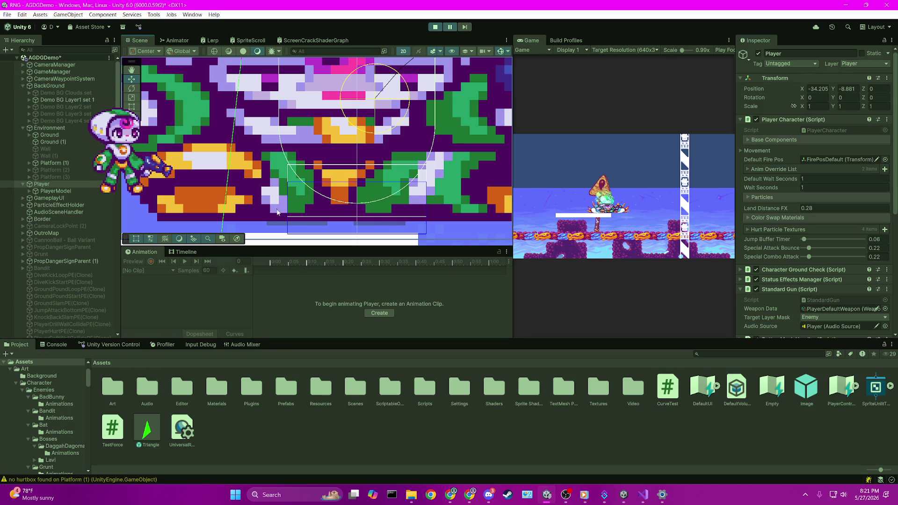
scroll(up, 3)
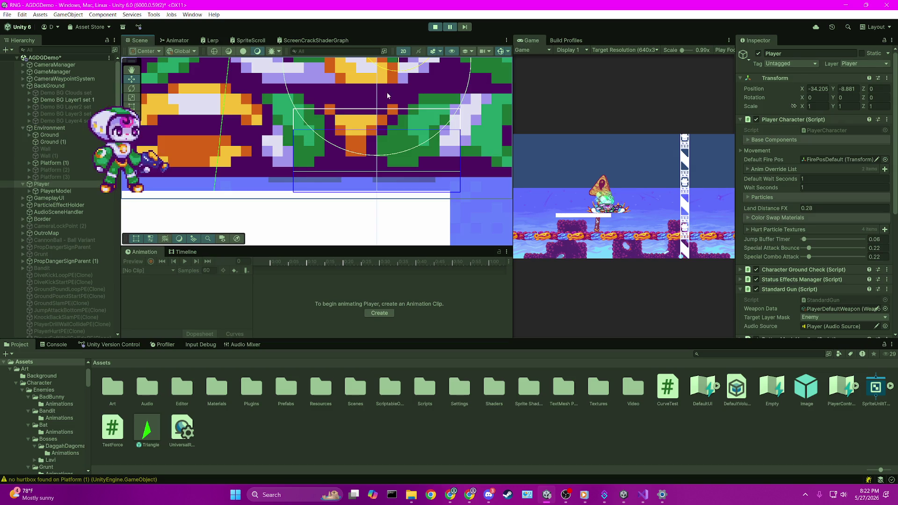
drag(387, 96, 374, 123)
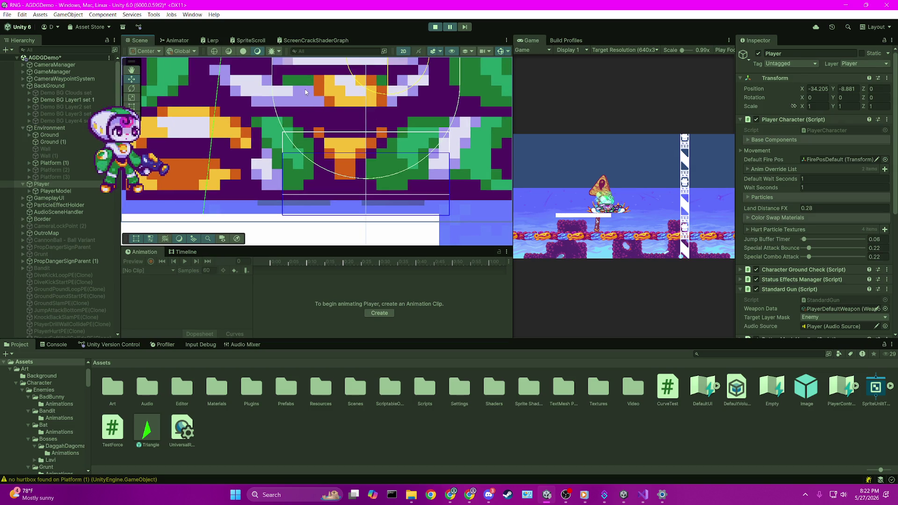
drag(292, 167, 301, 143)
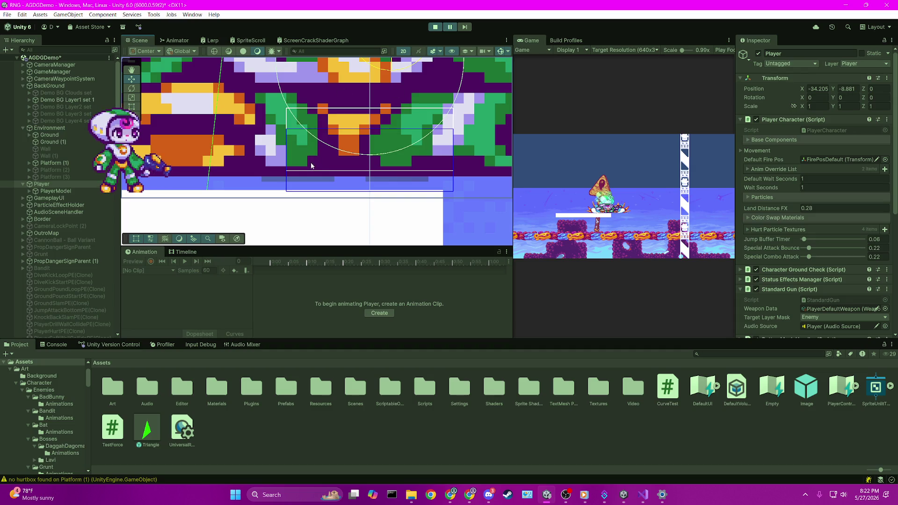
scroll(down, 3)
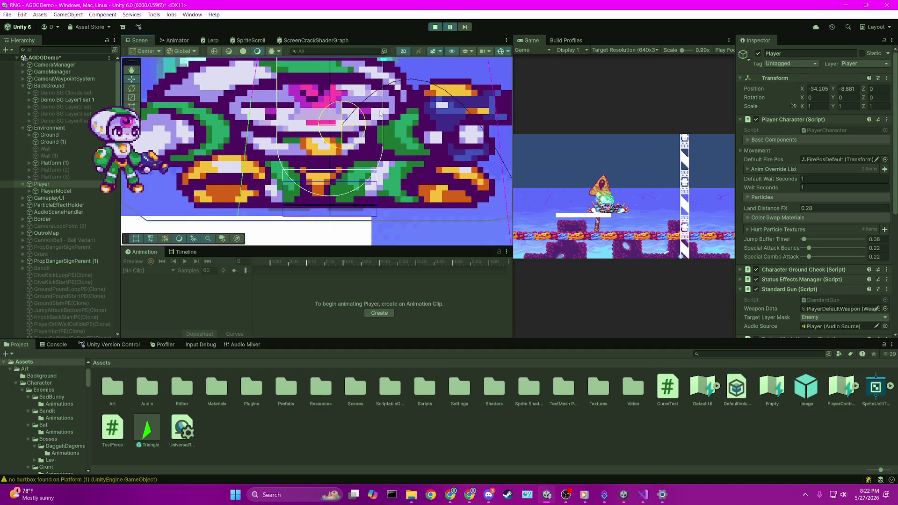
scroll(down, 3)
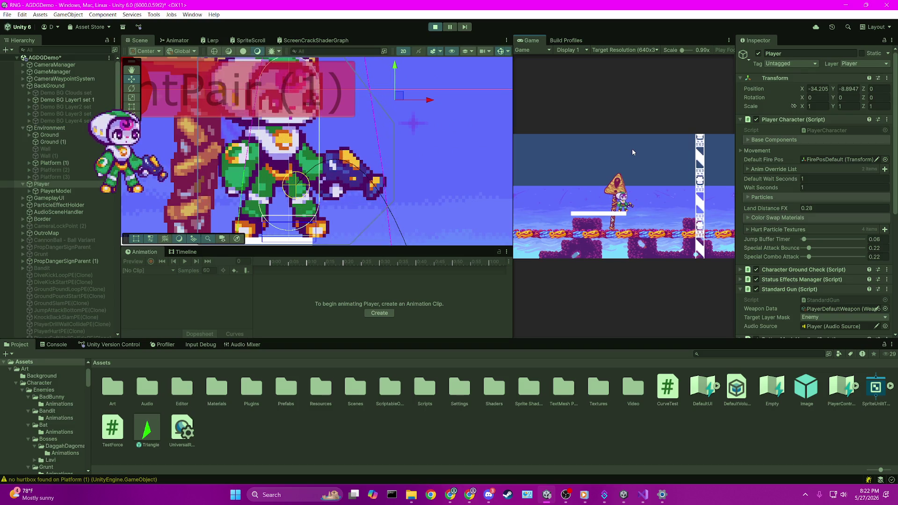
- Make the player jump off the post and advance the paused game eight frames
key(space)
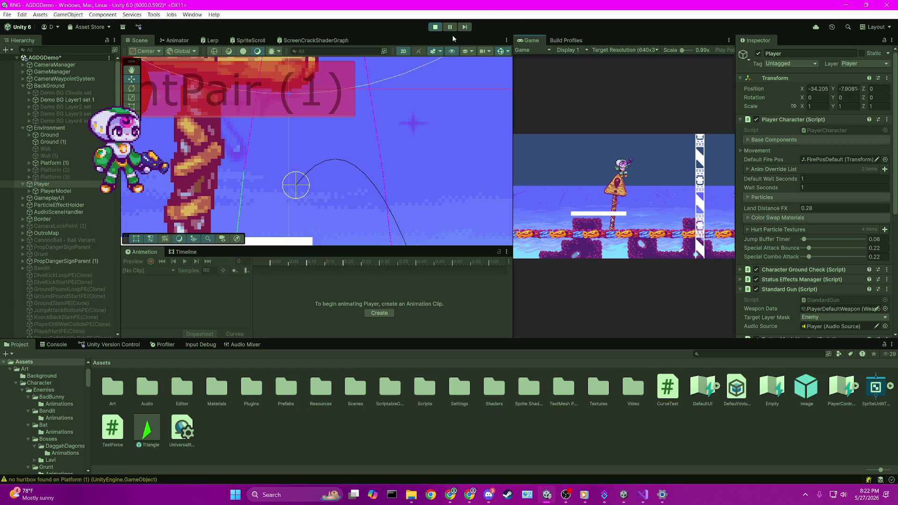
click(465, 30)
click(464, 30)
click(465, 30)
click(464, 30)
click(464, 30)
click(464, 30)
click(465, 30)
click(464, 30)
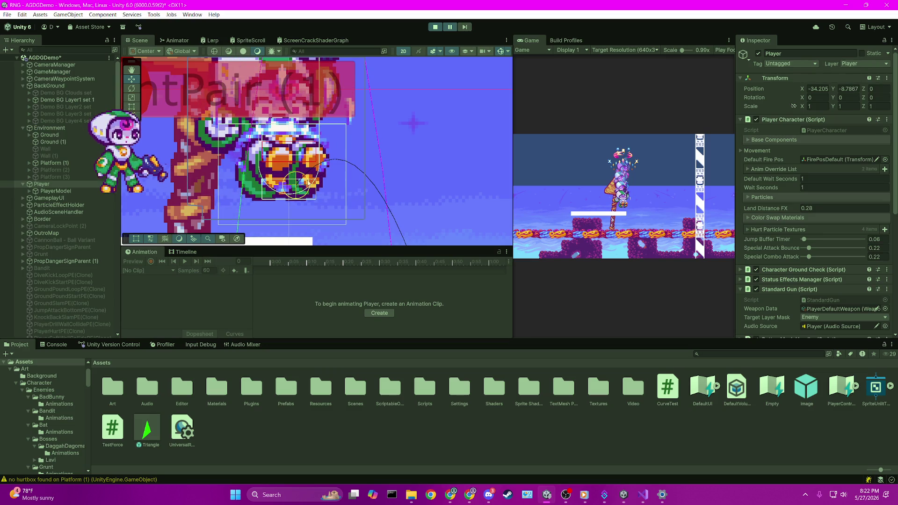
- Zoom and pan over the player's sprite, then select the DrillStarPE particle effect
scroll(up, 3)
scroll(up, 3)
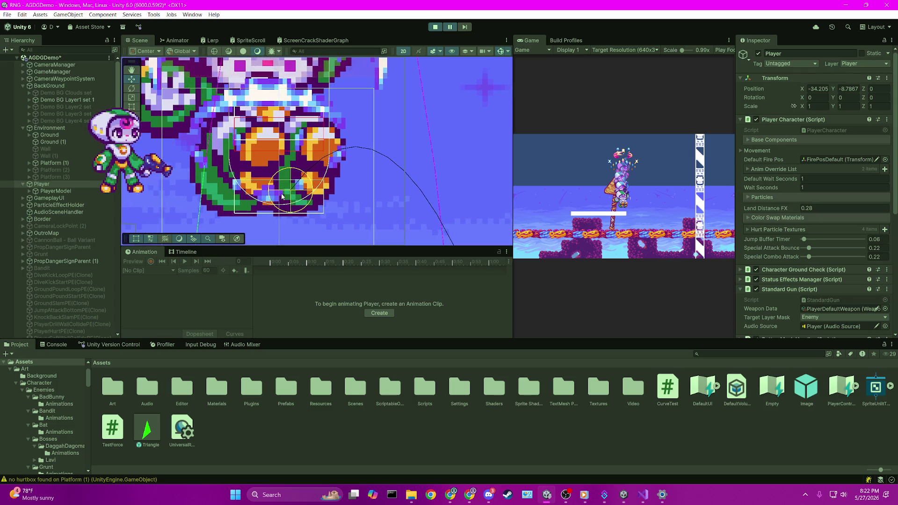
scroll(up, 3)
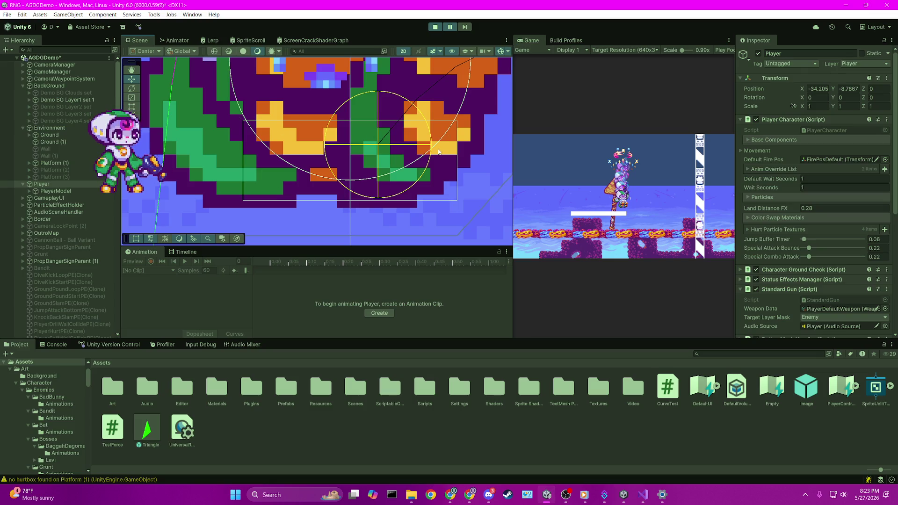
drag(412, 131, 403, 220)
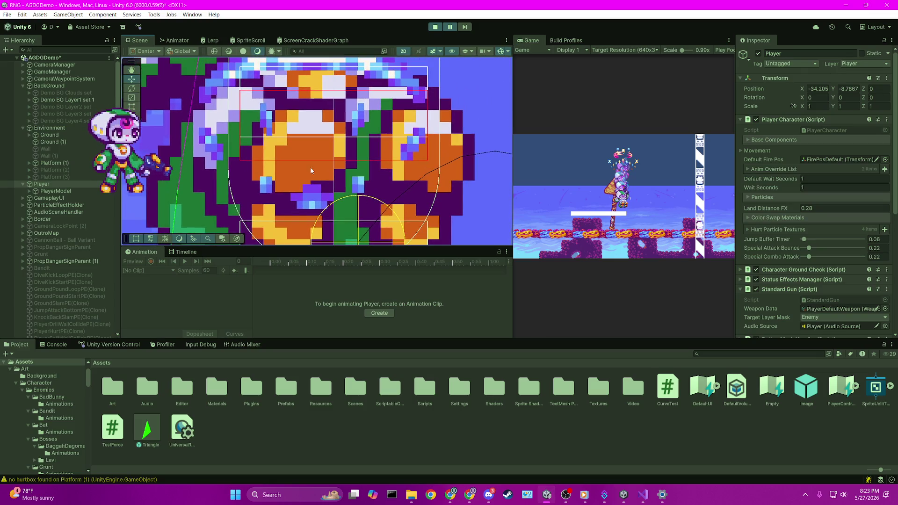
drag(281, 93, 286, 117)
drag(224, 89, 233, 115)
scroll(up, 3)
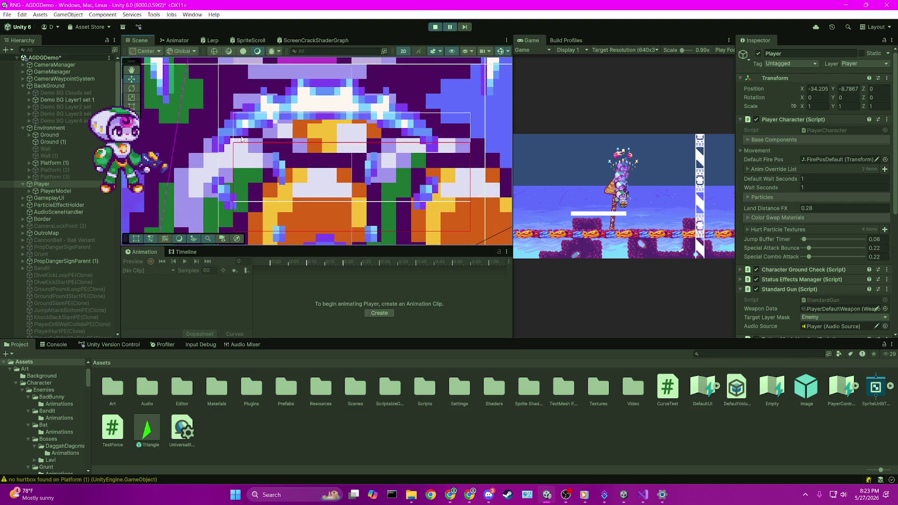
scroll(down, 3)
scroll(down, 3)
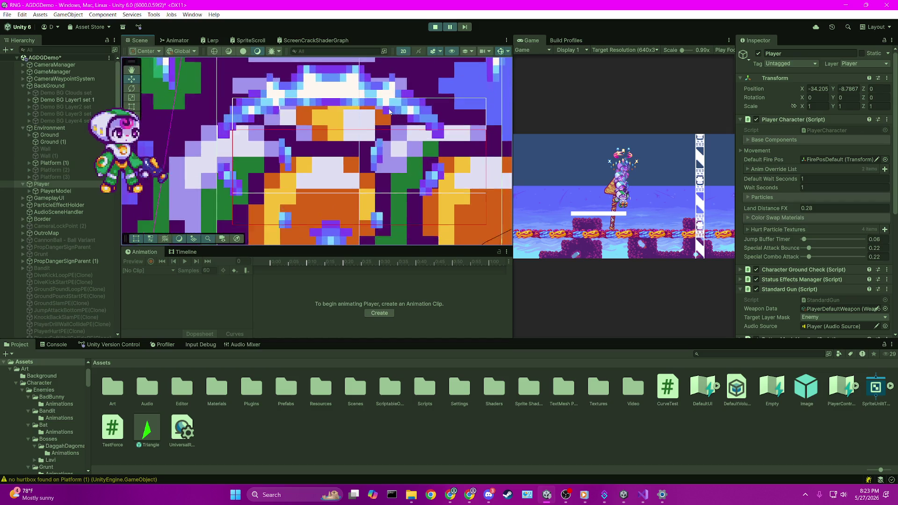
scroll(down, 3)
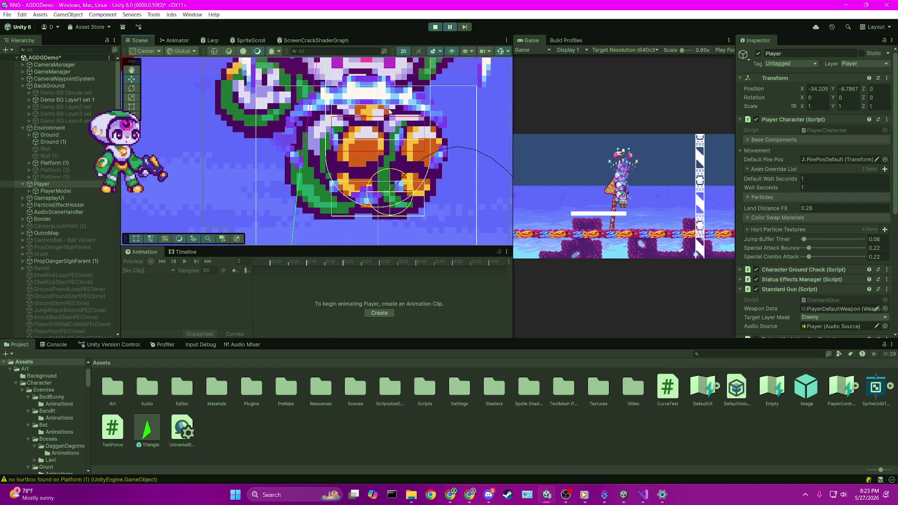
click(329, 181)
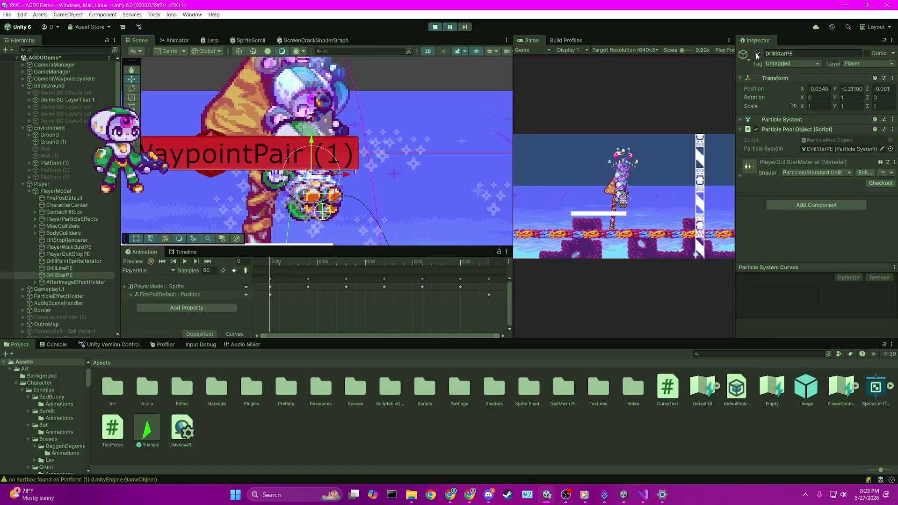
- Deactivate the DrillStarPE and DrillLinePE particle effects
click(758, 55)
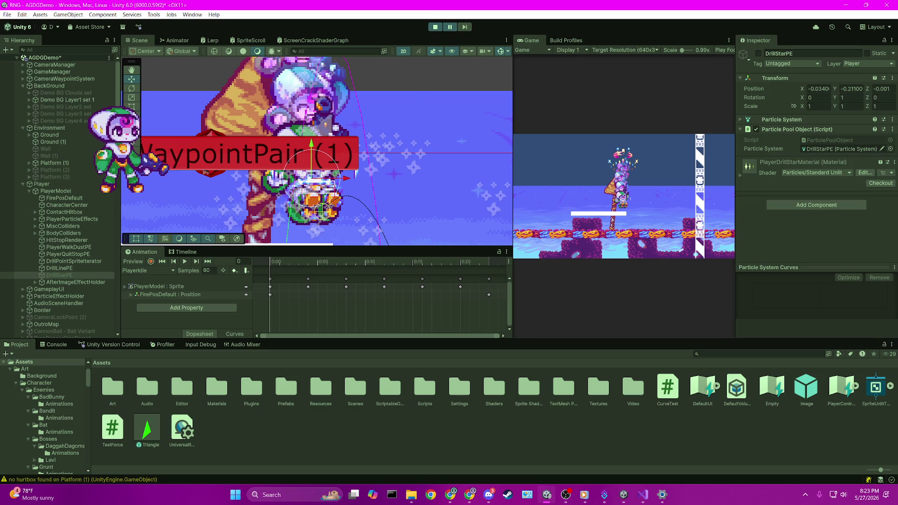
click(311, 185)
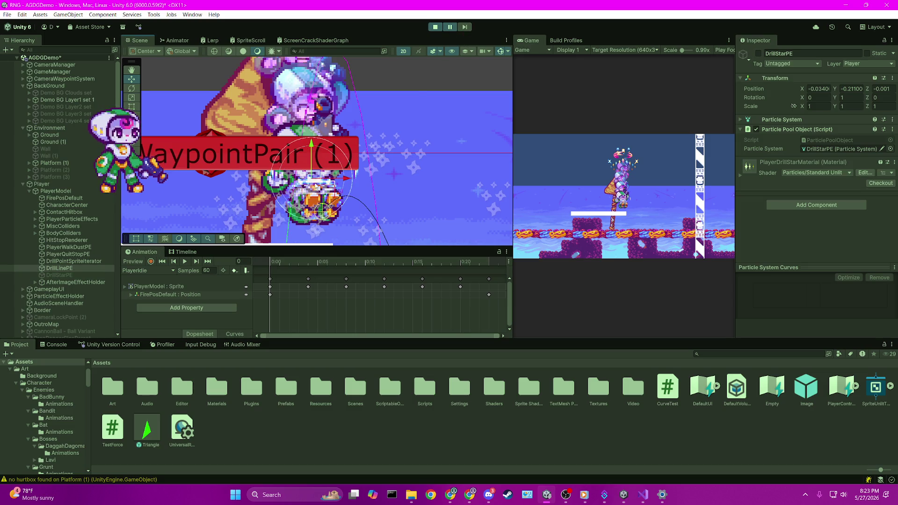
click(313, 186)
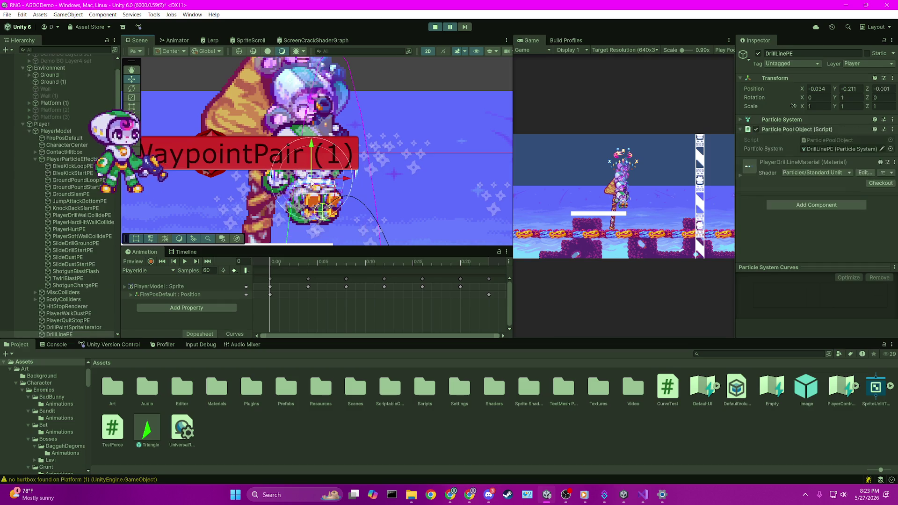
click(758, 54)
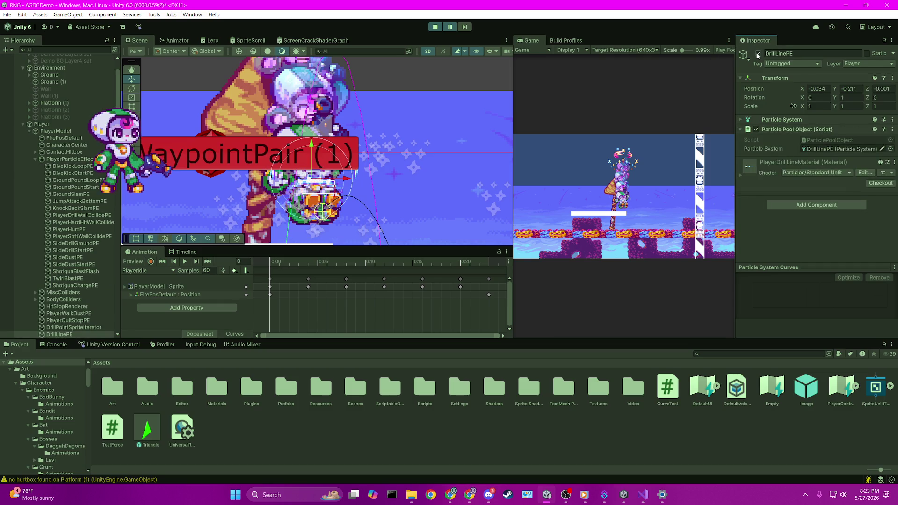
- Select and deactivate the GroundPoundLoopPE particle effect
scroll(up, 3)
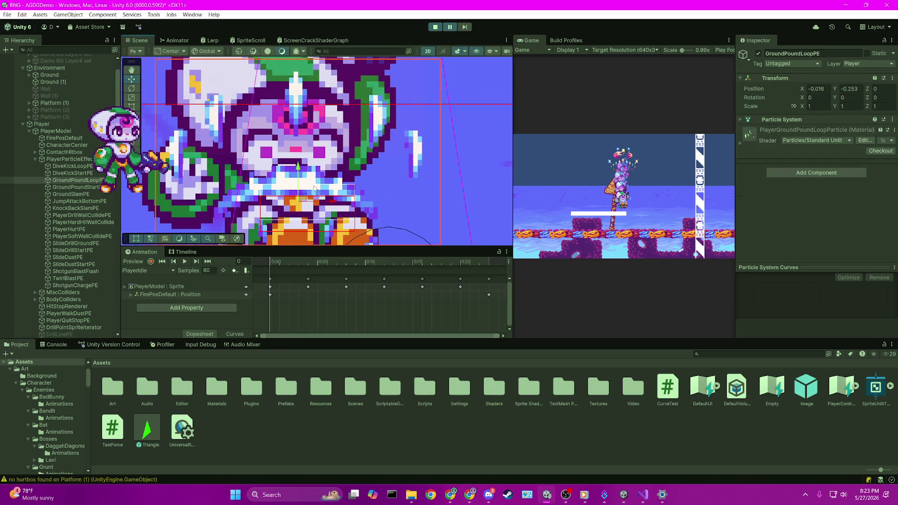
scroll(up, 3)
click(431, 149)
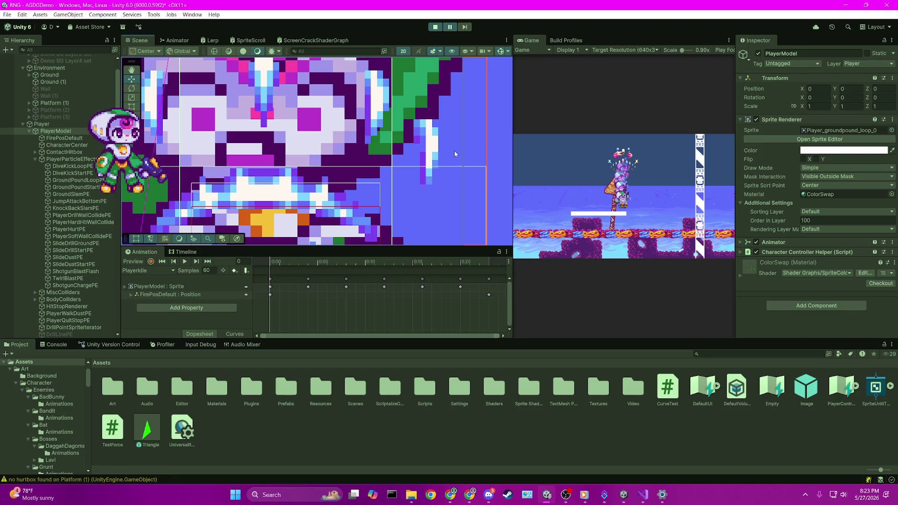
click(431, 146)
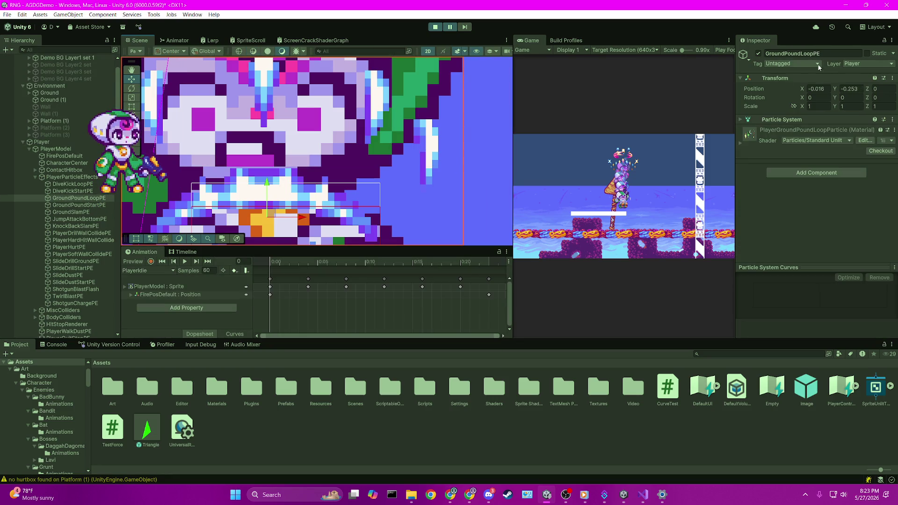
click(759, 53)
- Select PlayerModel to show its Player_groundpound_loop_0 sprite with the ColorSwap material
scroll(down, 3)
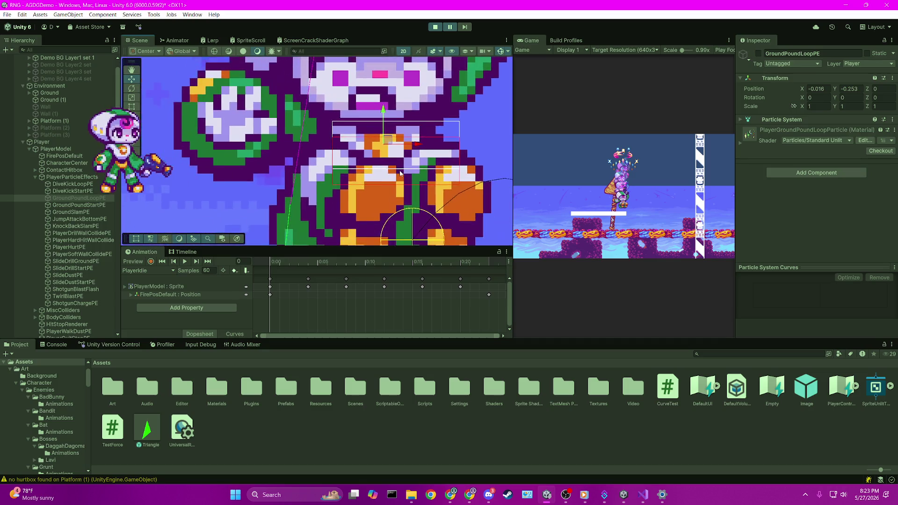
scroll(down, 3)
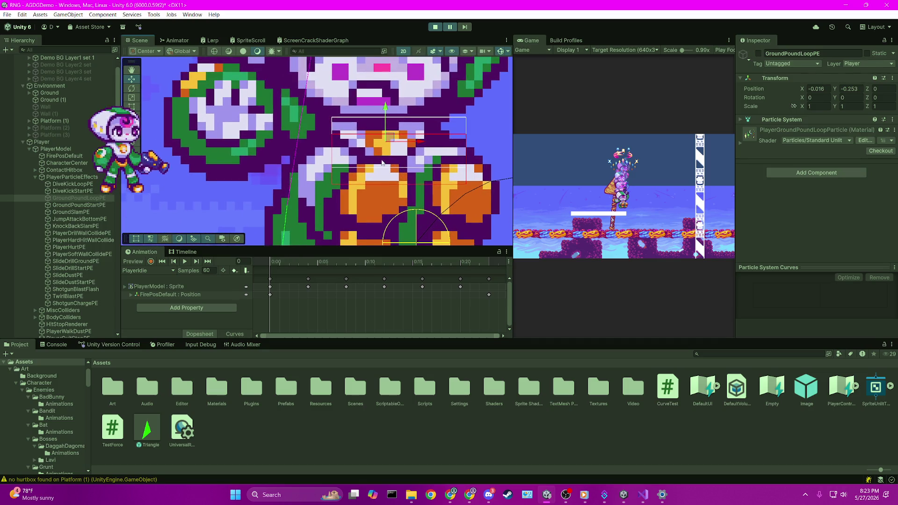
scroll(down, 3)
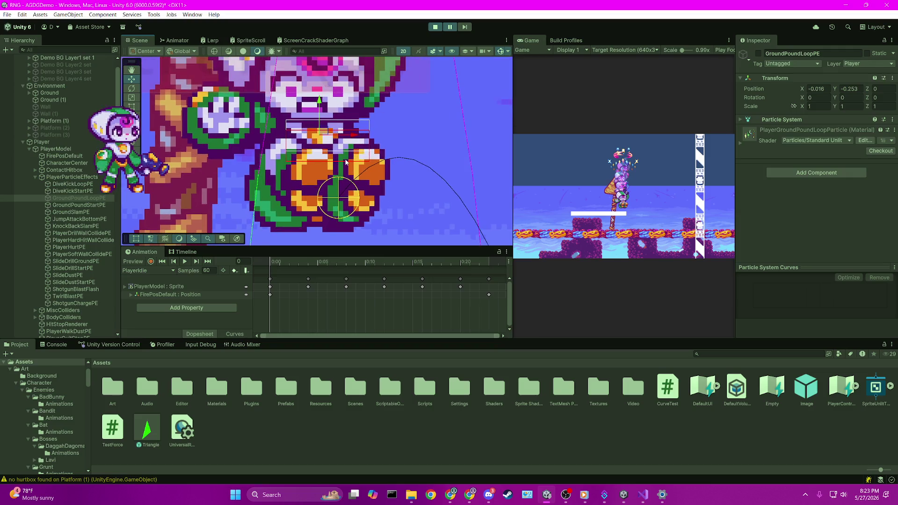
click(63, 149)
scroll(up, 3)
scroll(up, 3)
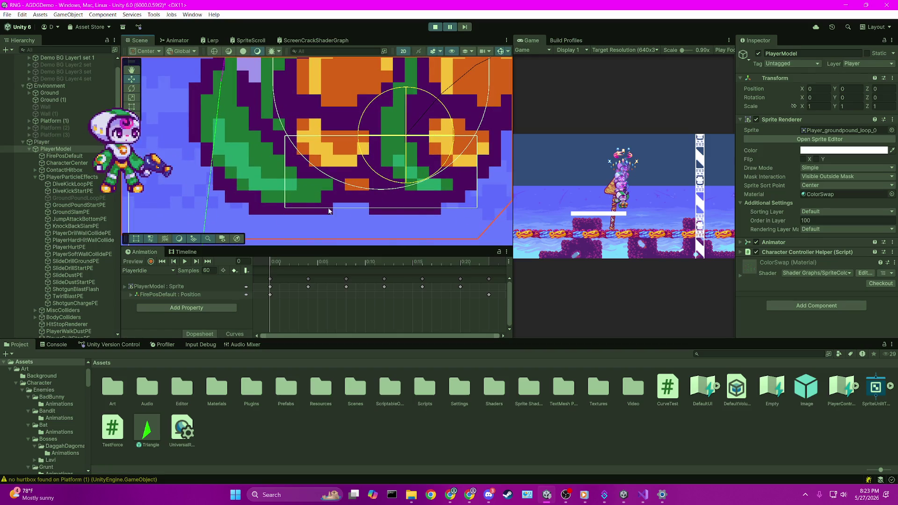
- Pan the Scene view onto the sprite's lower edge and ground-check box, then snip that rectangle
drag(343, 104, 295, 157)
drag(294, 190, 291, 126)
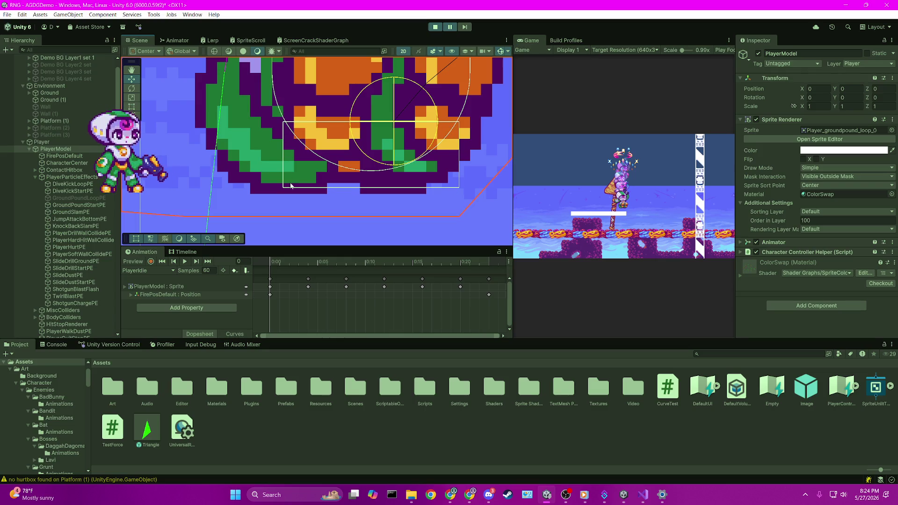
drag(282, 115, 300, 38)
scroll(down, 3)
drag(336, 94, 339, 204)
drag(274, 189, 276, 156)
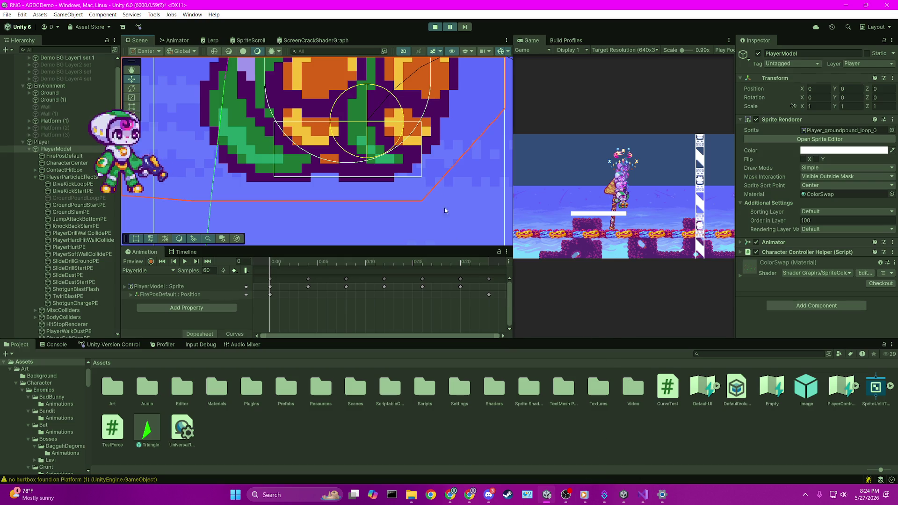
drag(450, 226, 443, 218)
drag(187, 57, 485, 229)
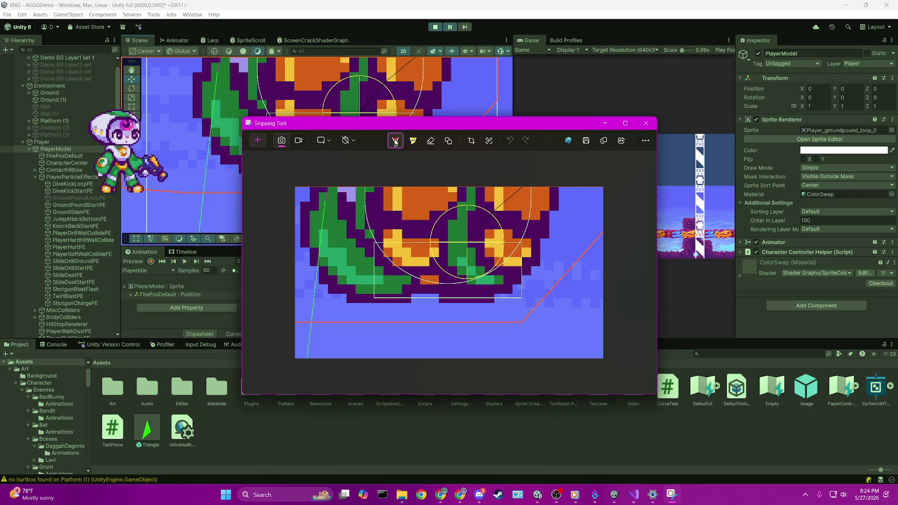
- Set the pen to red and adjust its stroke thickness
click(395, 142)
drag(389, 335, 369, 335)
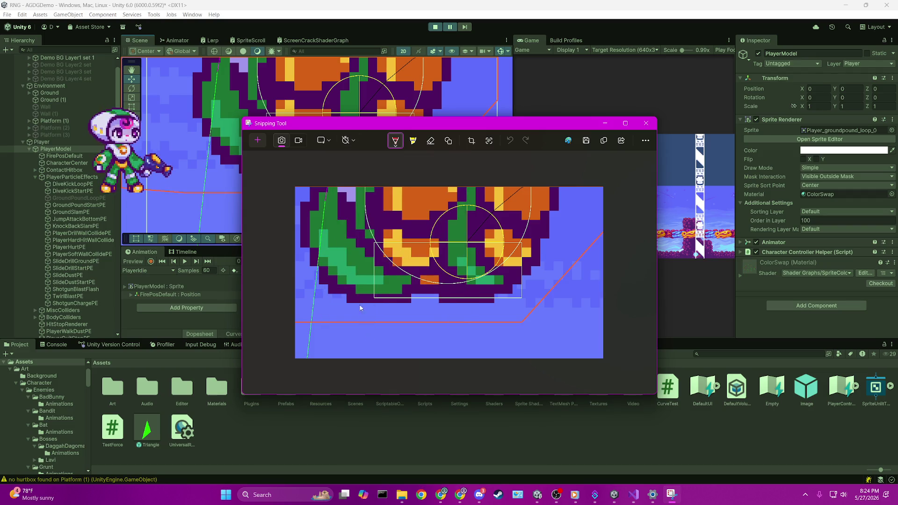
click(395, 141)
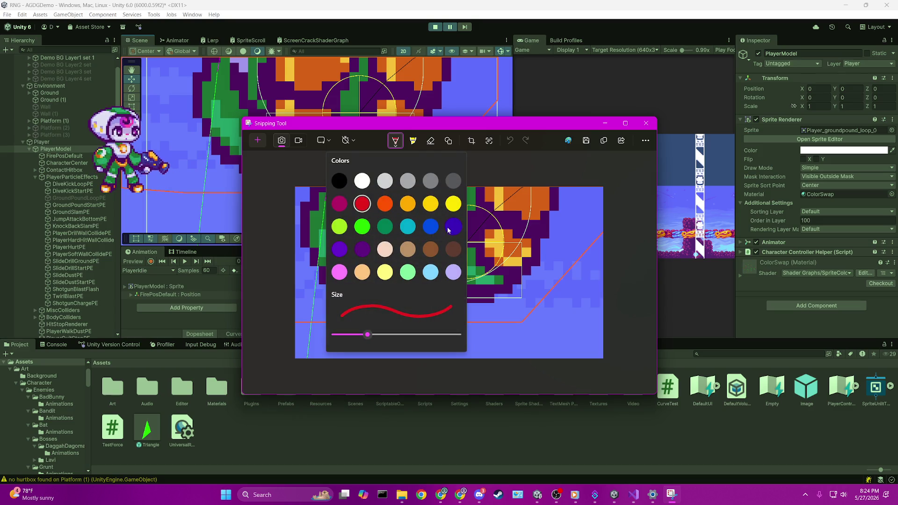
click(367, 208)
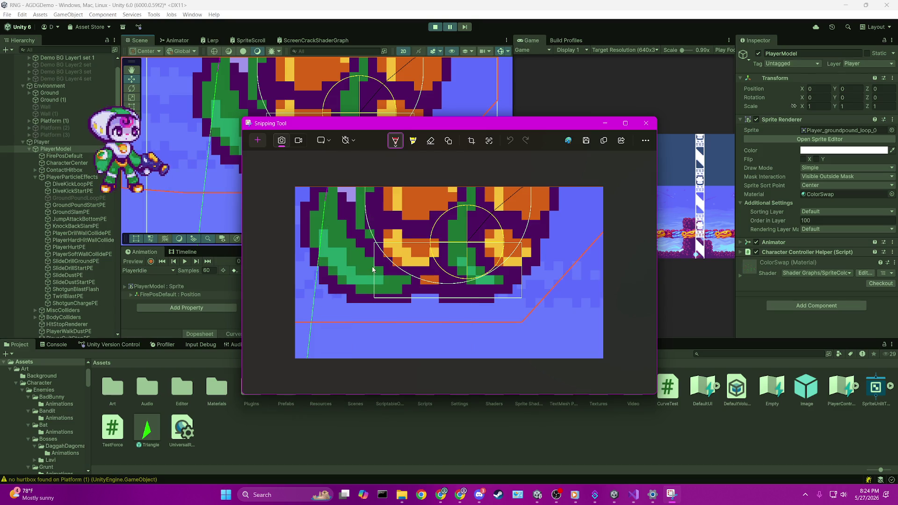
- Outline the ground-check box in red, undo a stray stroke, add a curved red arrow, and return to Unity
drag(377, 303, 377, 270)
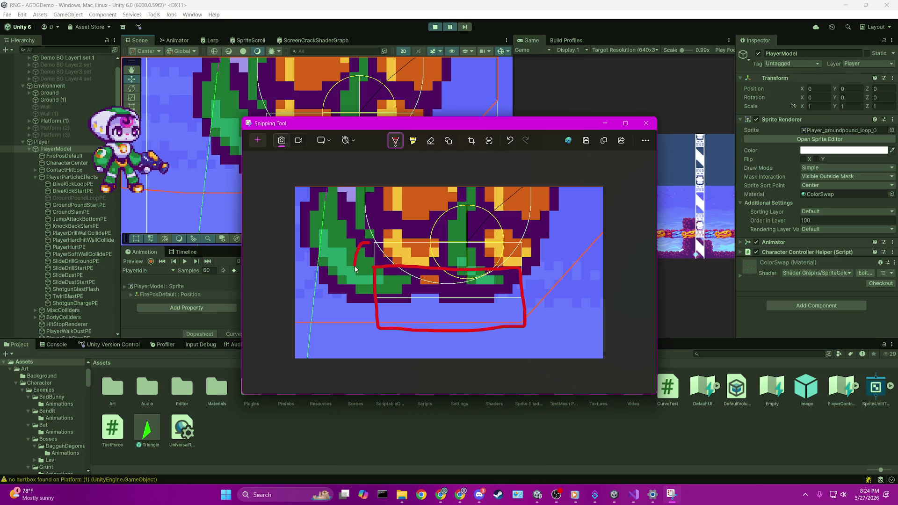
drag(356, 295, 364, 323)
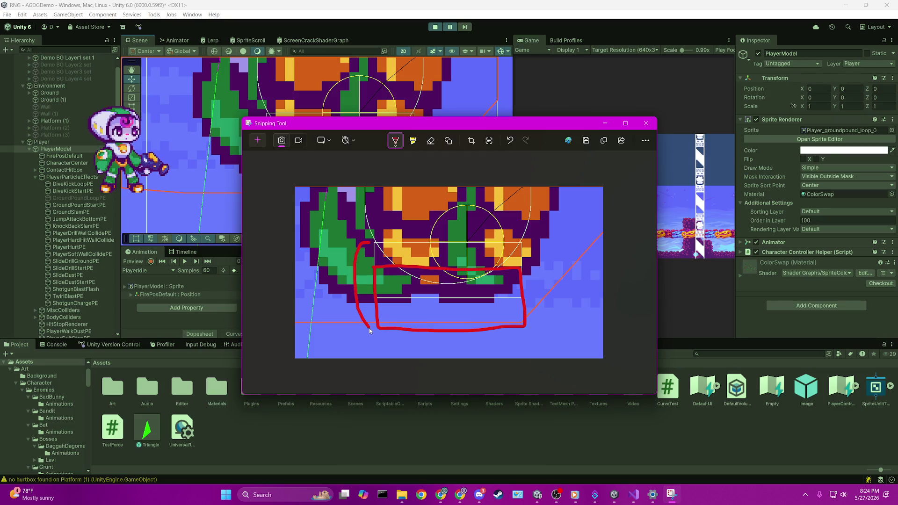
key(ctrl+z)
drag(366, 258, 362, 292)
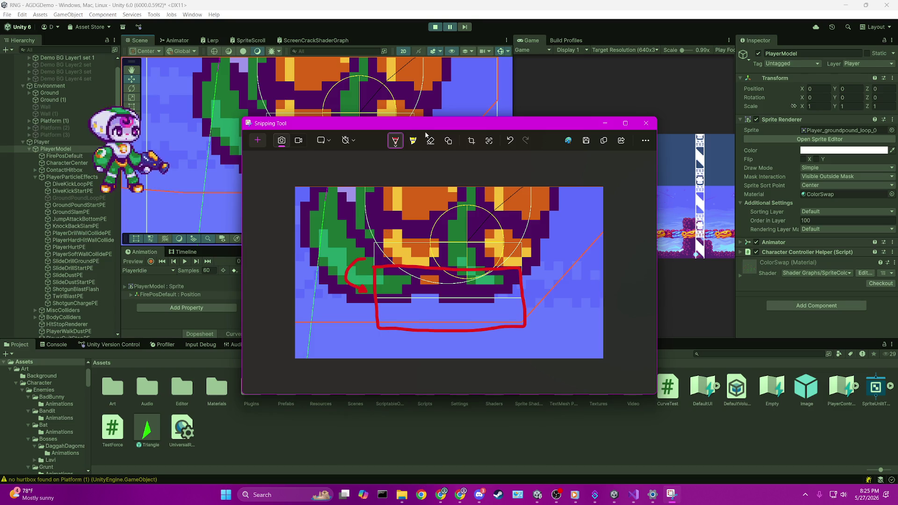
click(559, 98)
- Pan and zoom the Scene view to frame the player's sprite
scroll(down, 3)
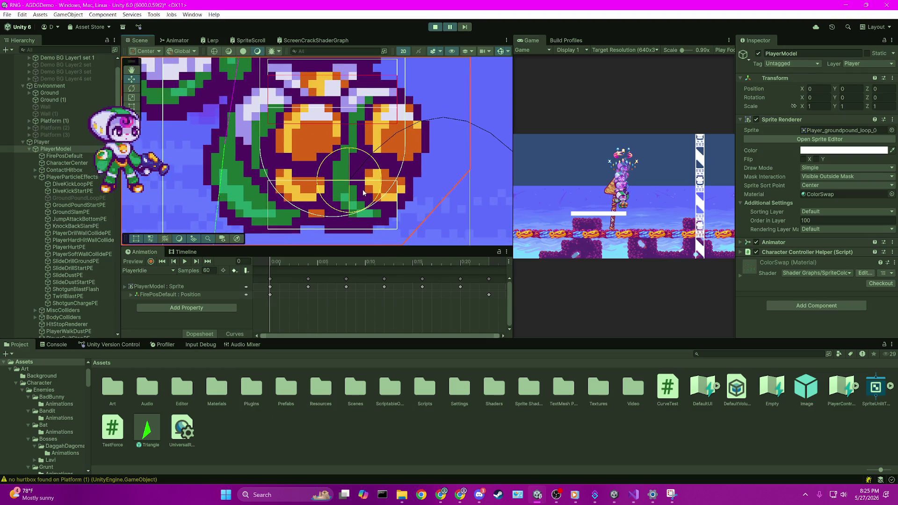
drag(281, 116, 279, 152)
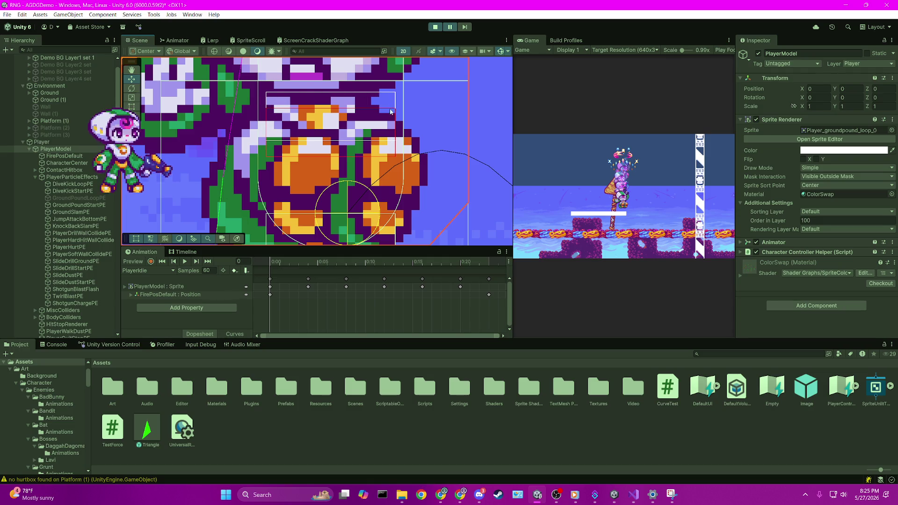
drag(276, 150, 277, 124)
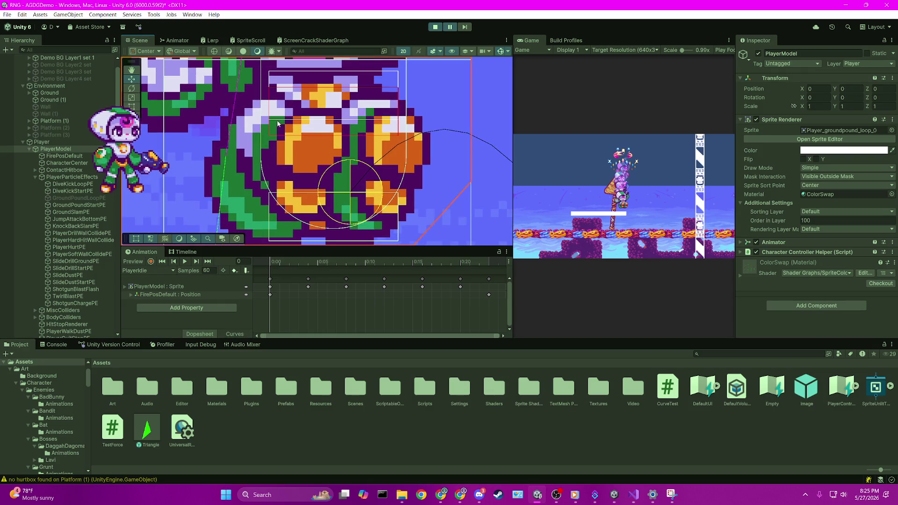
scroll(down, 3)
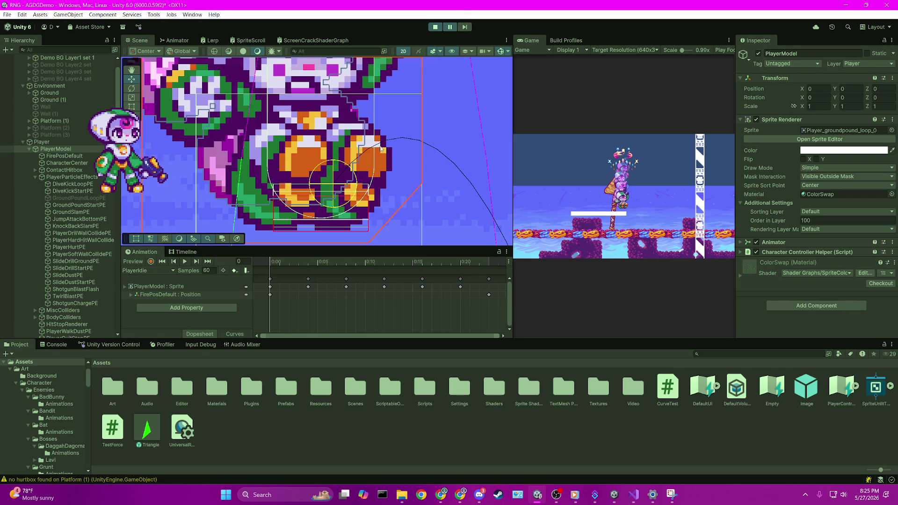
scroll(up, 3)
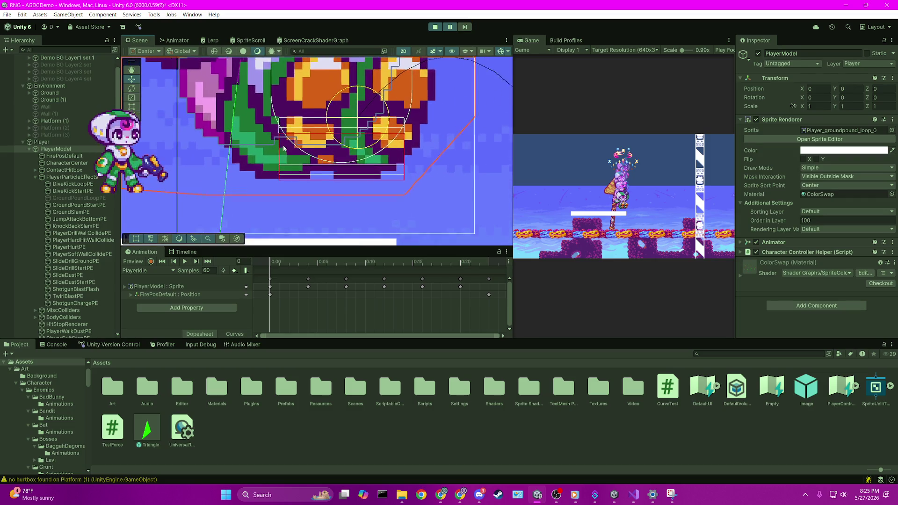
scroll(up, 3)
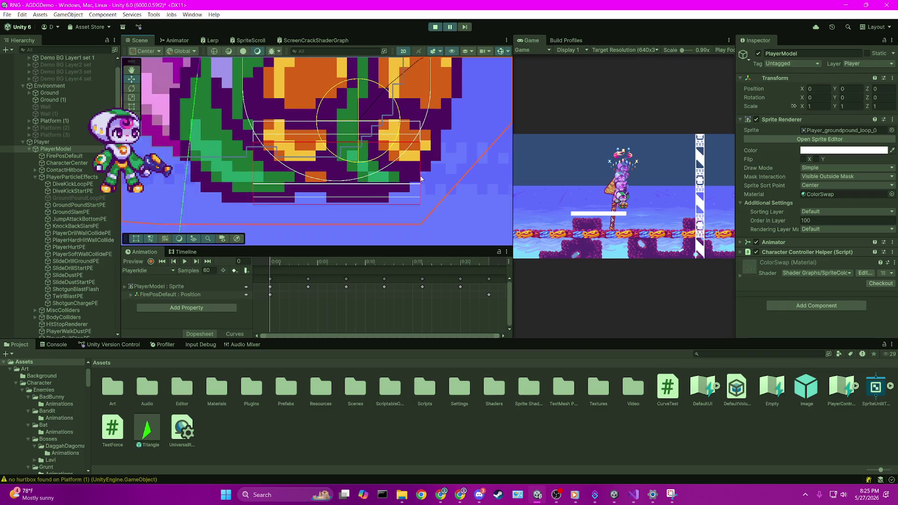
scroll(down, 3)
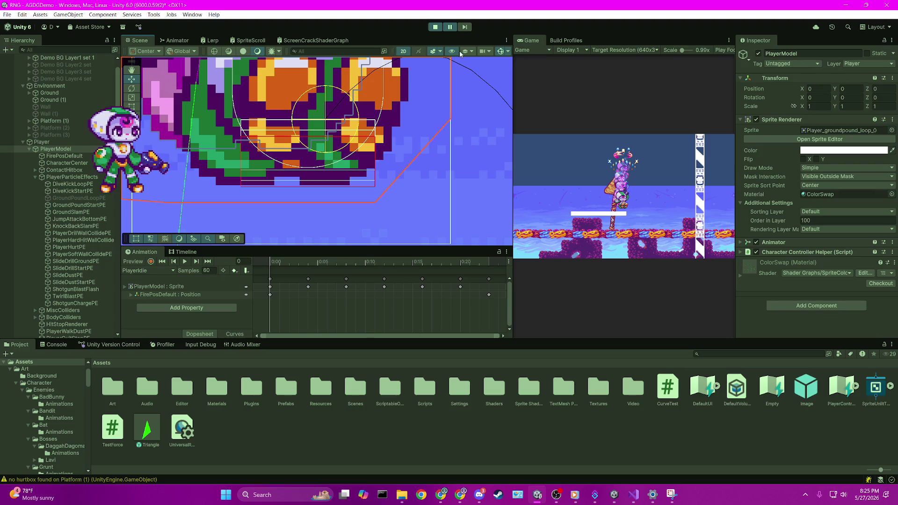
- Step the paused game four frames to Player_groundpound_loop_1 and frame the sprite's bottom and ground-check box
click(466, 28)
click(465, 27)
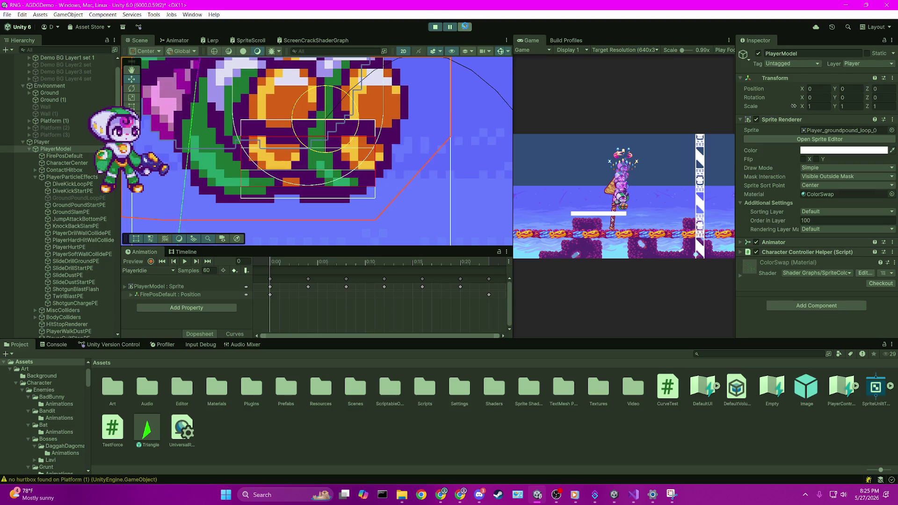
click(465, 27)
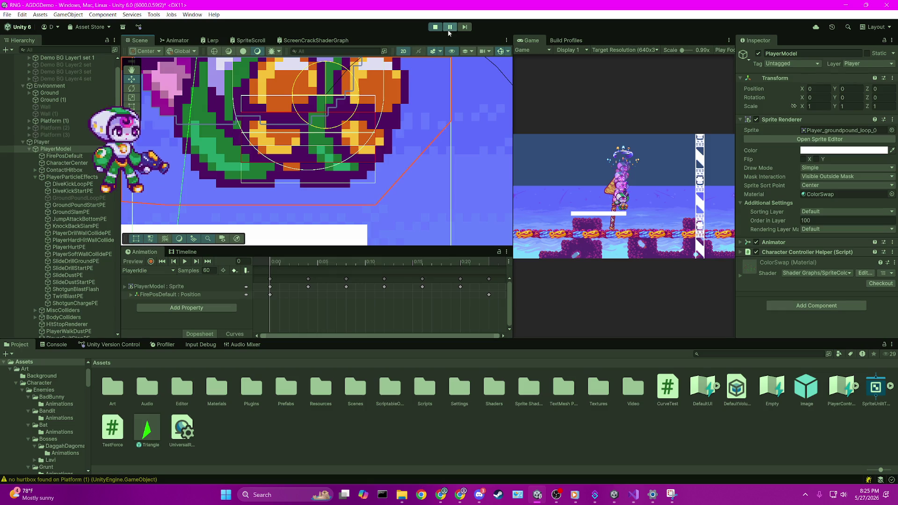
click(465, 27)
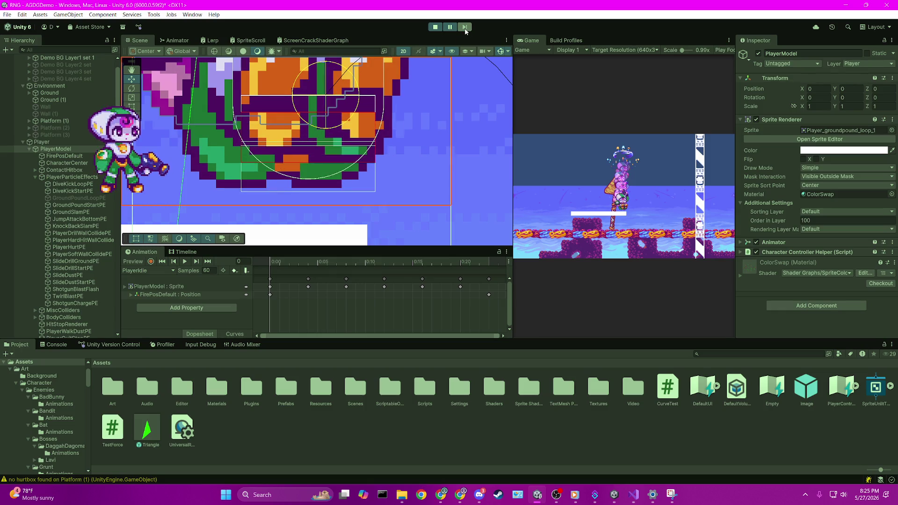
scroll(up, 3)
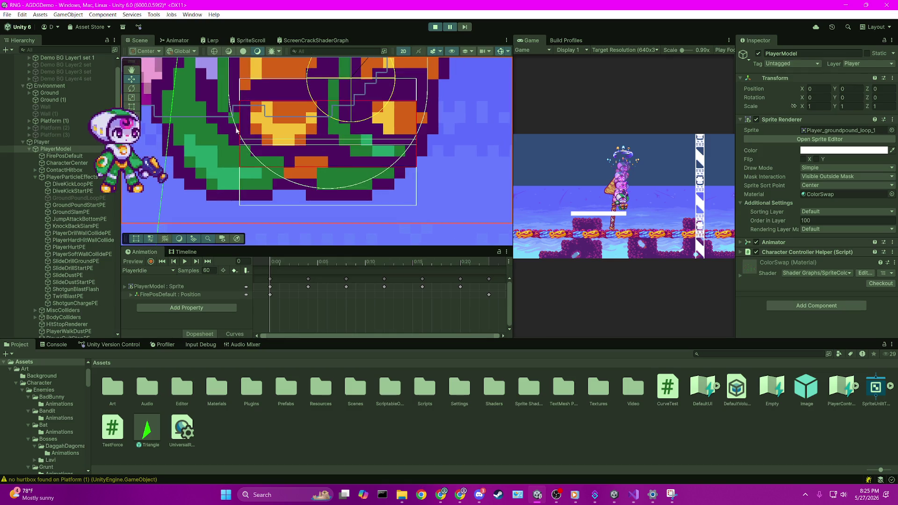
drag(272, 142, 241, 173)
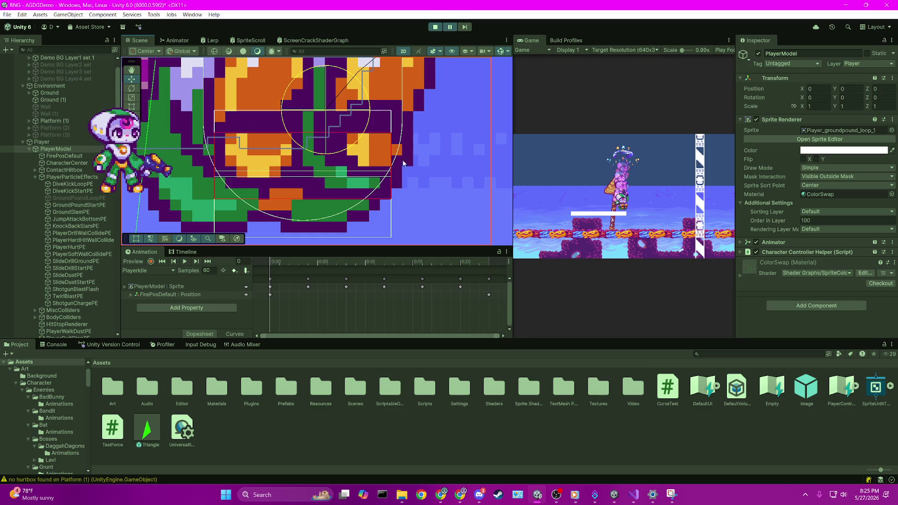
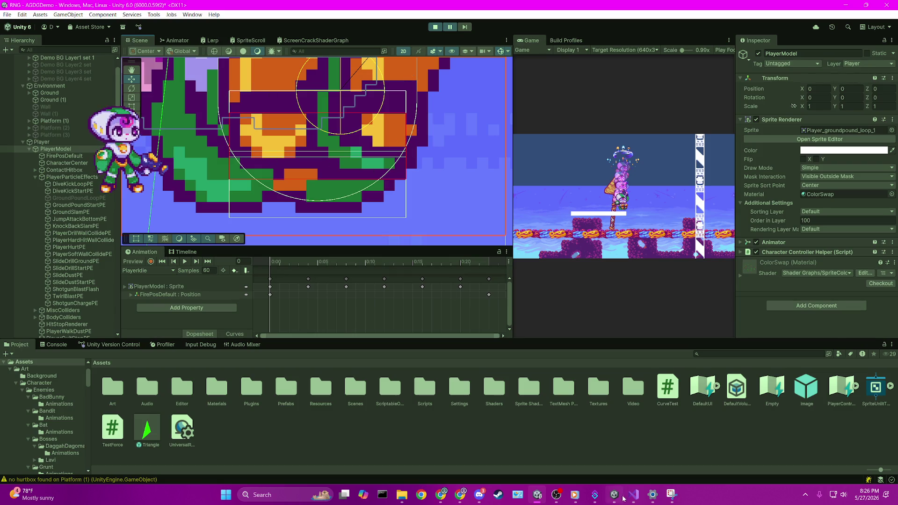
- In CharacterGroundCheck.cs, follow GroundCheck's '1 reference' CodeLens to its call inside FixedUpdate
click(633, 495)
scroll(up, 3)
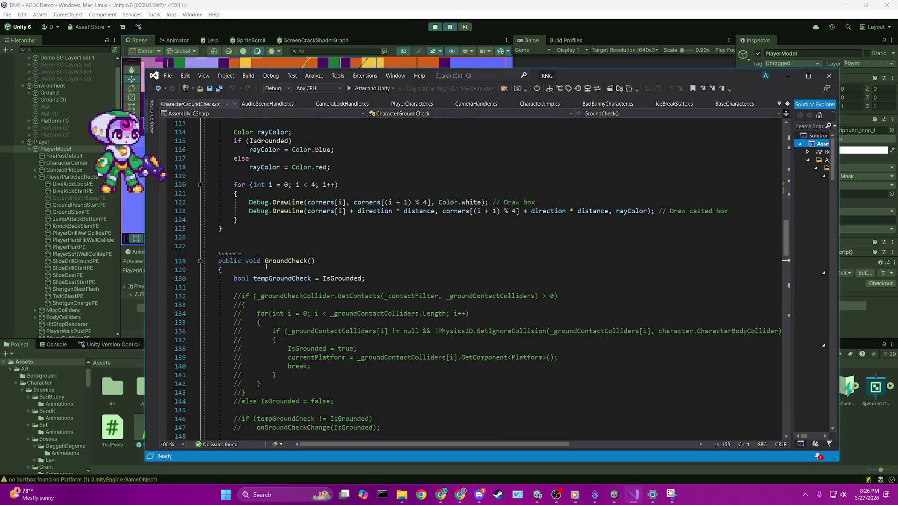
click(229, 254)
click(229, 253)
double_click(262, 281)
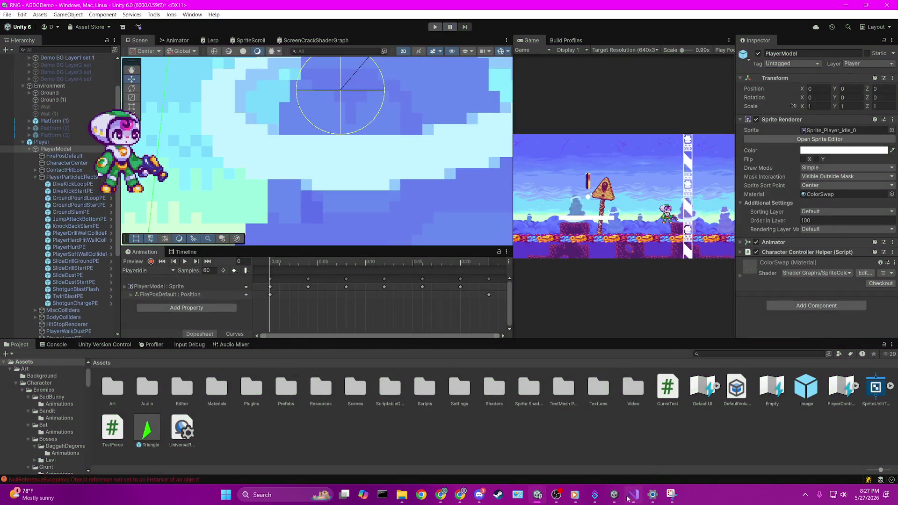
- Comment out FixedUpdate, restore the GroundCheck call in Update, and save the script
click(375, 240)
key(shift+alt+equal)
key(ctrl+k)
key(ctrl+c)
key(ctrl+z)
key(ctrl+z)
key(ctrl+s)
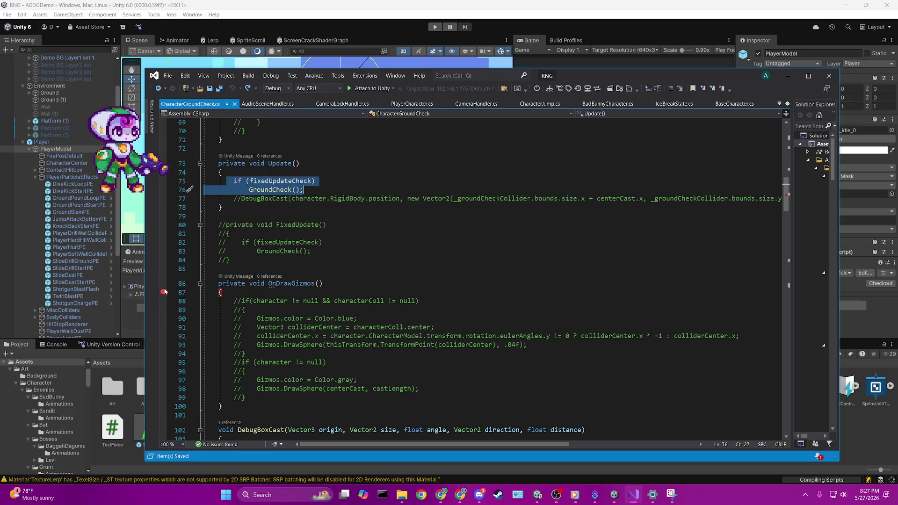
- Remove the OnDrawGizmos breakpoint, review the code around line 144, and return to Unity
click(163, 292)
click(311, 181)
scroll(down, 3)
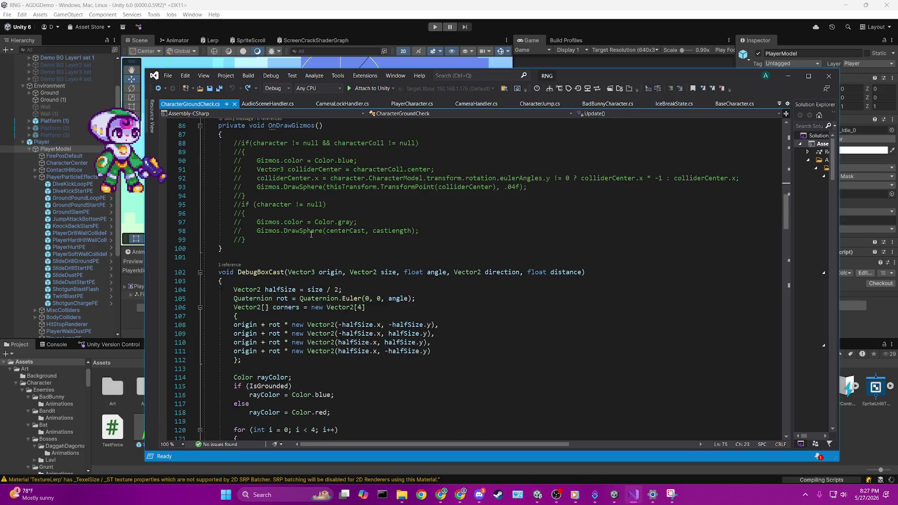
scroll(up, 3)
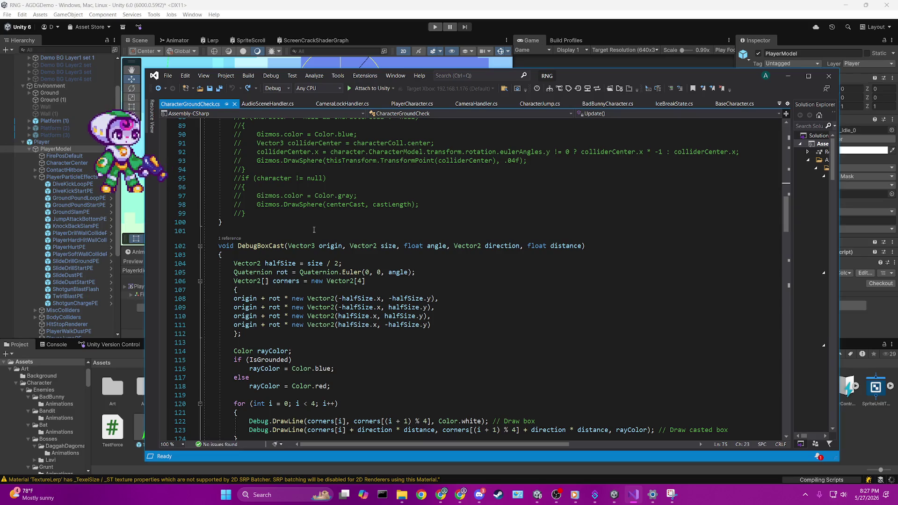
scroll(up, 3)
scroll(down, 3)
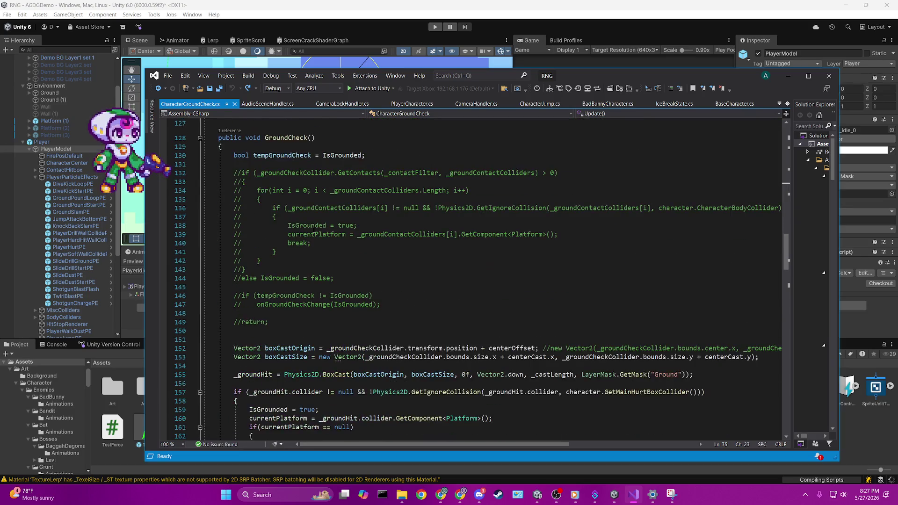
scroll(down, 3)
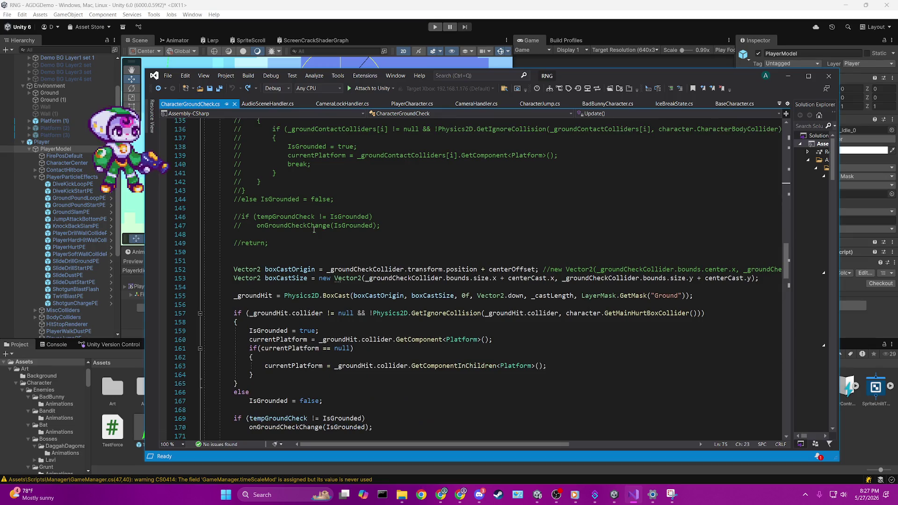
click(340, 200)
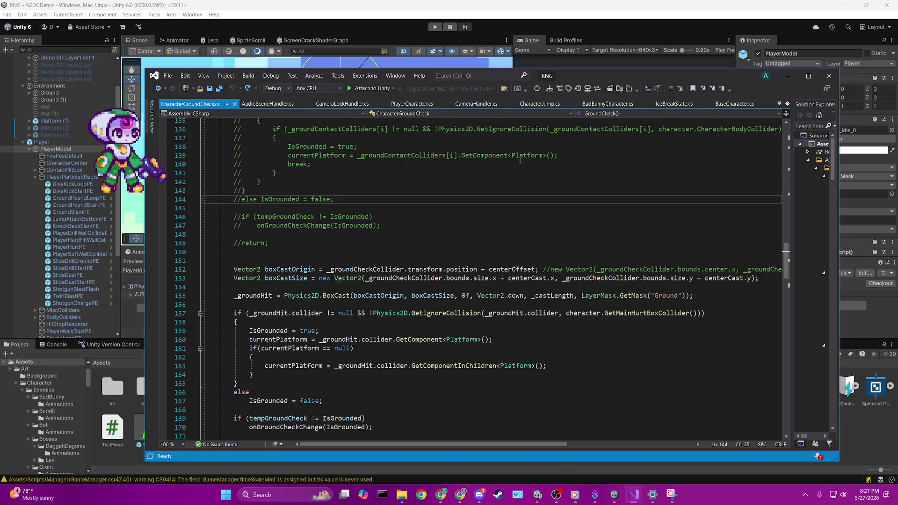
click(399, 4)
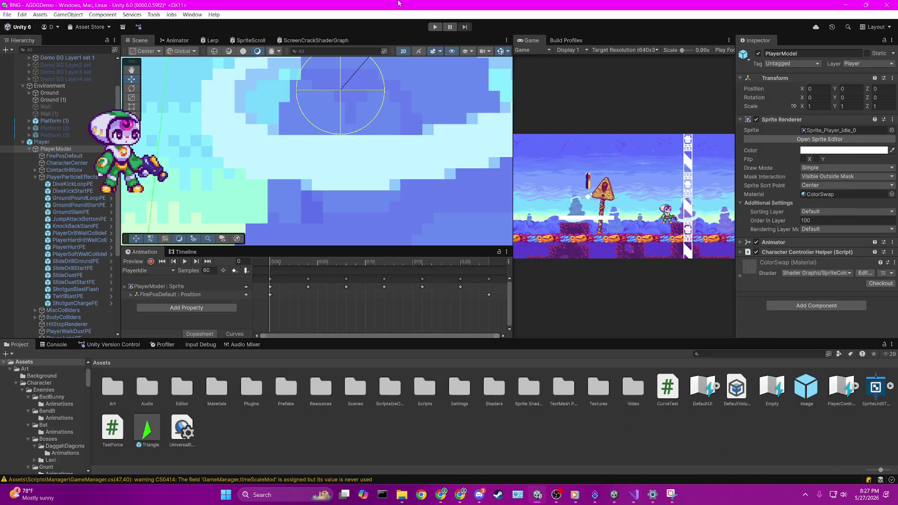
- Save the scene and enter Play mode
scroll(down, 3)
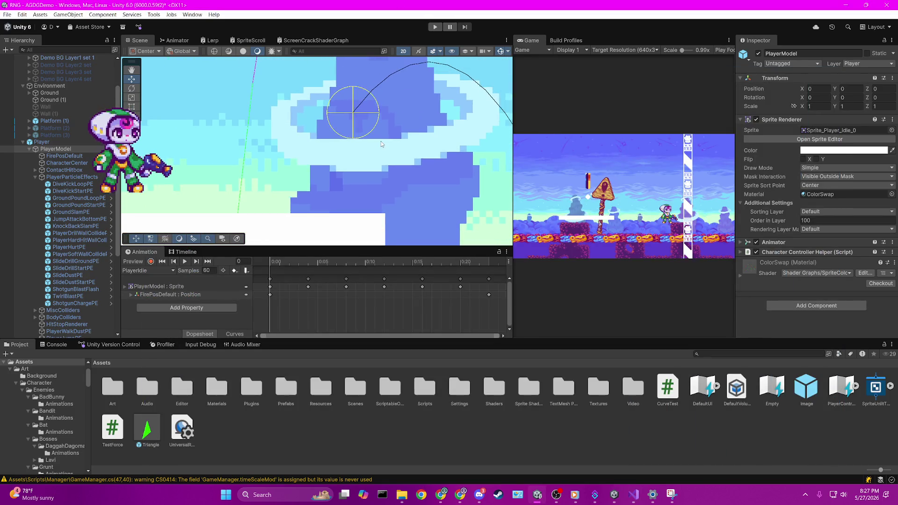
scroll(down, 3)
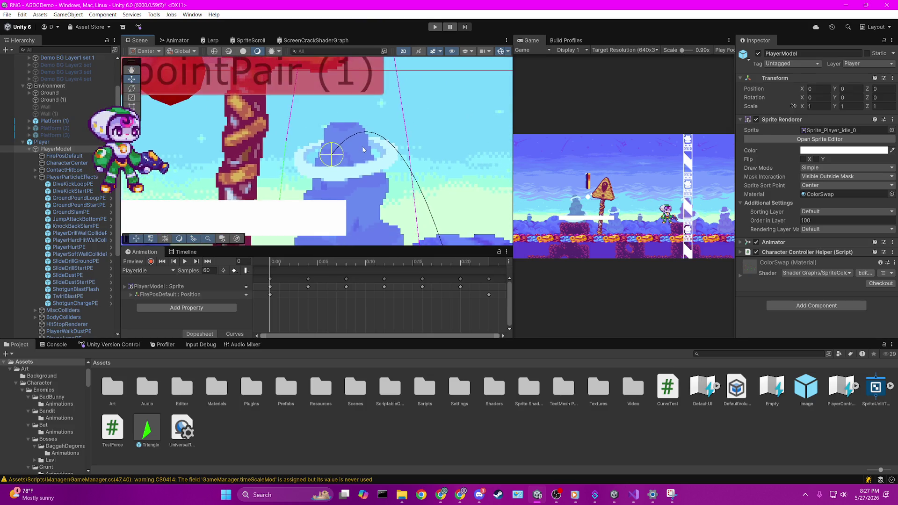
scroll(down, 3)
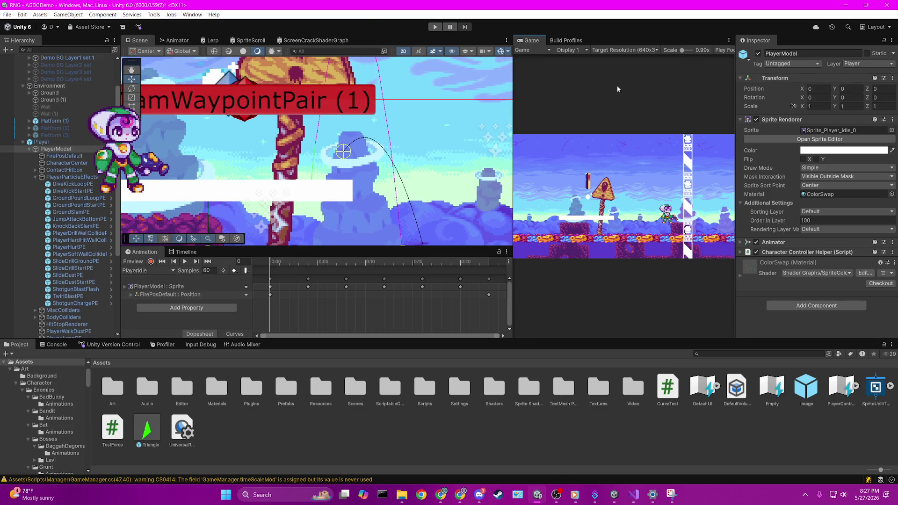
key(ctrl+s)
click(436, 26)
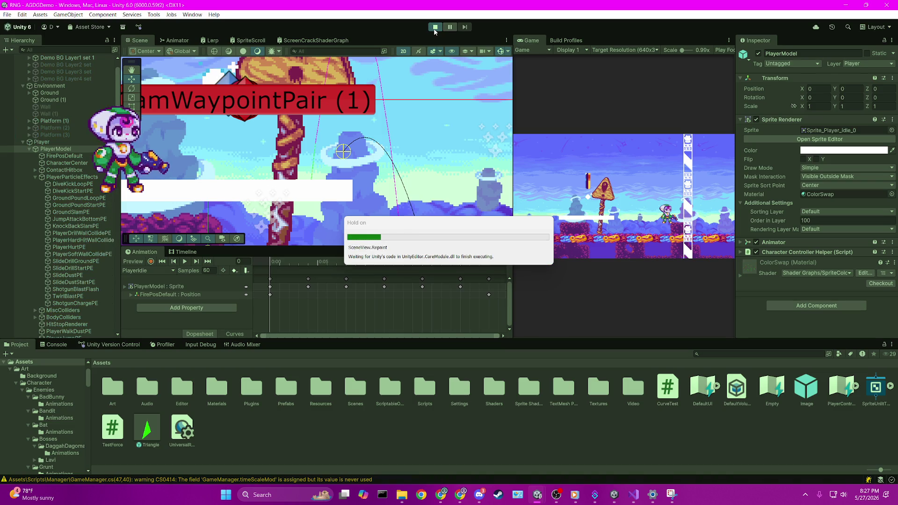
- Move the player onto the white platform, run right past the sign, jump and ground-pound
key(Left)
key(space)
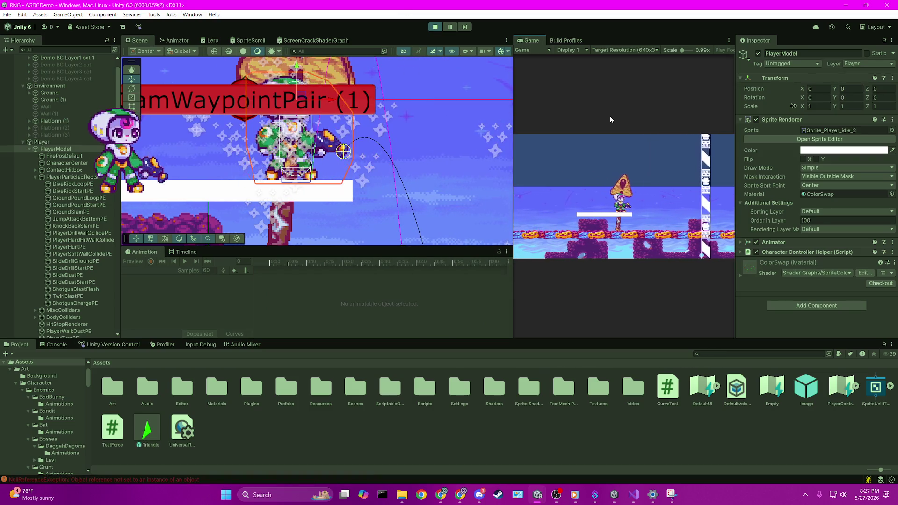
key(Right)
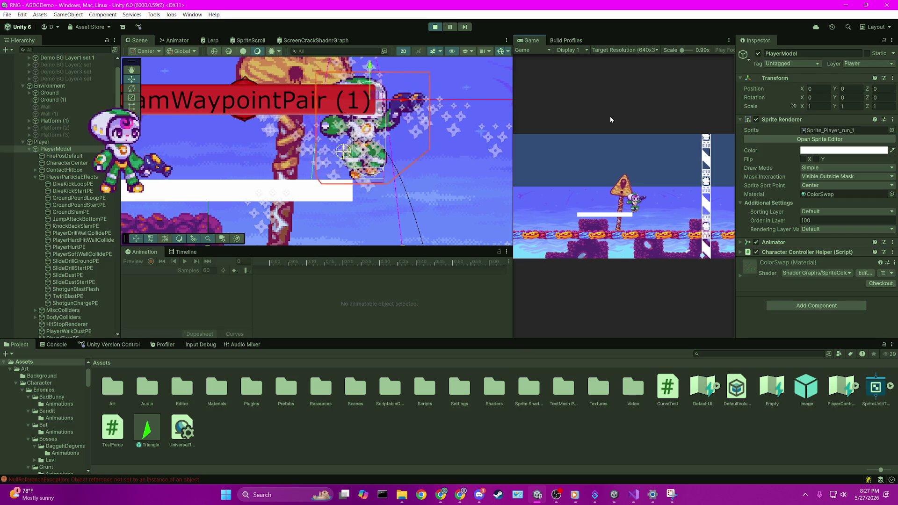
key(space)
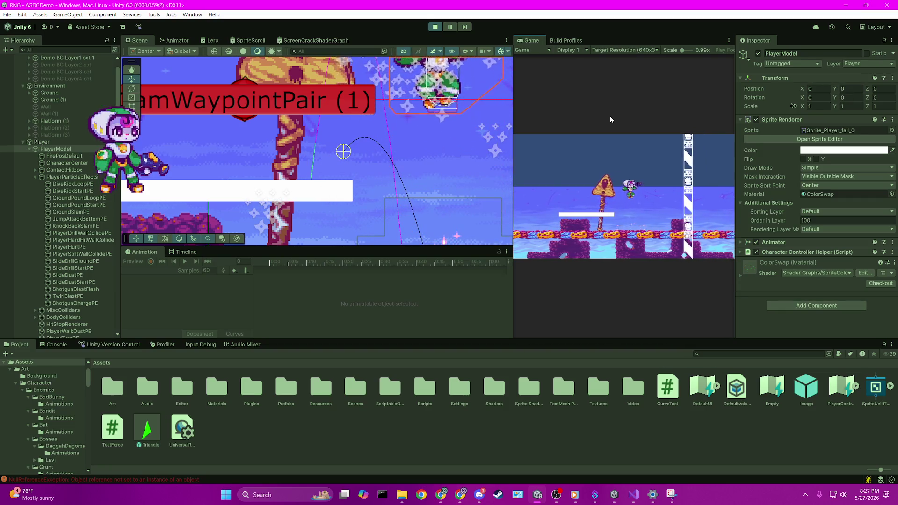
key(Down)
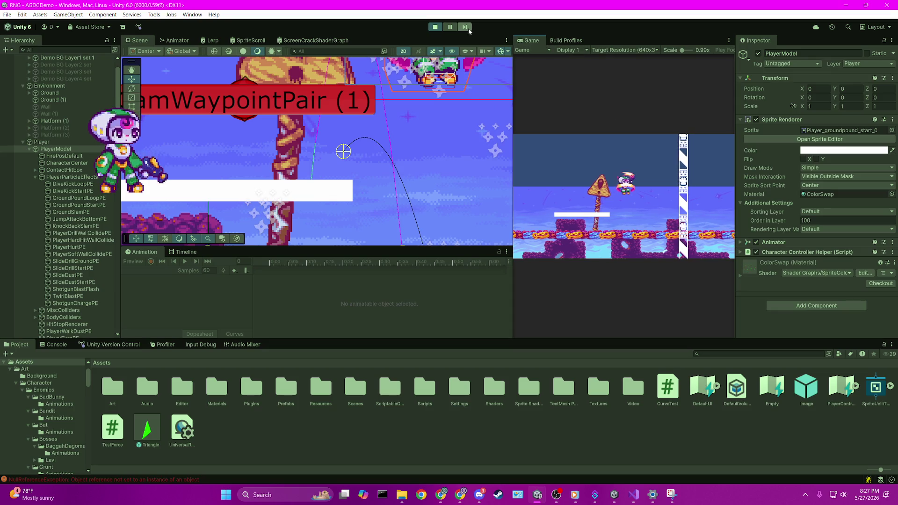
- Pause the game, step forward two frames, and bring Visual Studio to the front
click(468, 28)
scroll(up, 3)
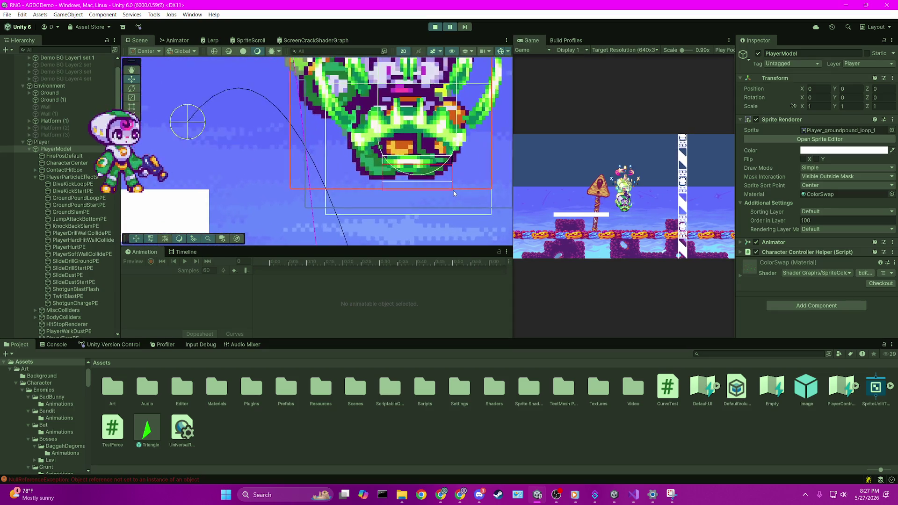
scroll(up, 3)
click(463, 27)
click(464, 27)
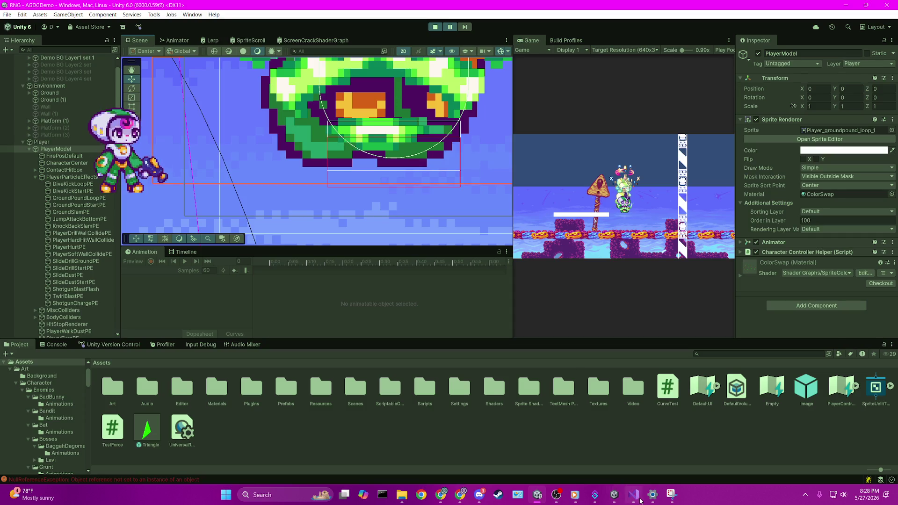
click(633, 494)
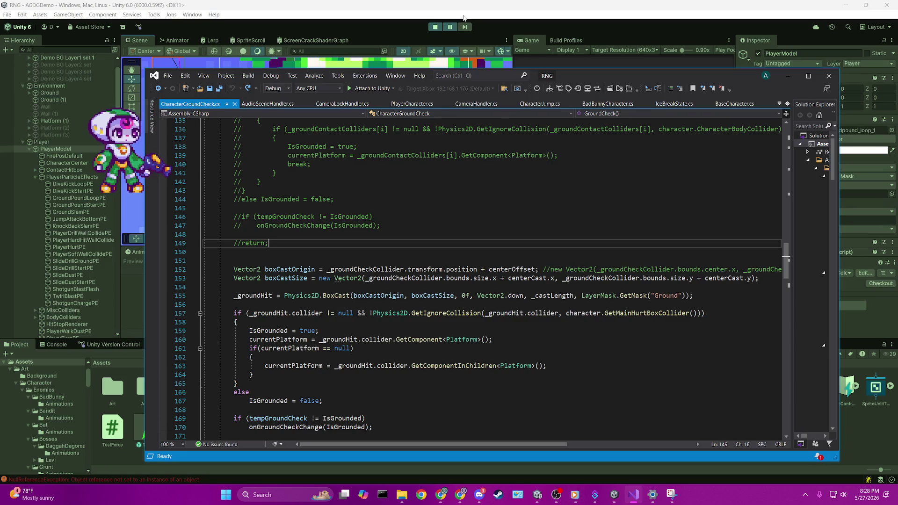
- Back in Unity, step the paused game two frames and select Platform (3), then Player
click(421, 4)
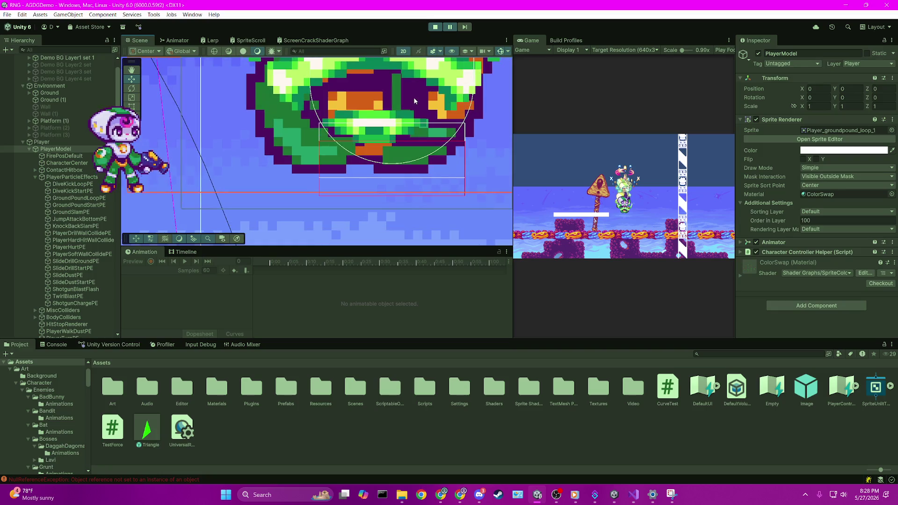
click(463, 28)
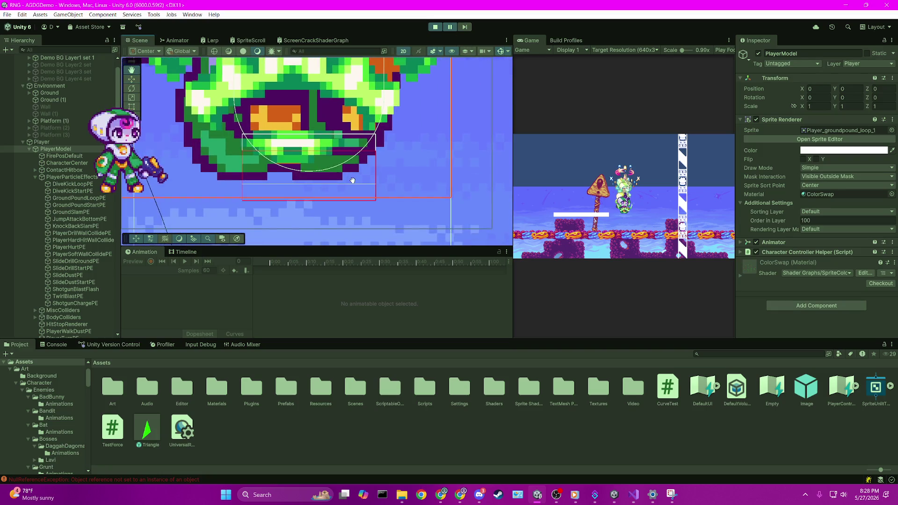
click(468, 30)
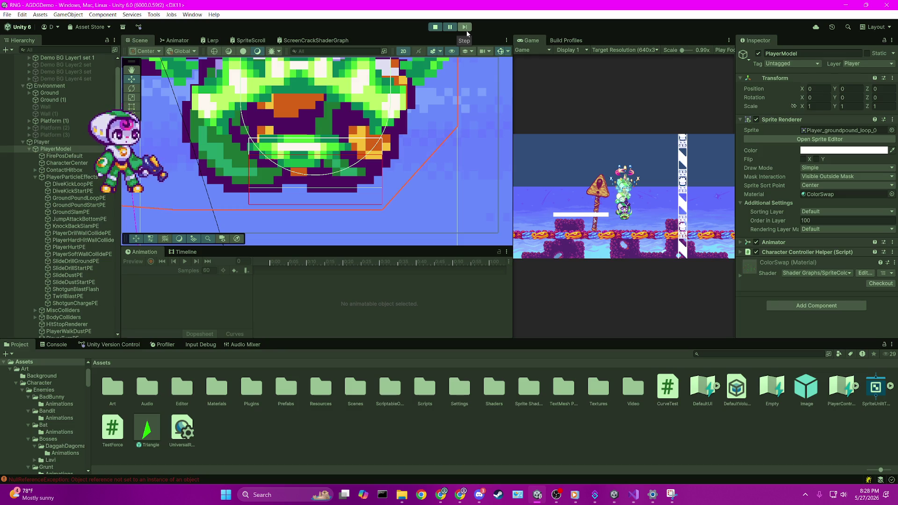
scroll(down, 3)
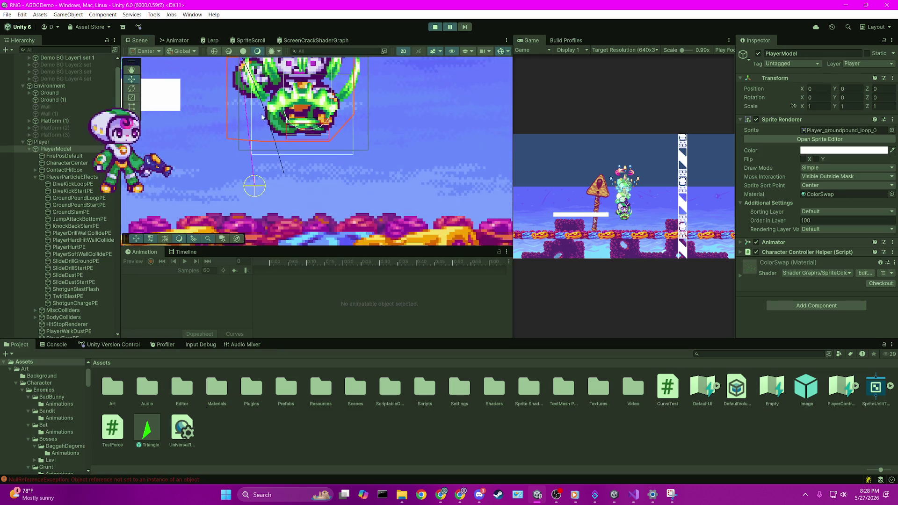
scroll(up, 3)
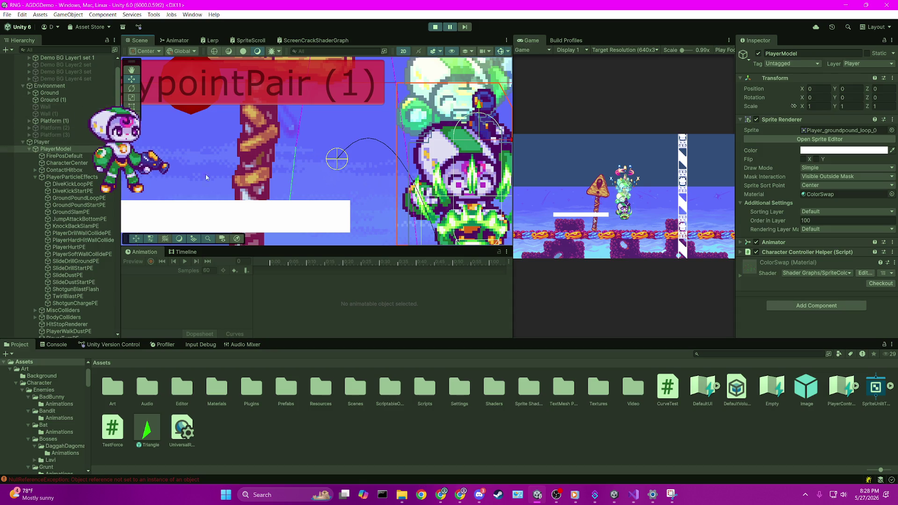
click(52, 135)
click(52, 142)
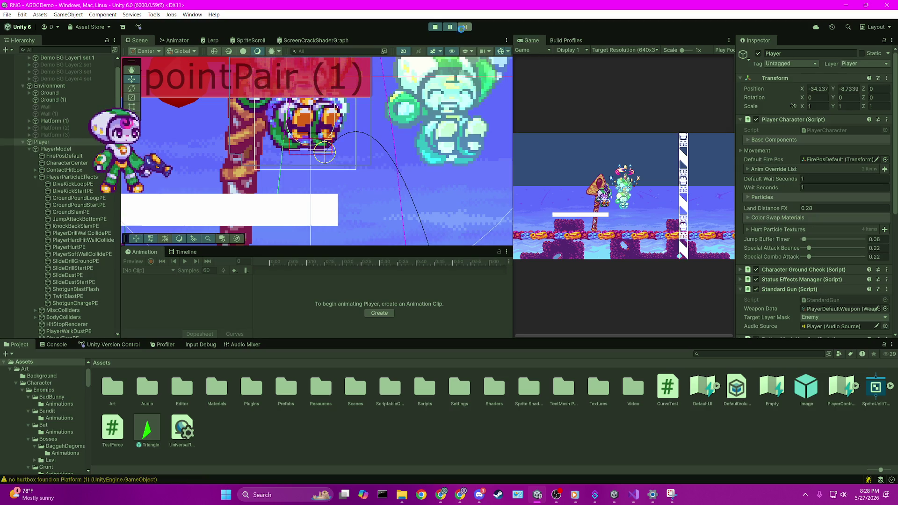
- Inspect PlayerModel, the background and GroundPoundLoopPE, and disable the GroundPoundLoopPE particle effect
click(194, 85)
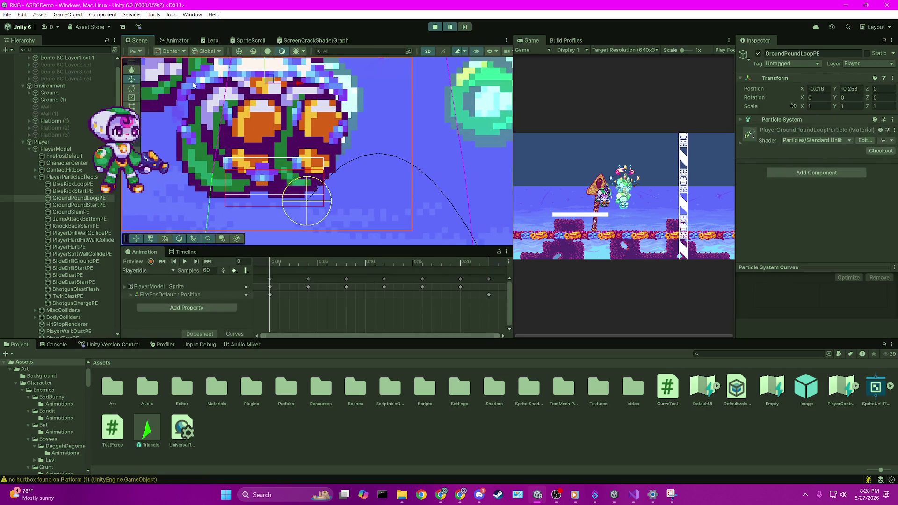
click(193, 85)
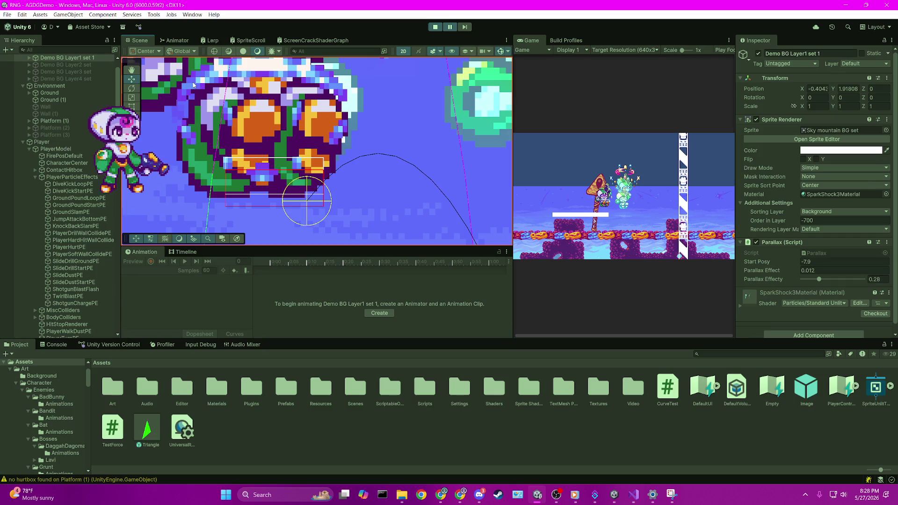
click(194, 85)
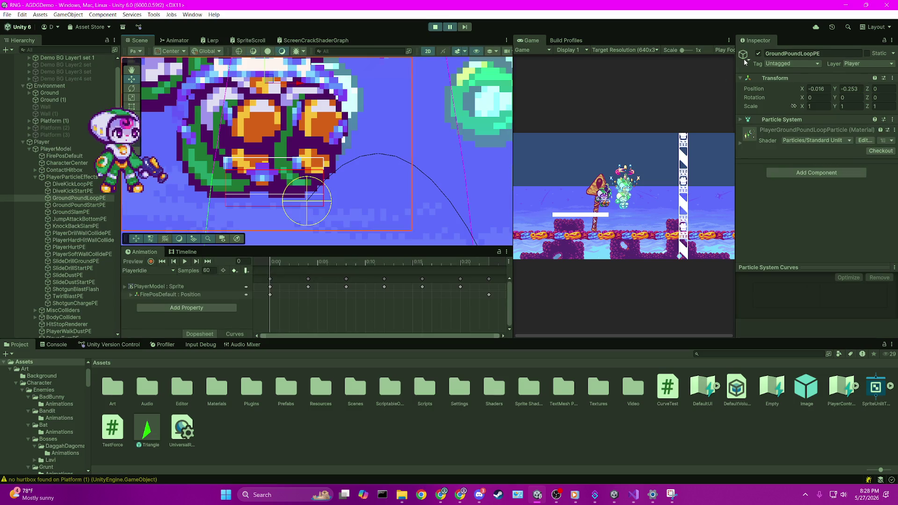
click(758, 53)
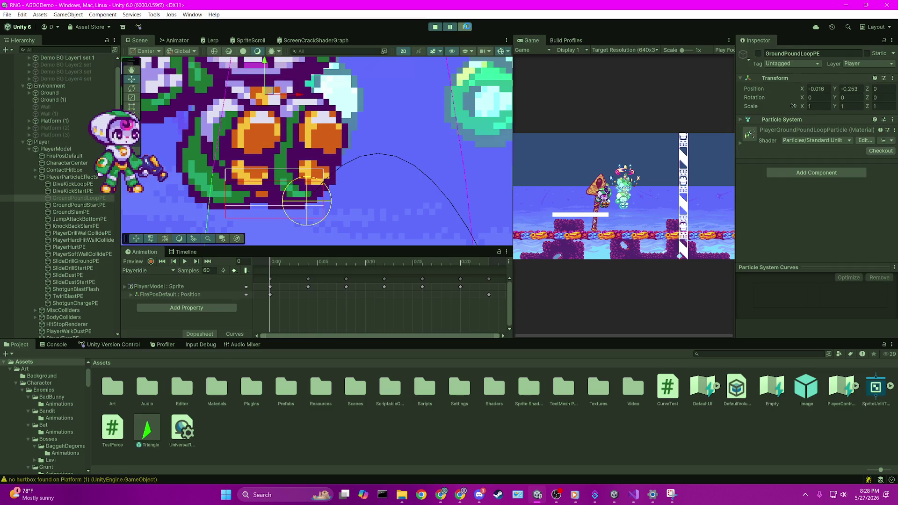
- Reselect PlayerModel and step the paused game two more frames
click(47, 148)
drag(293, 160, 431, 56)
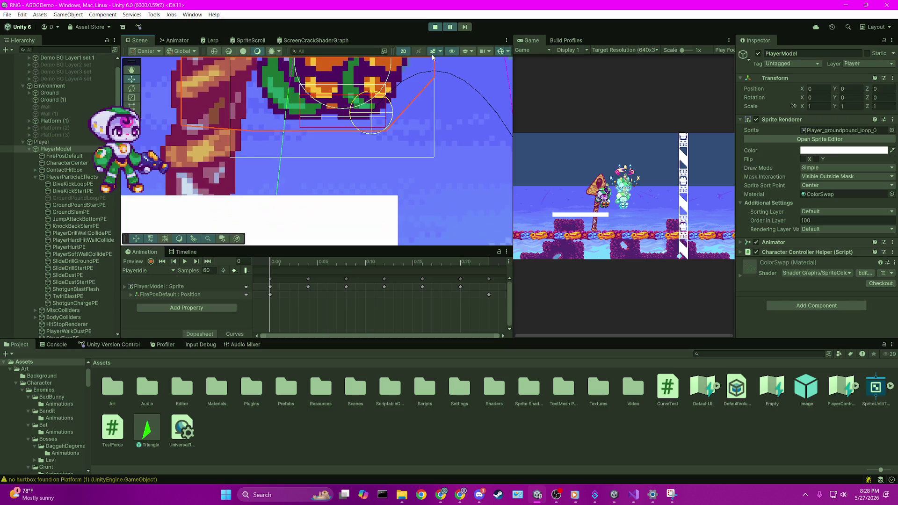
click(465, 28)
click(464, 28)
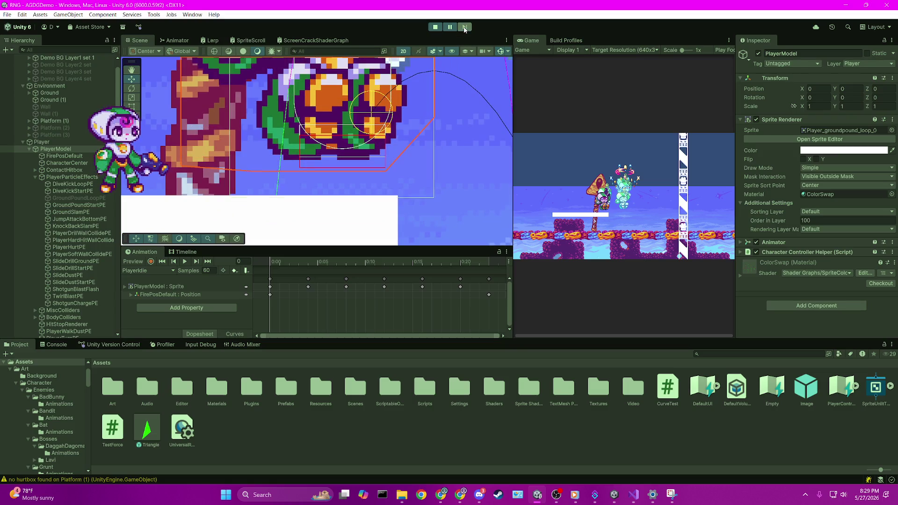
- Step the paused game four frames and frame the player's hitboxes in the Scene view
click(465, 27)
click(464, 28)
click(465, 28)
click(465, 28)
scroll(up, 3)
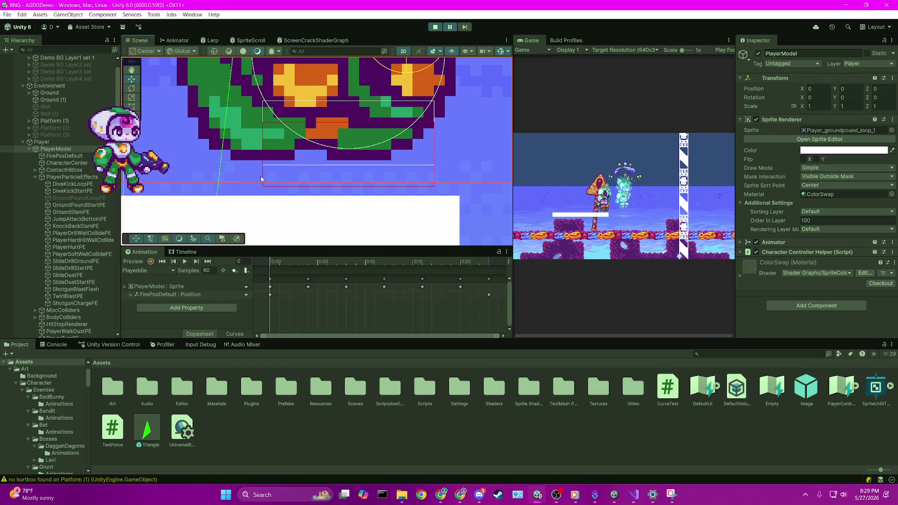
drag(423, 204, 410, 181)
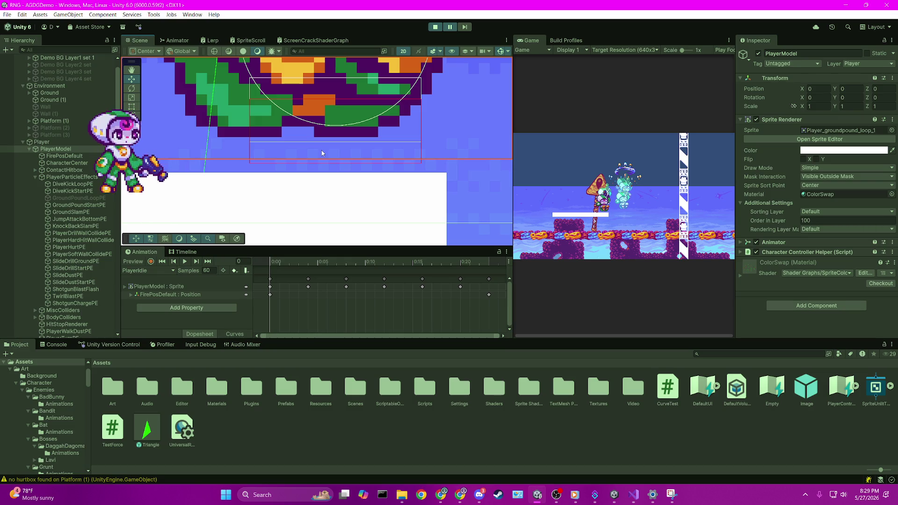
drag(344, 122, 302, 150)
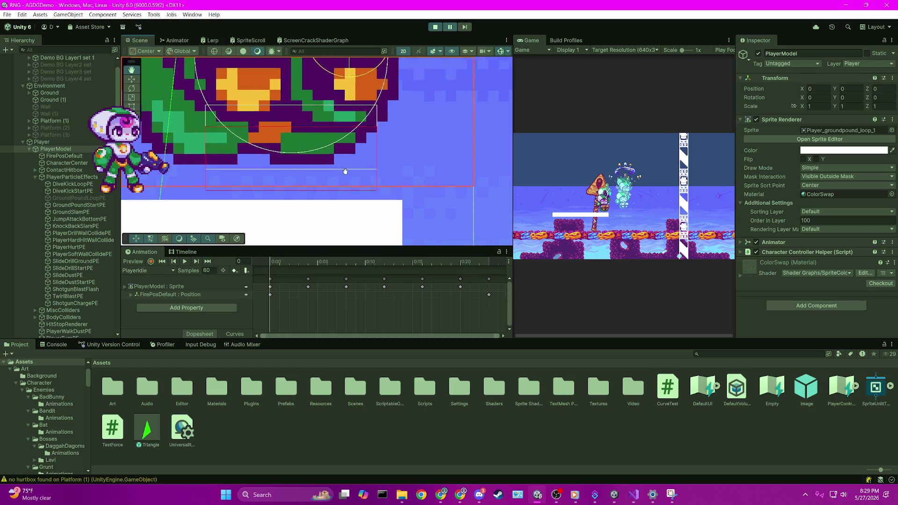
scroll(up, 3)
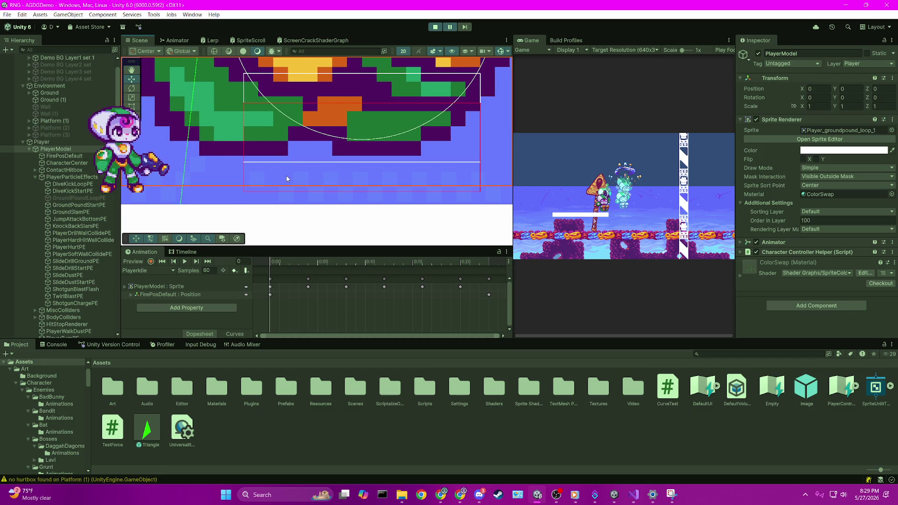
scroll(down, 3)
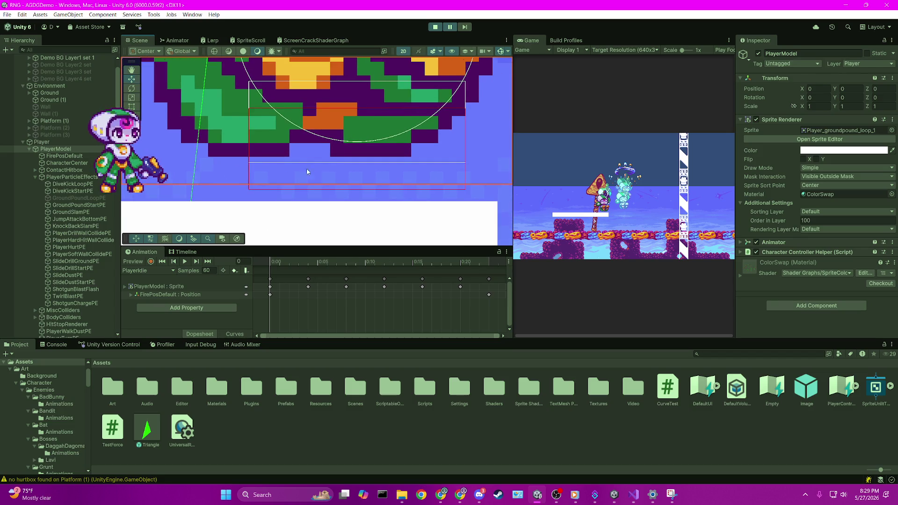
scroll(down, 3)
scroll(down, 3)
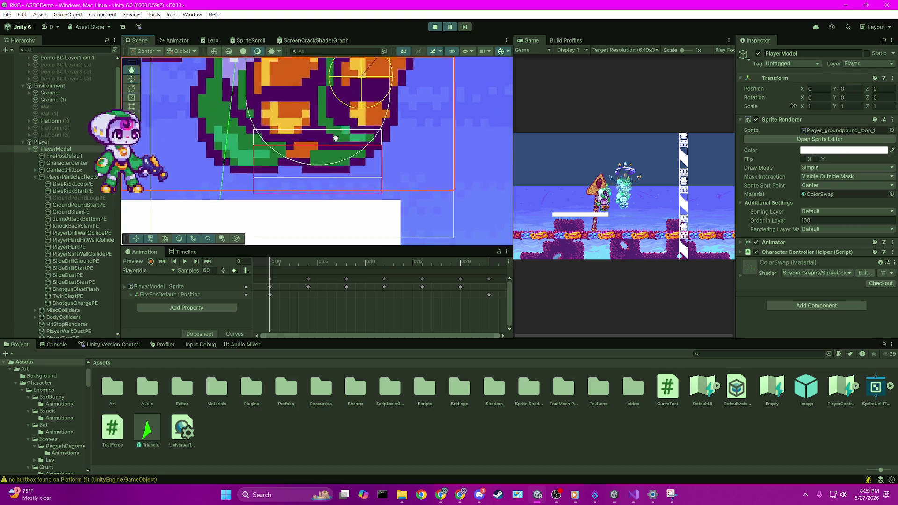
scroll(down, 3)
- Select the Player object, review its components, and bring up CharacterGroundCheck.cs in Visual Studio
click(342, 113)
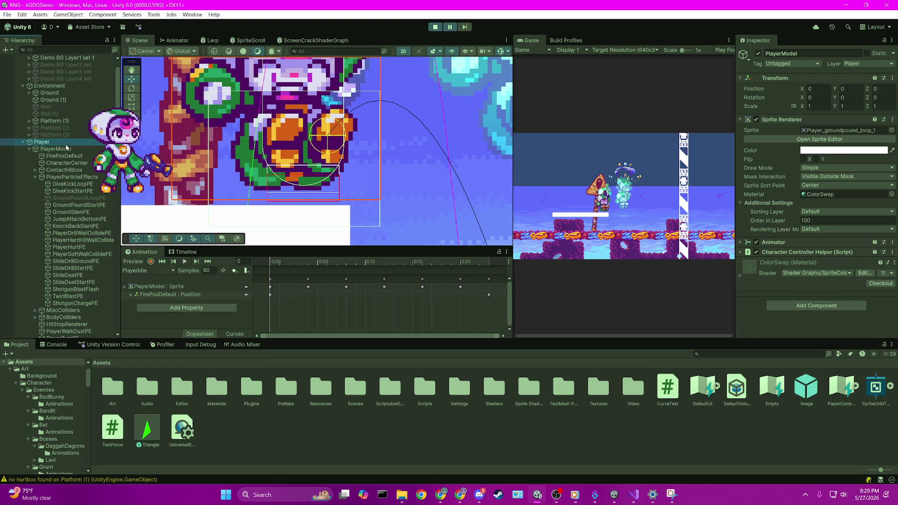
scroll(down, 3)
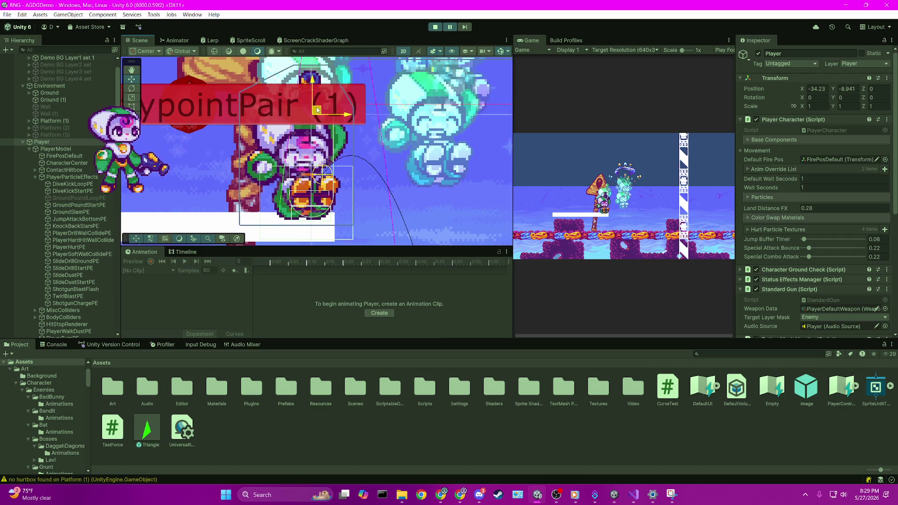
scroll(up, 3)
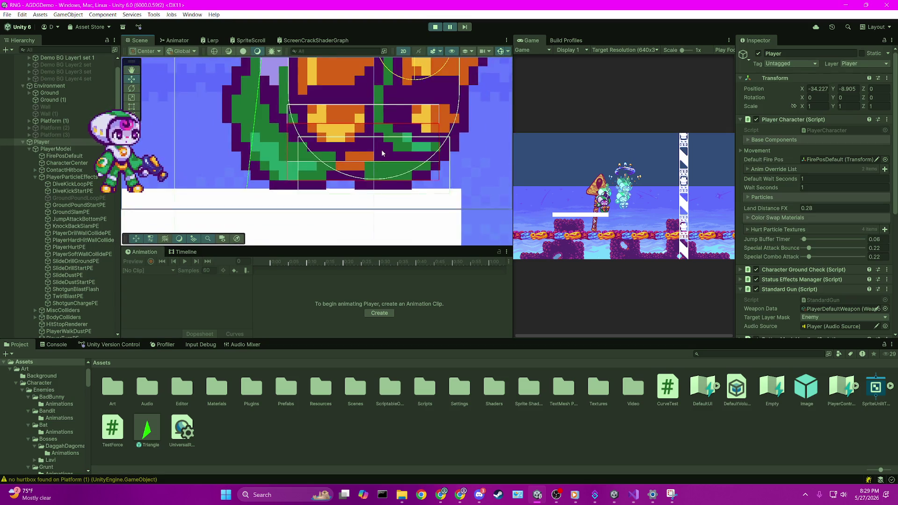
scroll(down, 3)
scroll(down, 3)
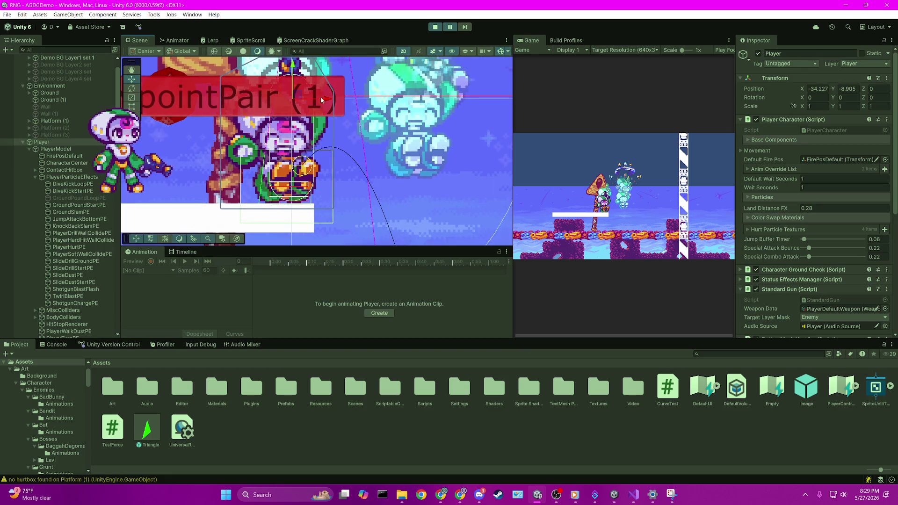
scroll(up, 3)
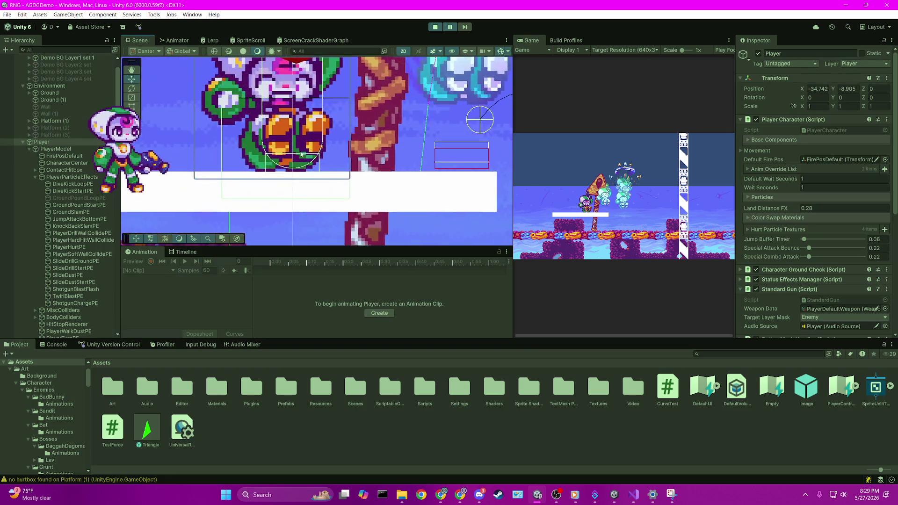
scroll(up, 3)
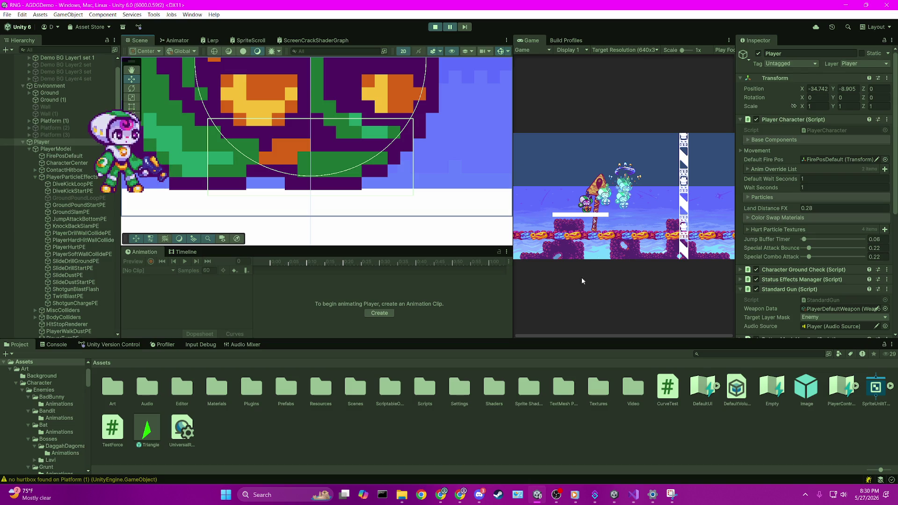
click(634, 495)
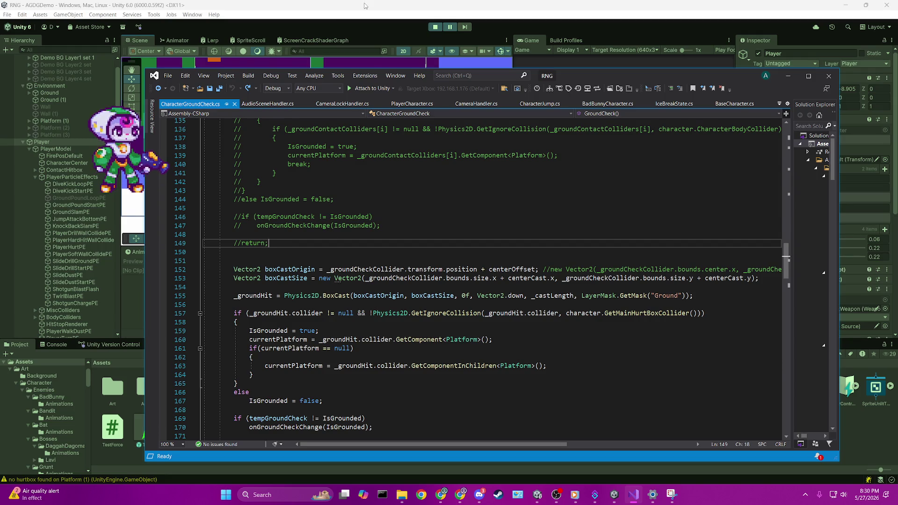
- Switch from Visual Studio back to the Unity editor with the game still paused
click(365, 6)
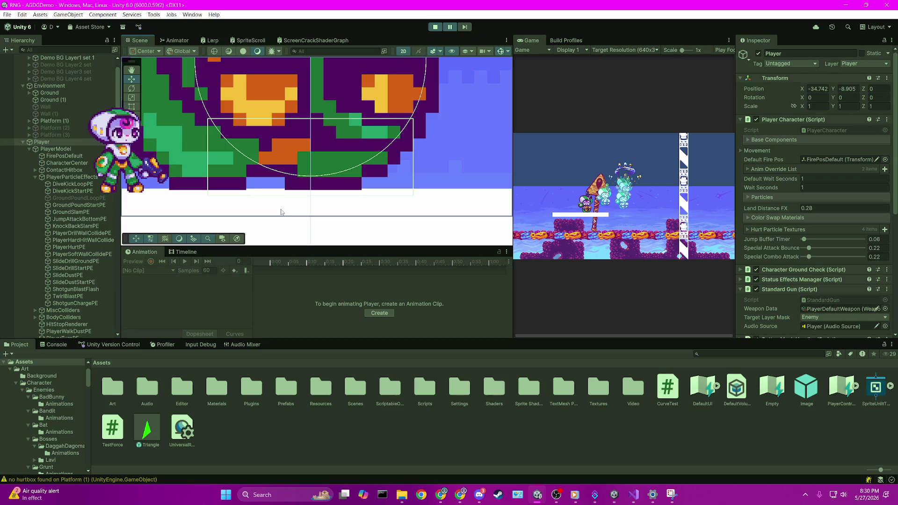
scroll(down, 3)
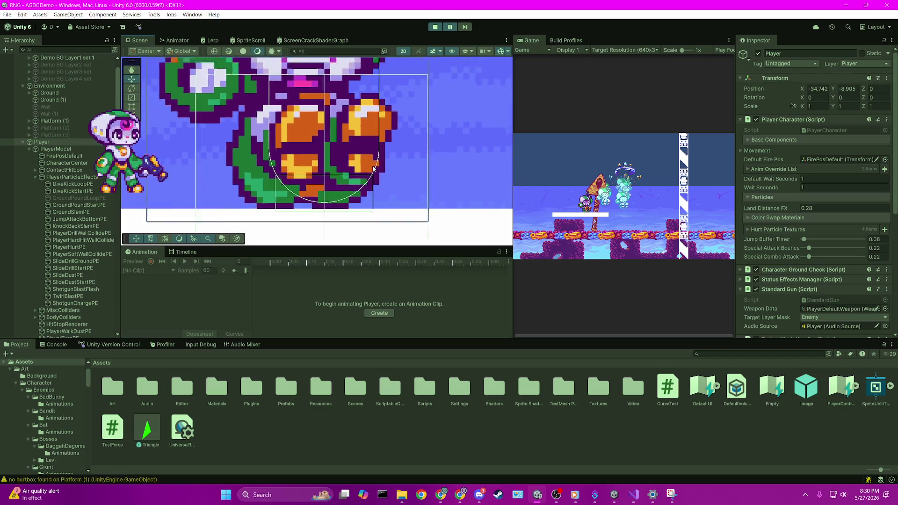
- Slide the Player right along the ground to about X -33.9
scroll(down, 3)
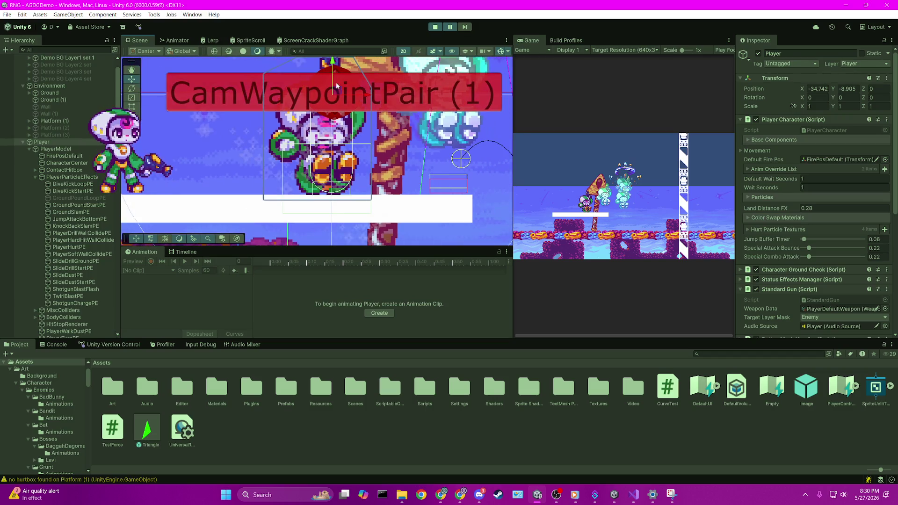
scroll(up, 3)
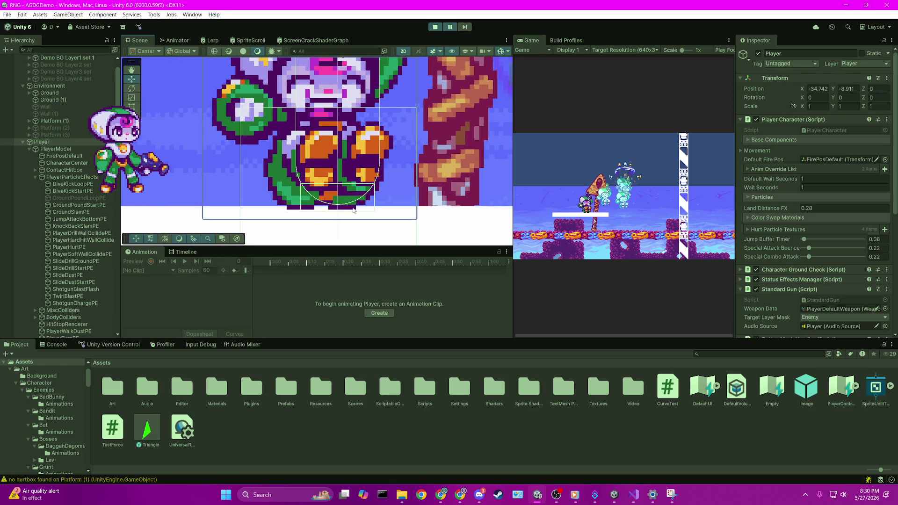
scroll(down, 3)
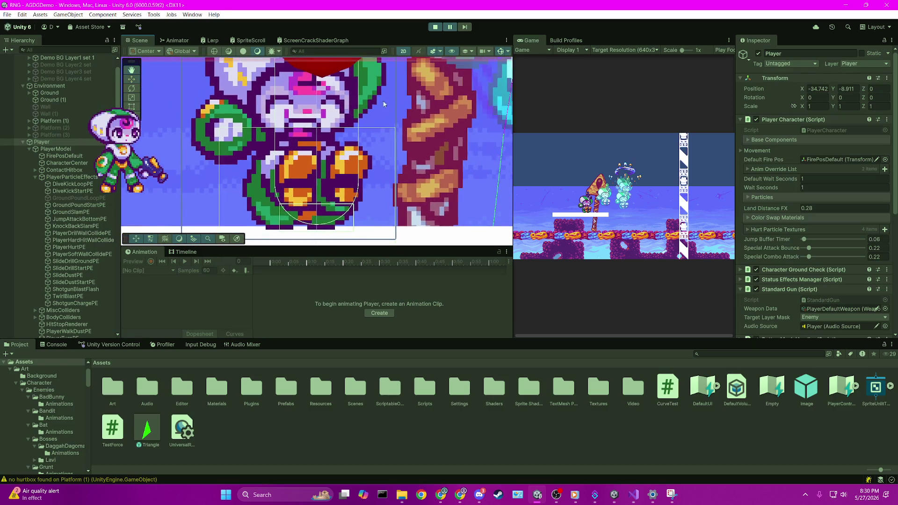
scroll(down, 3)
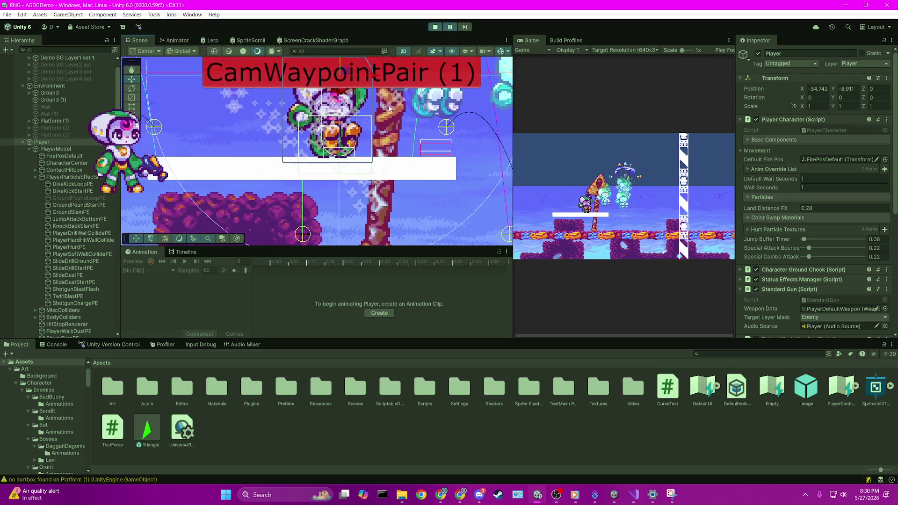
drag(335, 92, 335, 93)
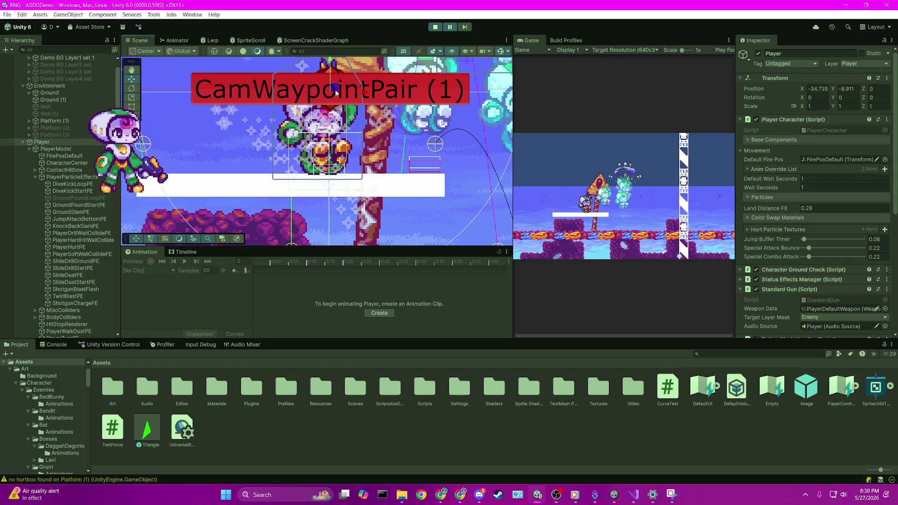
drag(363, 96, 526, 99)
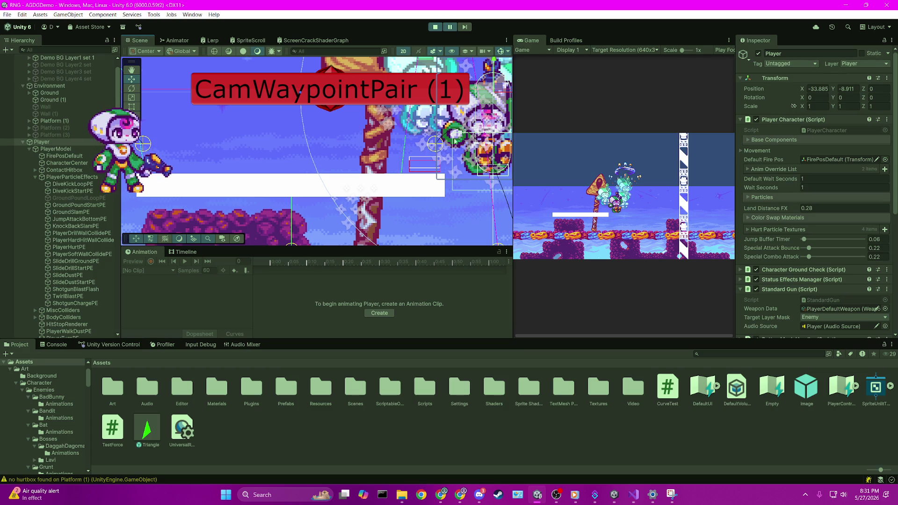
- Drag the Player back left to X -34.748 and zoom in to inspect its footing
drag(499, 87, 340, 81)
scroll(up, 3)
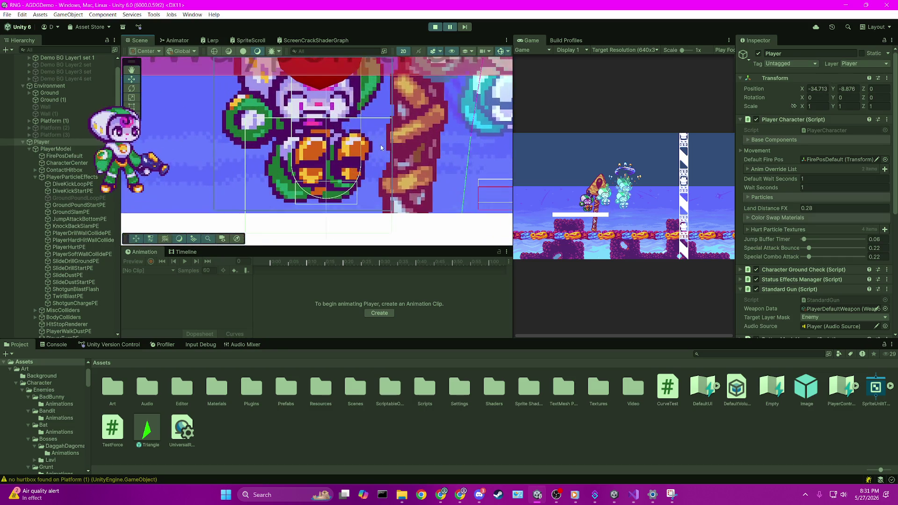
scroll(down, 3)
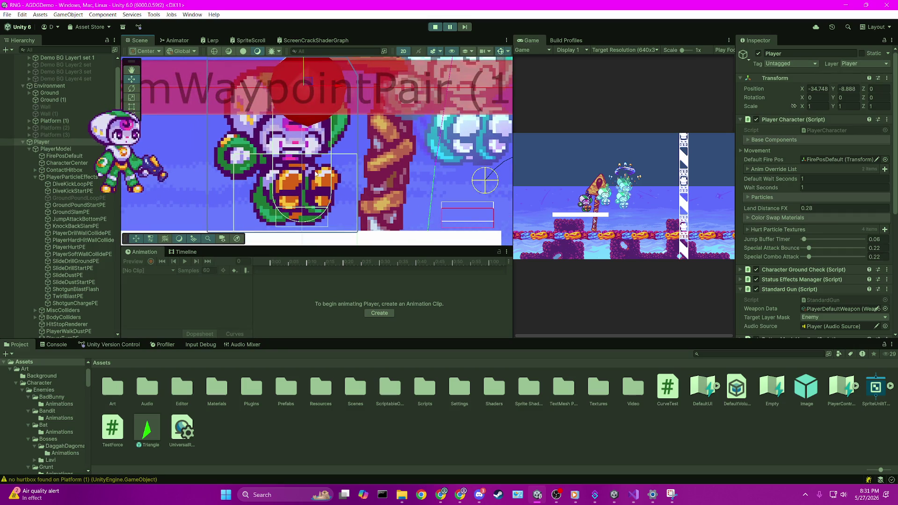
scroll(up, 3)
scroll(up, 3)
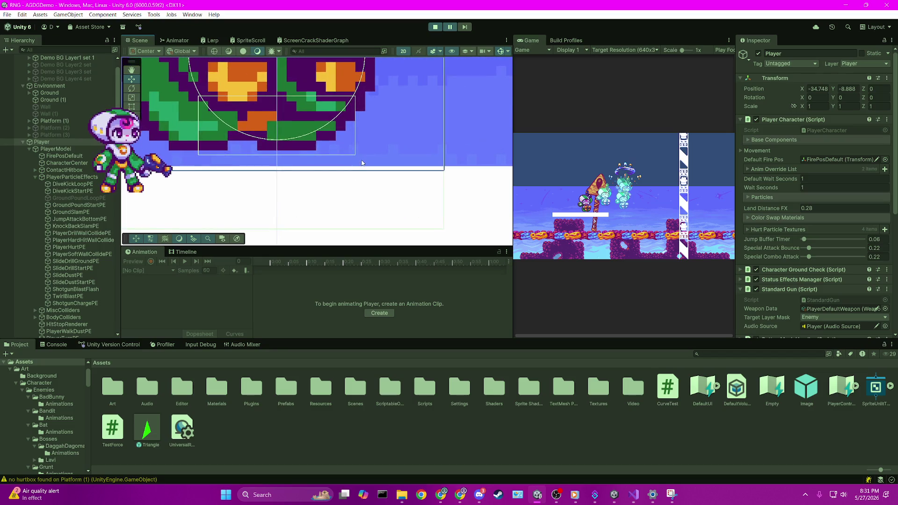
scroll(down, 3)
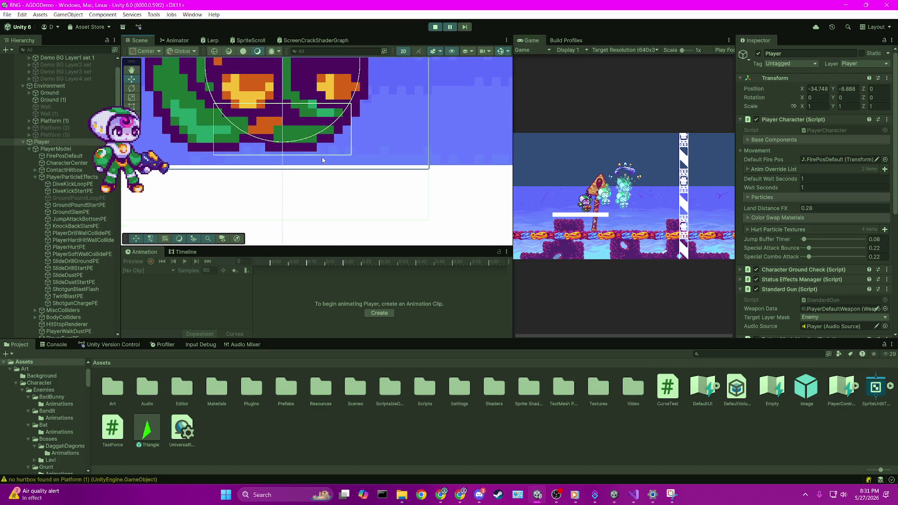
scroll(down, 3)
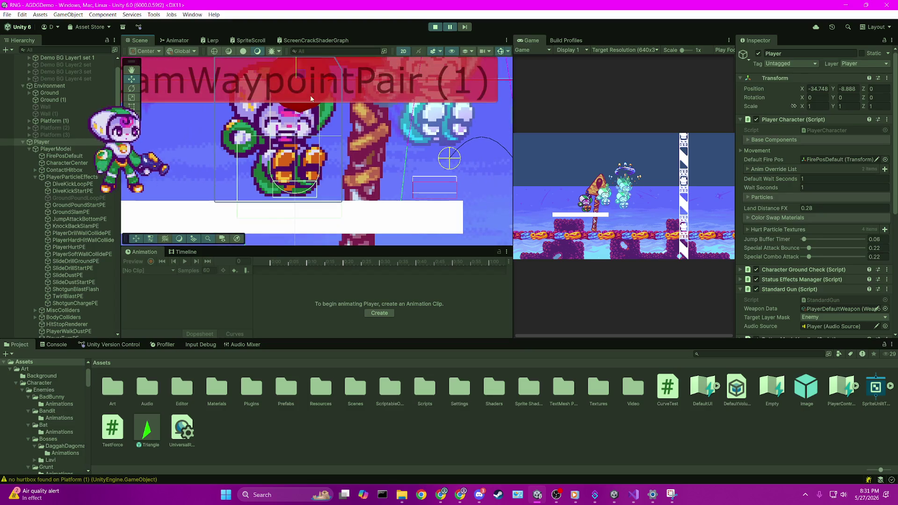
scroll(up, 3)
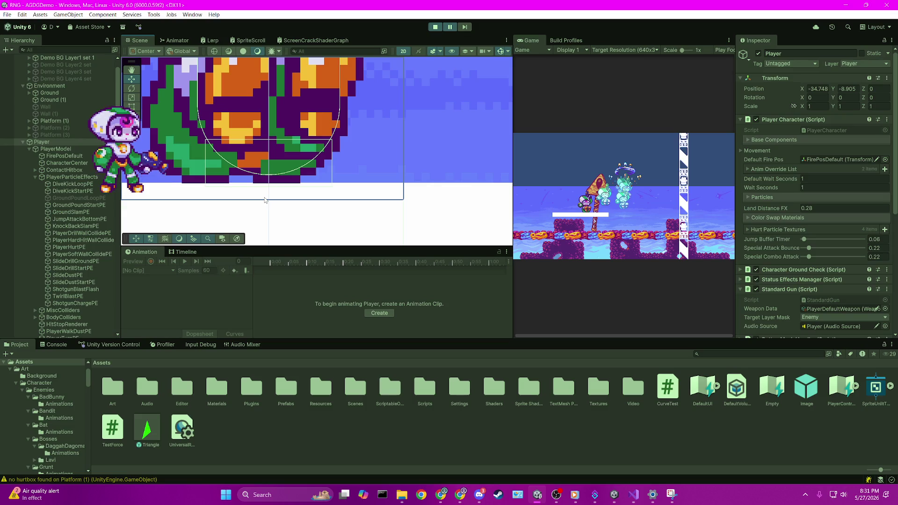
scroll(down, 3)
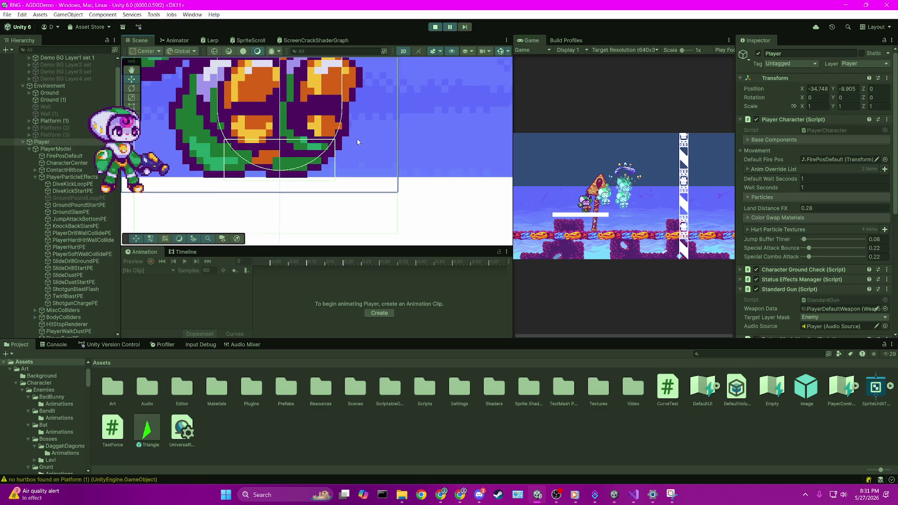
scroll(down, 3)
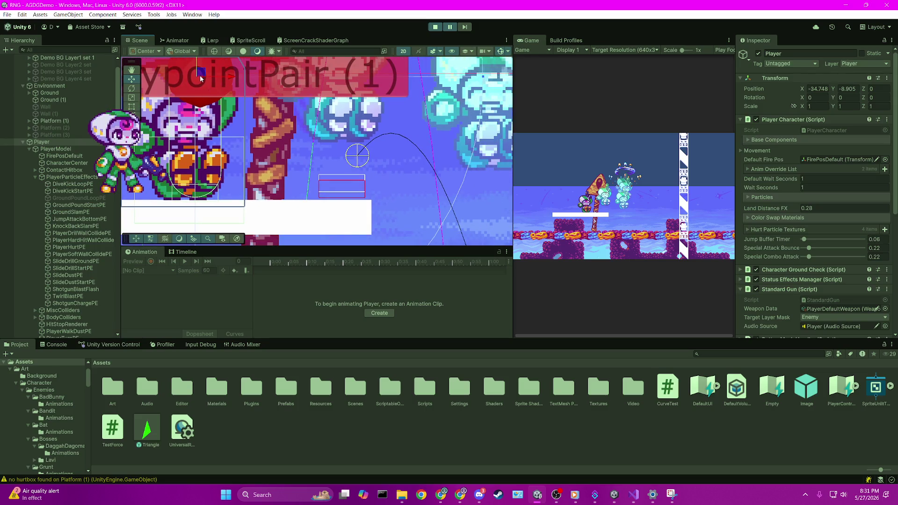
scroll(up, 3)
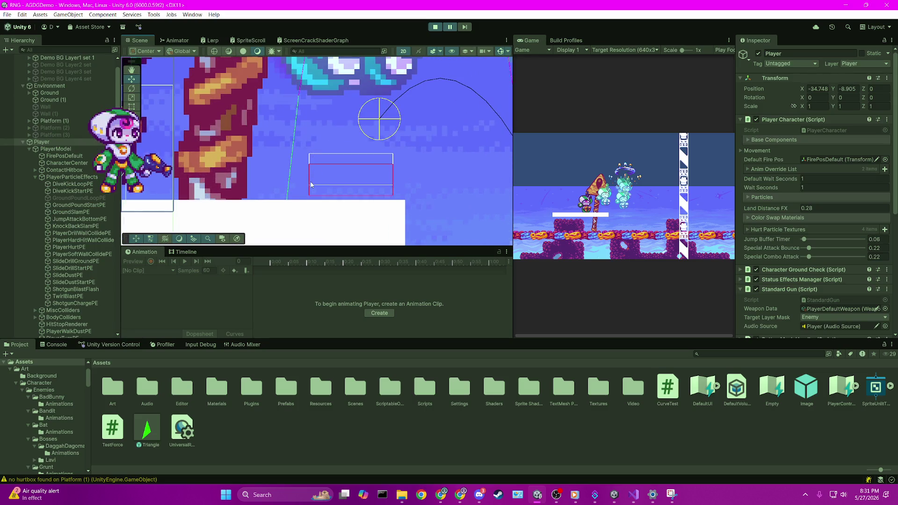
- Frame the ground-check box gizmos beneath the player, then switch to CharacterGroundCheck.cs in Visual Studio
scroll(up, 3)
scroll(down, 3)
scroll(down, 3)
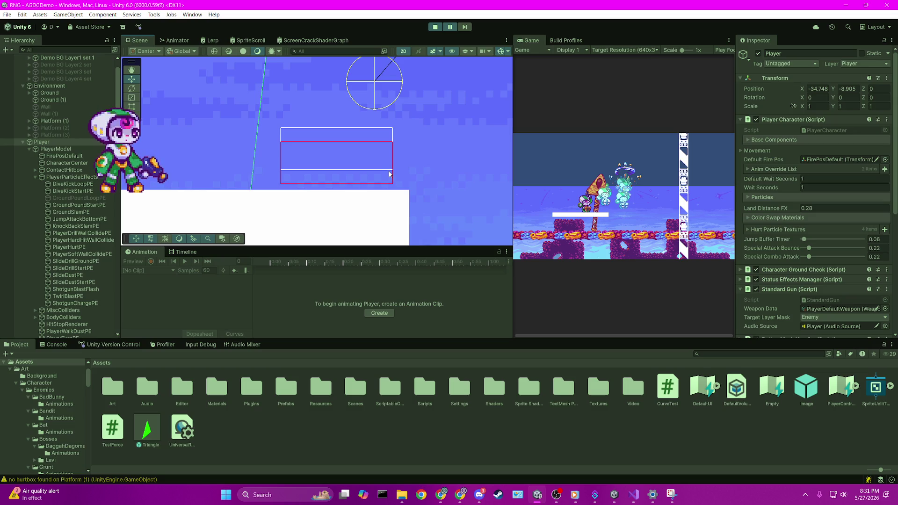
scroll(up, 3)
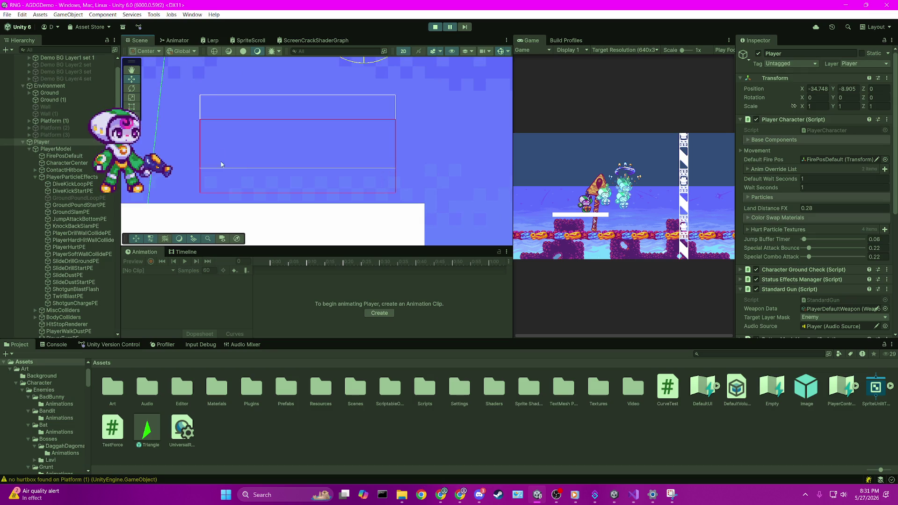
drag(211, 159, 215, 137)
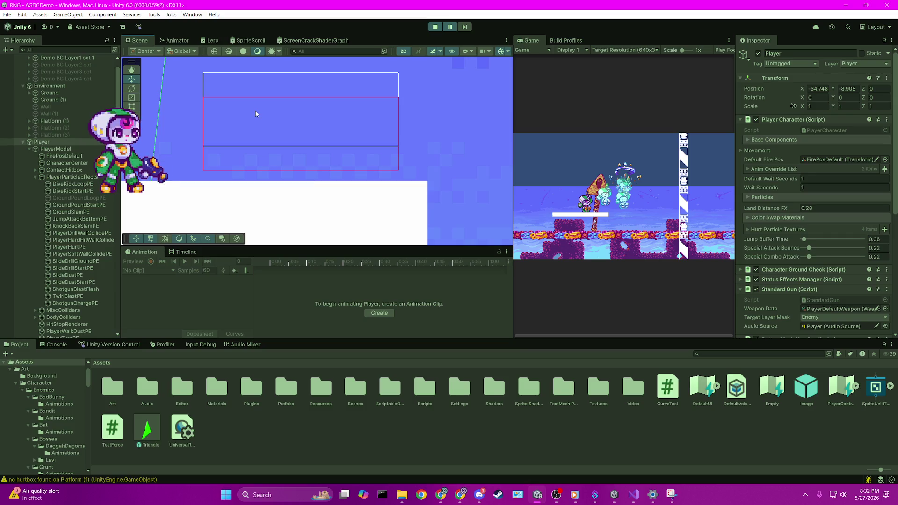
scroll(down, 3)
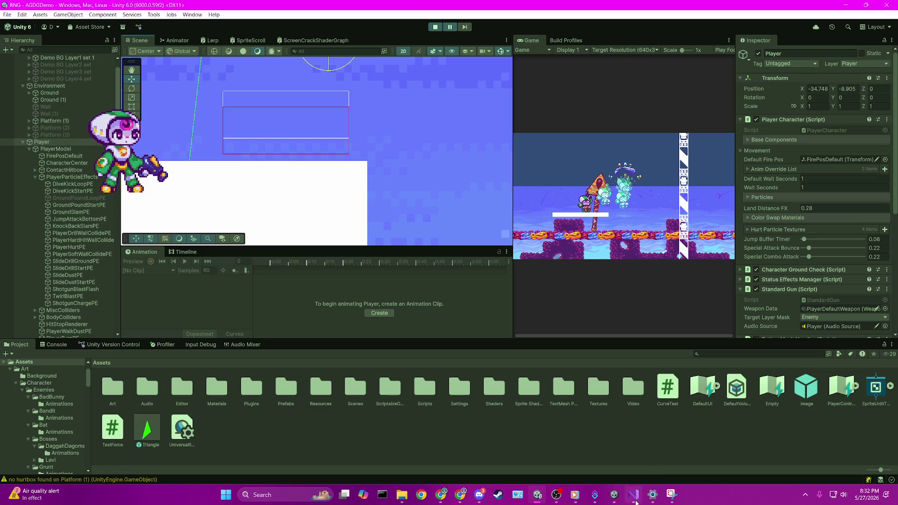
scroll(up, 3)
scroll(up, 3)
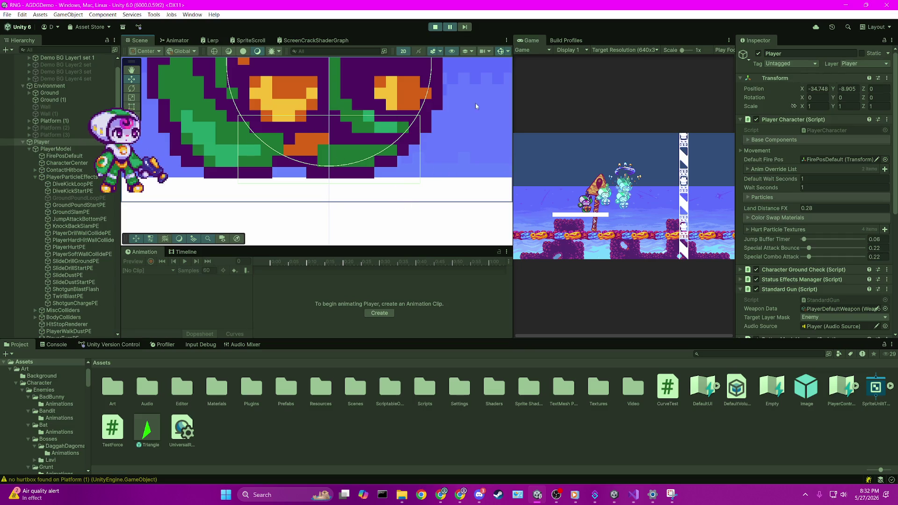
click(633, 496)
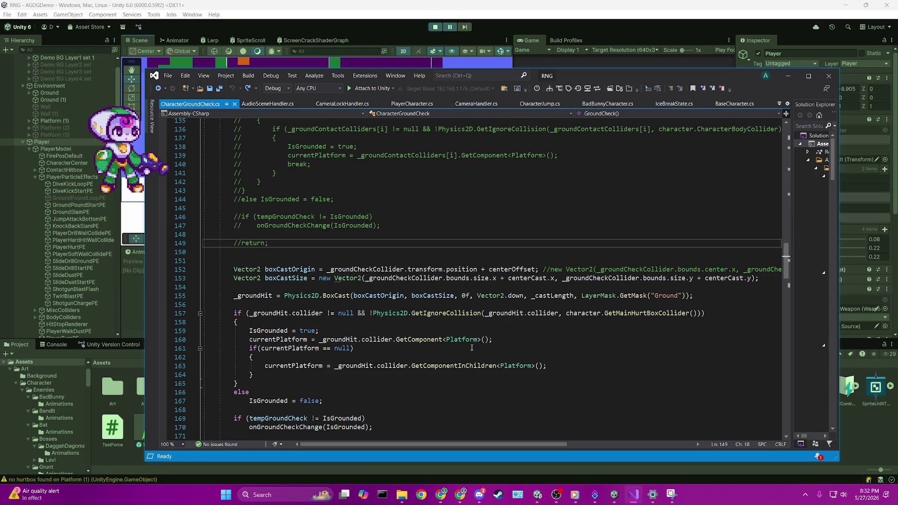
- Return to Unity and recentre the Scene view on the Player sprite
click(383, 3)
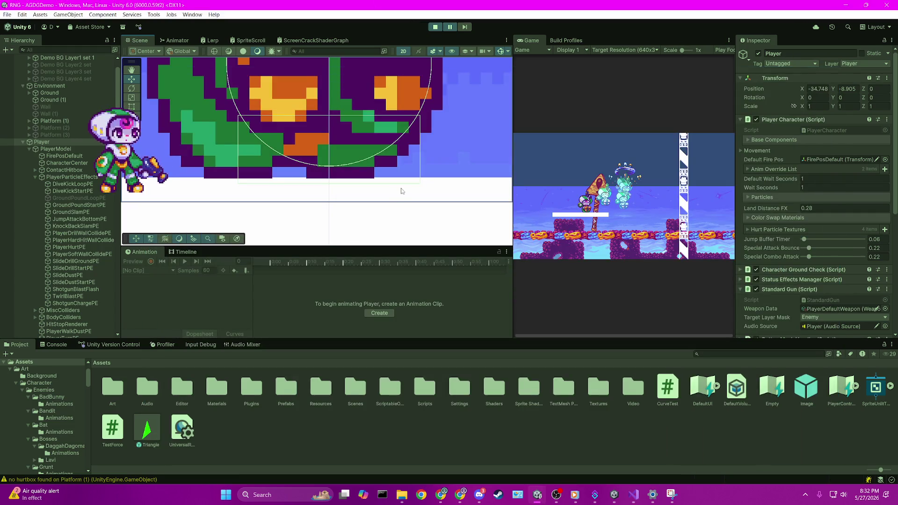
scroll(down, 3)
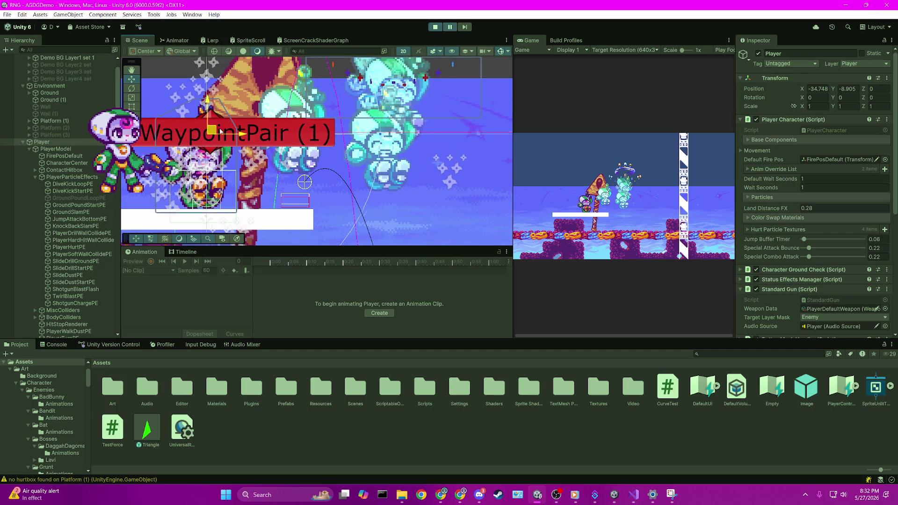
scroll(up, 3)
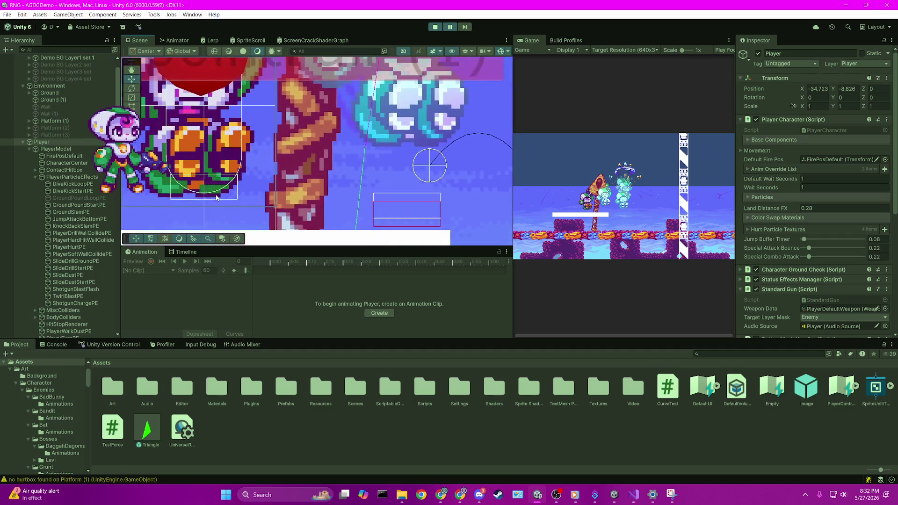
scroll(down, 3)
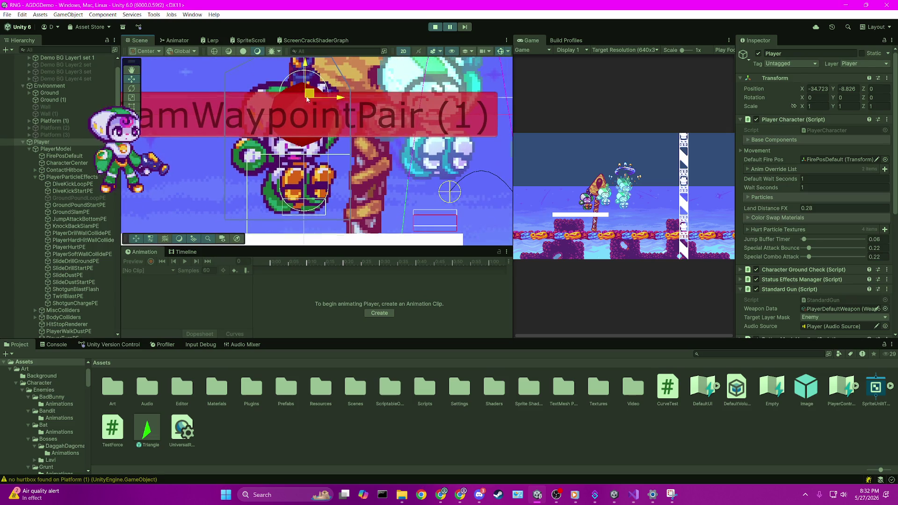
scroll(up, 3)
scroll(up, 3)
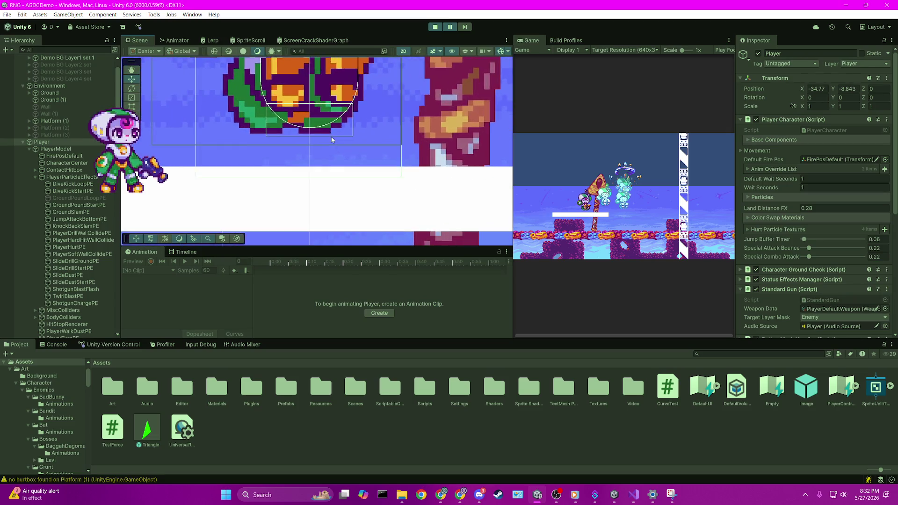
drag(303, 133, 322, 125)
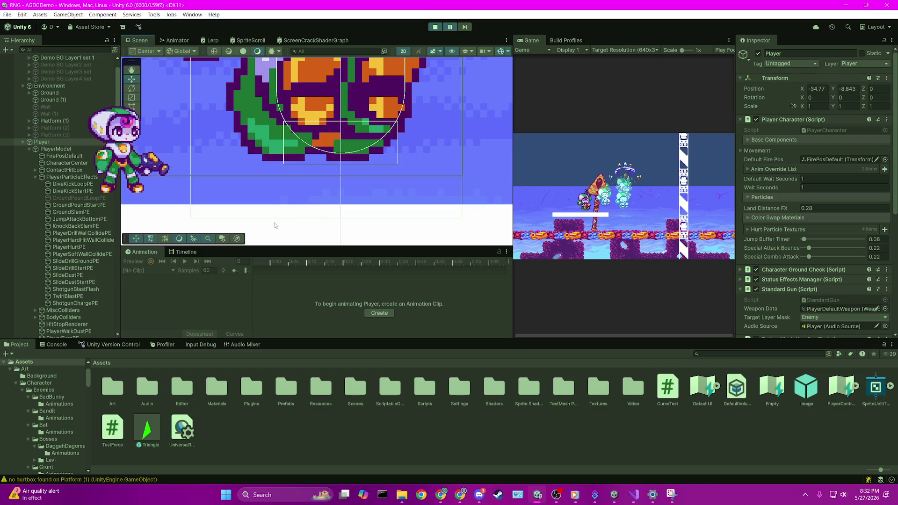
- Nudge the Player down, enlarge the Scene view, then move the Player back up
scroll(down, 3)
scroll(down, 3)
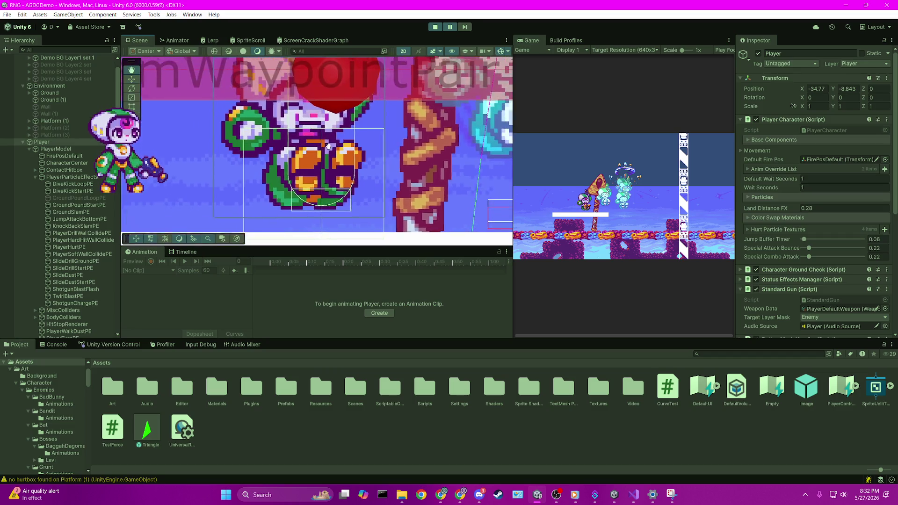
drag(328, 84, 328, 90)
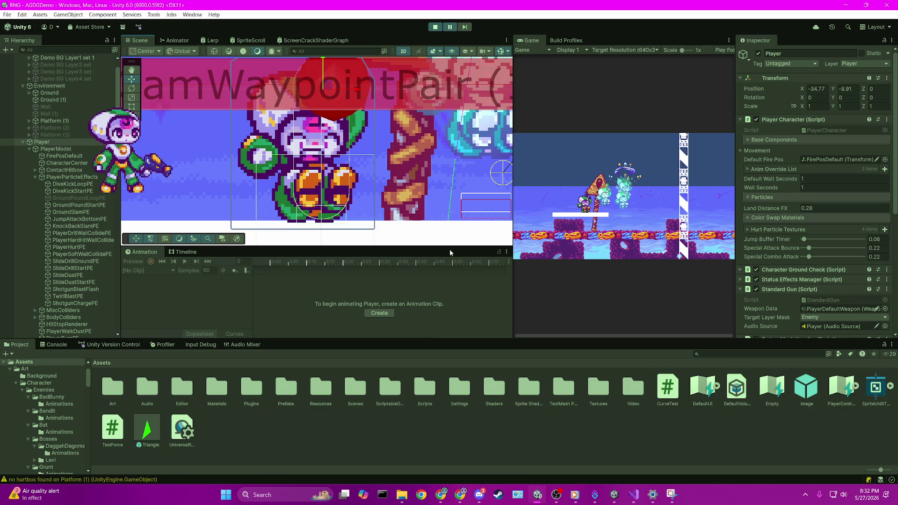
drag(448, 247, 435, 291)
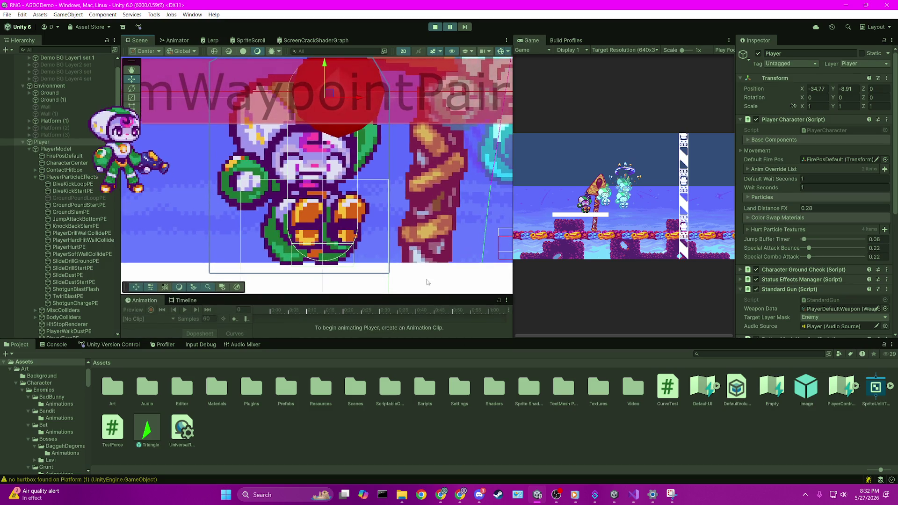
drag(340, 99, 340, 66)
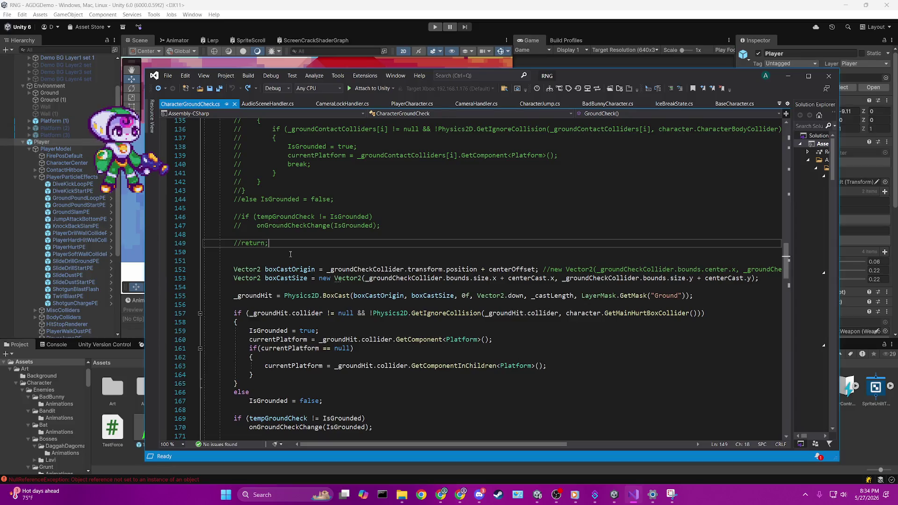
- Read through CharacterGroundCheck.cs and highlight every use of _groundCheckCollider
scroll(down, 3)
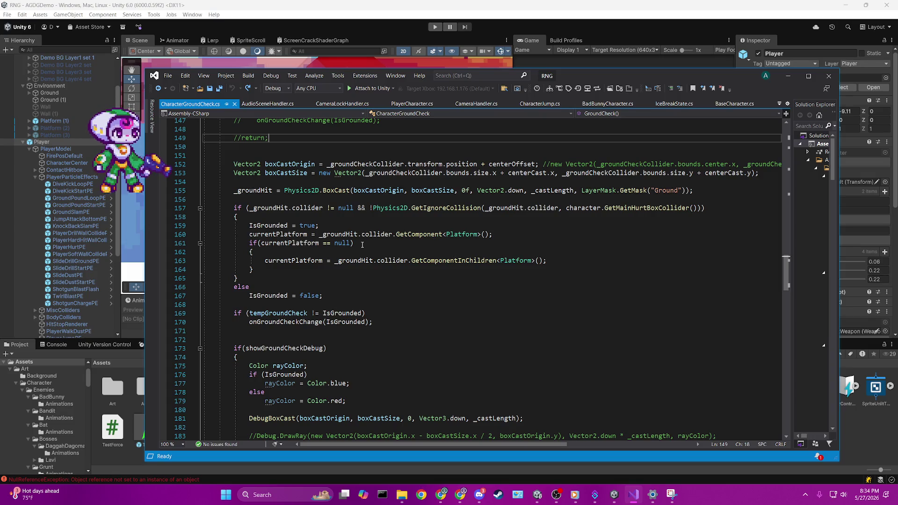
scroll(down, 3)
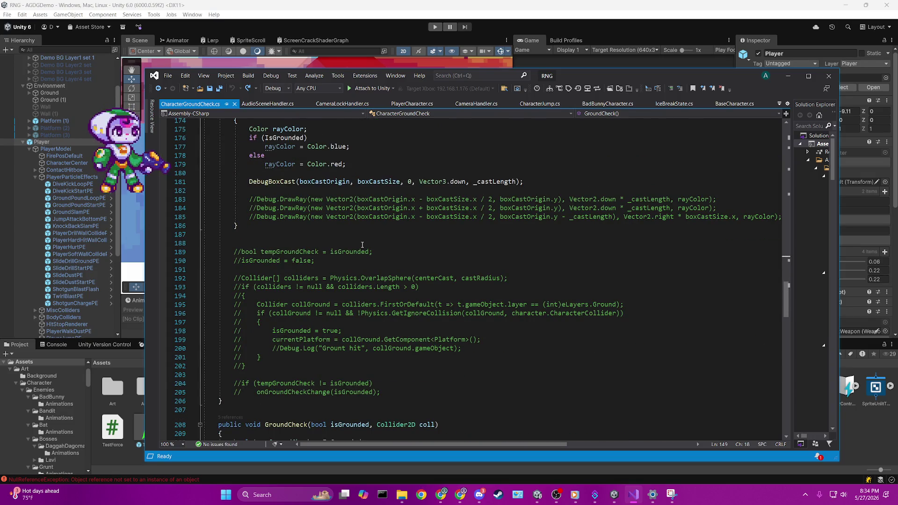
scroll(up, 3)
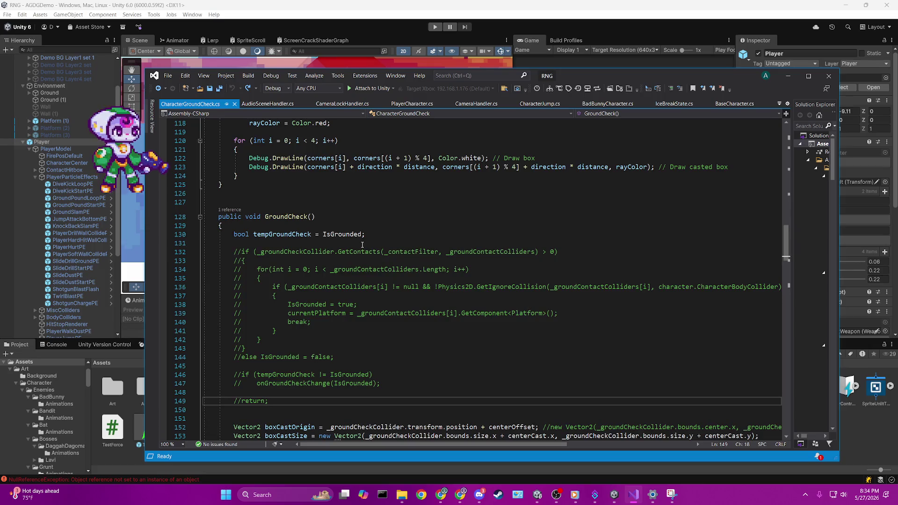
scroll(up, 3)
scroll(up, 3)
scroll(up, 3)
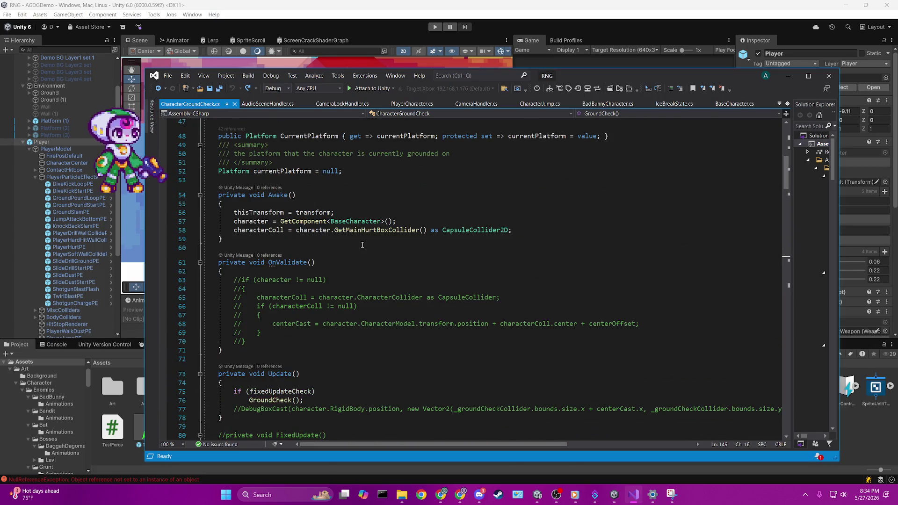
scroll(up, 3)
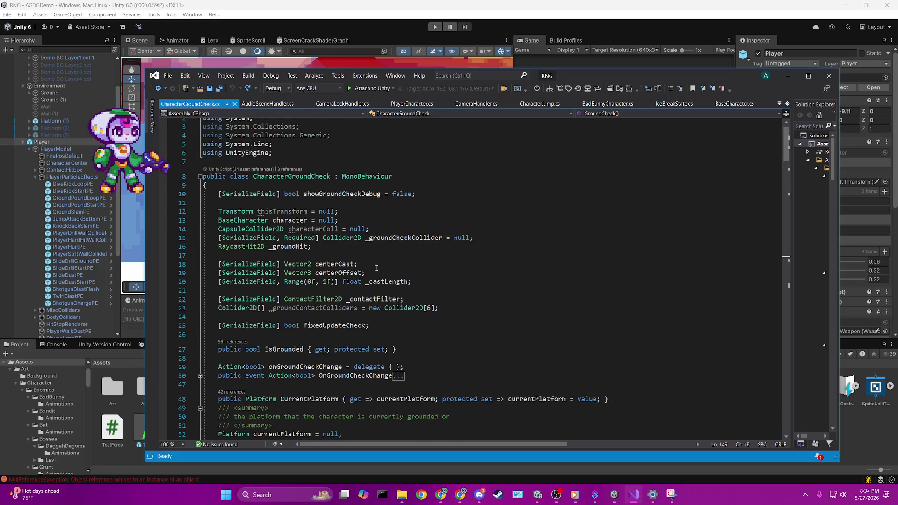
click(429, 238)
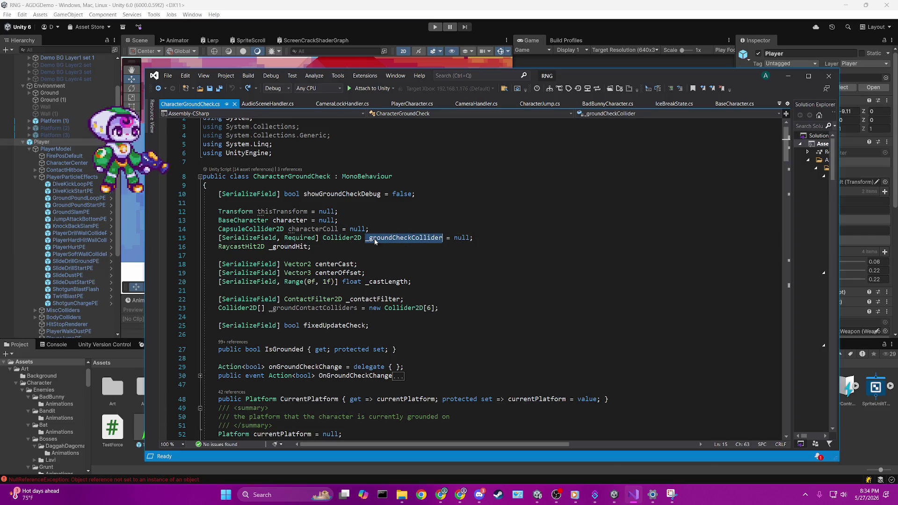
- Find the GroundCheck method and place the caret on the line just above it
scroll(down, 3)
scroll(down, 3)
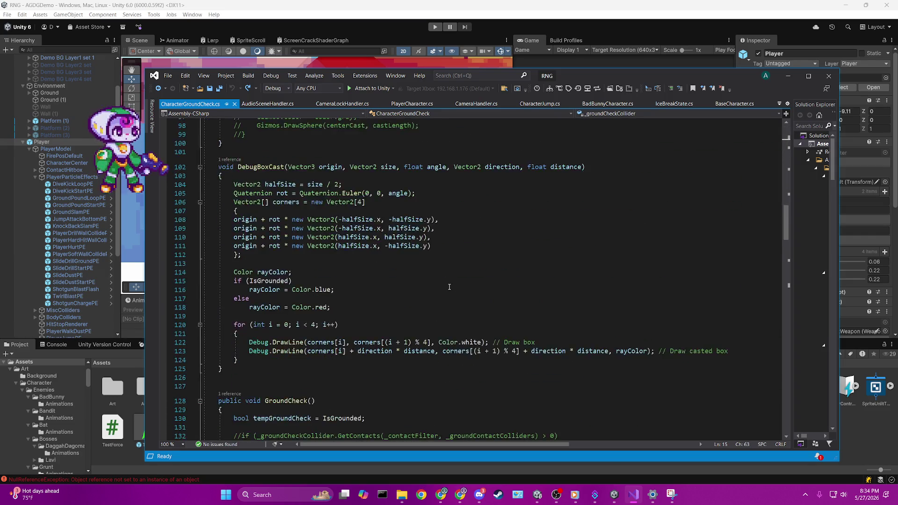
scroll(down, 3)
scroll(up, 3)
scroll(up, 3)
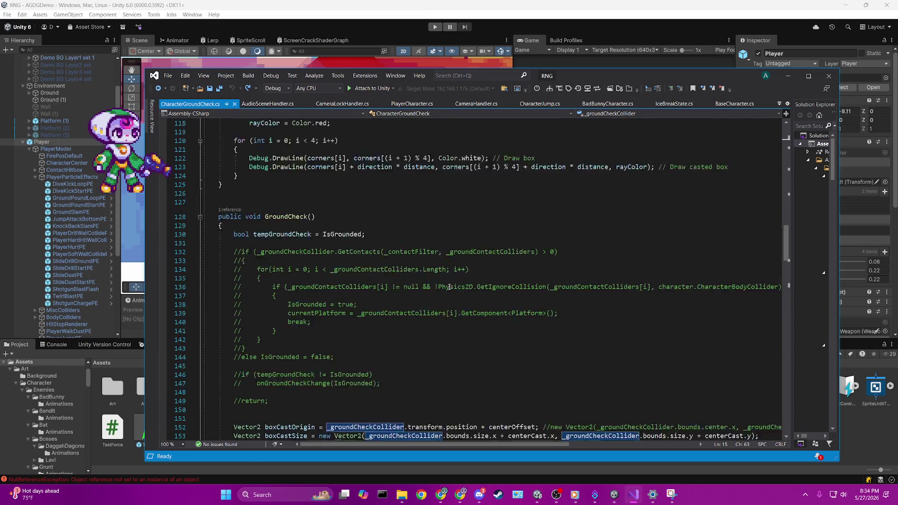
click(285, 252)
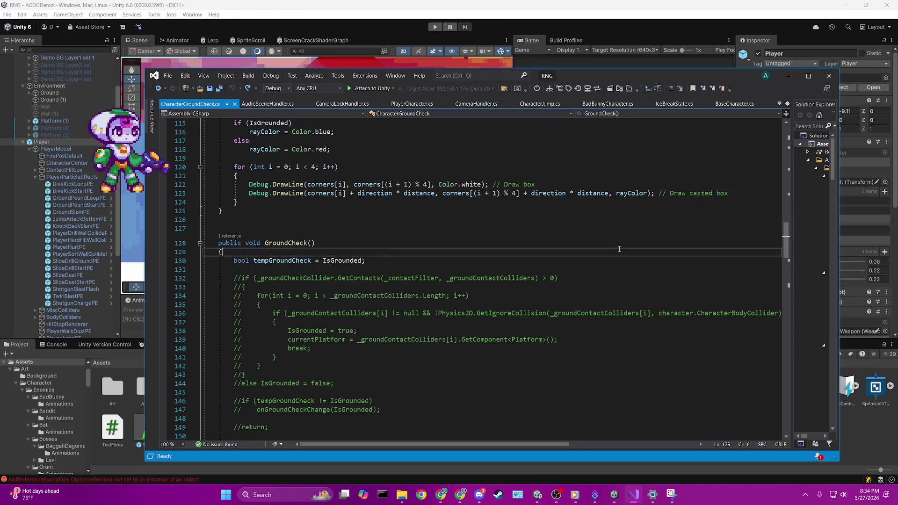
click(430, 257)
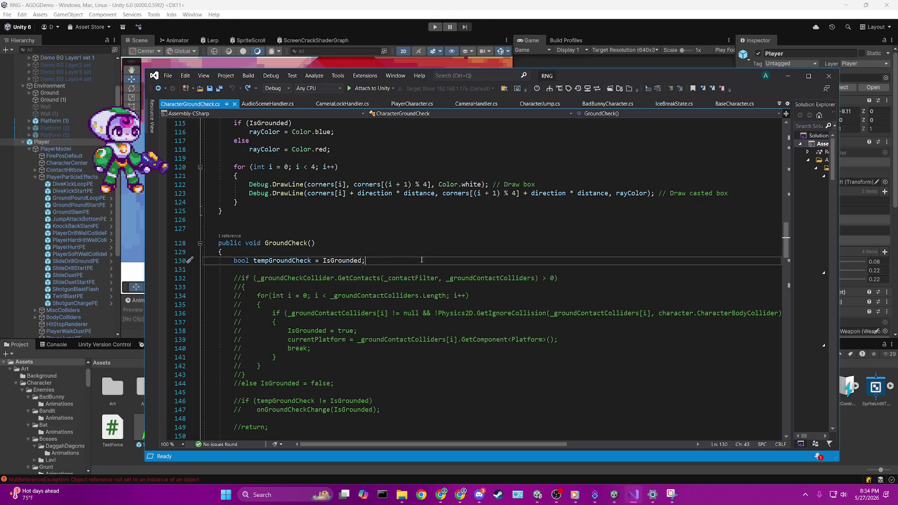
scroll(down, 3)
scroll(up, 3)
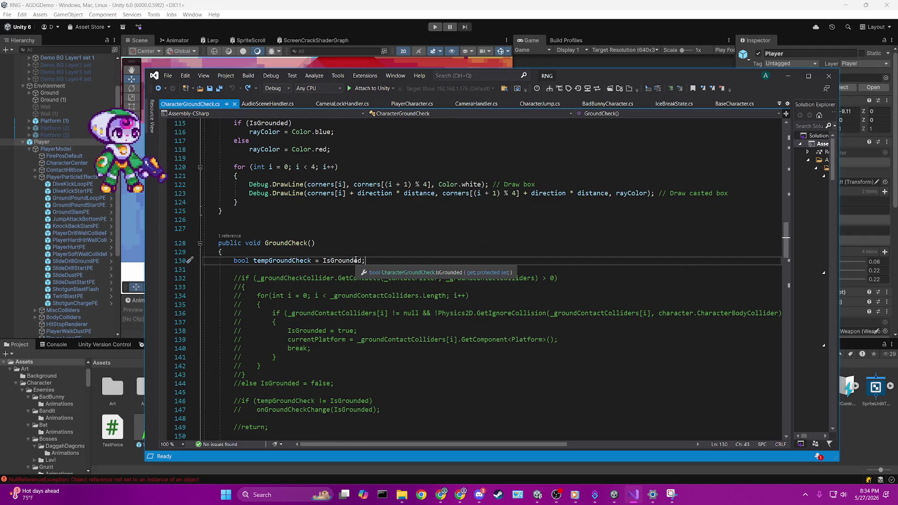
click(365, 234)
- Insert an empty OnCollisionEnter2D(Collision2D collision) method from the 'oncoll' suggestion, then return to Unity
key(Return)
key(Return)
key(Up)
text(o)
text(ncoll)
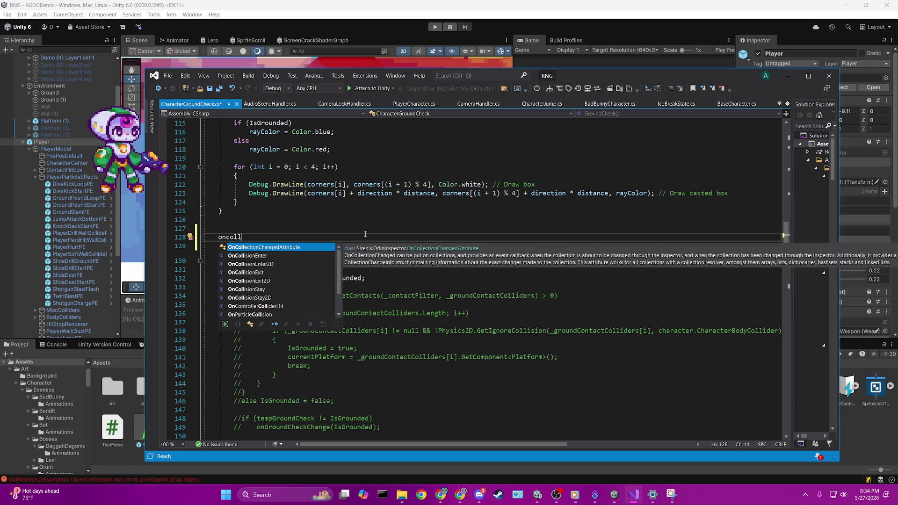
double_click(276, 264)
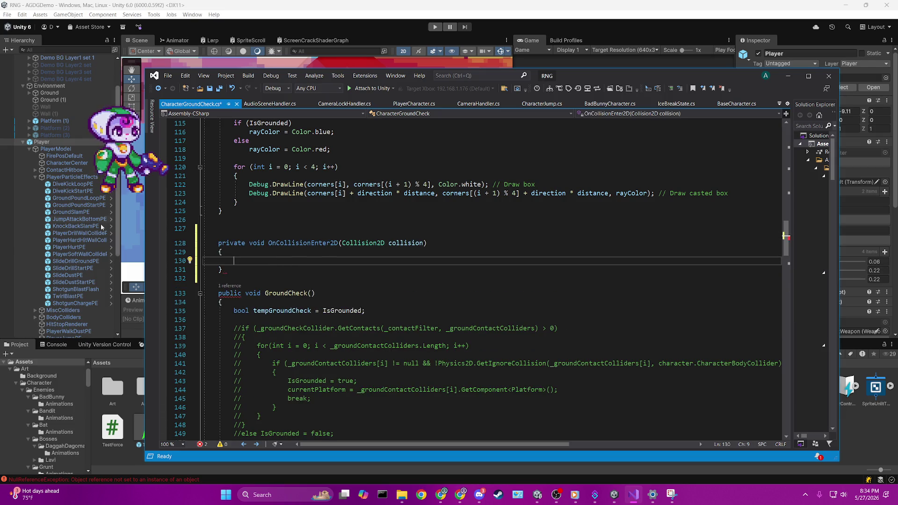
key(alt+Tab)
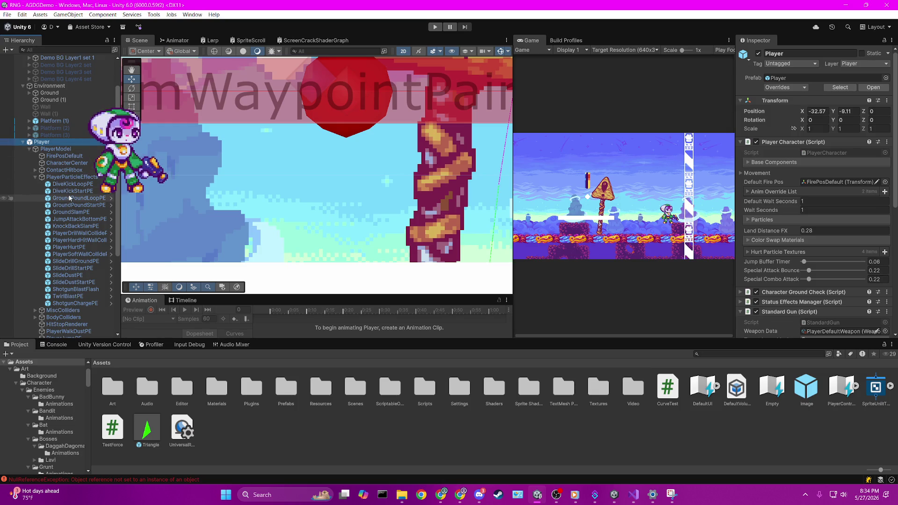
- Select Player > BodyColliders > Feet to see its GroundCheck layer and 0.16 × 0.08 Box Collider 2D
scroll(down, 3)
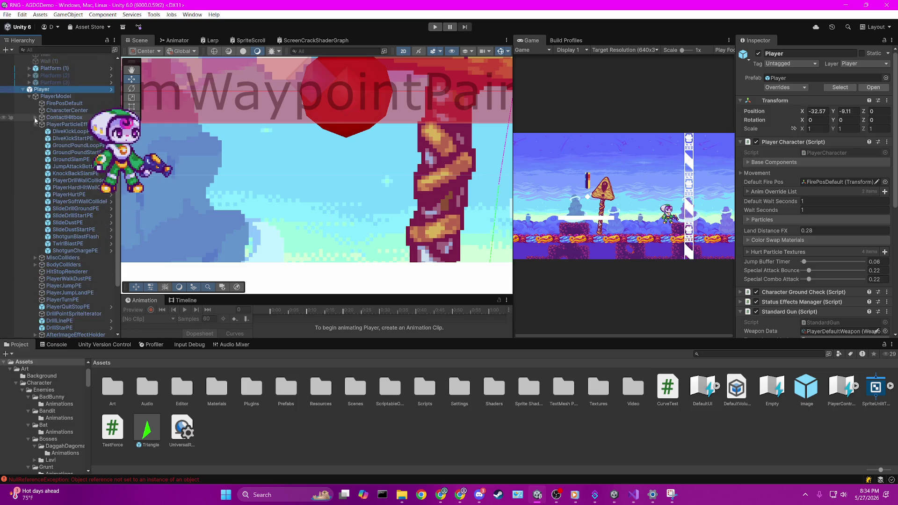
click(28, 265)
key(Right)
click(59, 280)
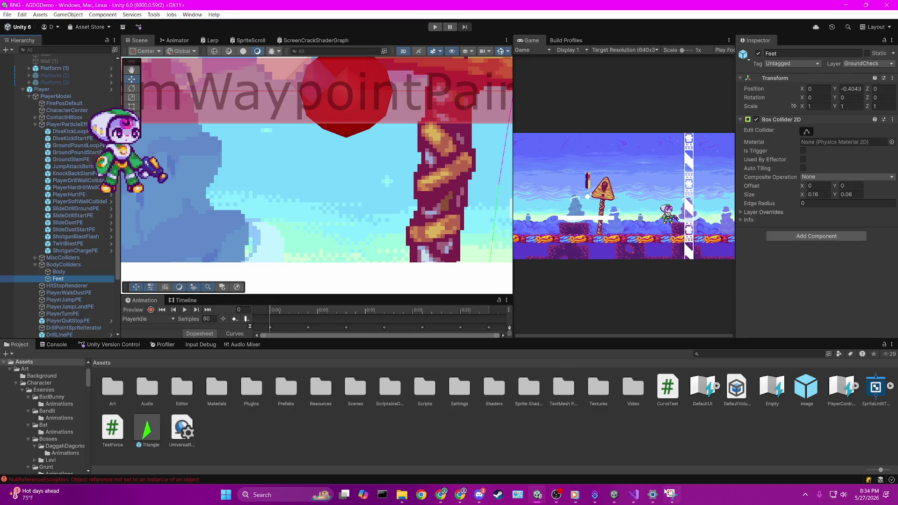
click(633, 494)
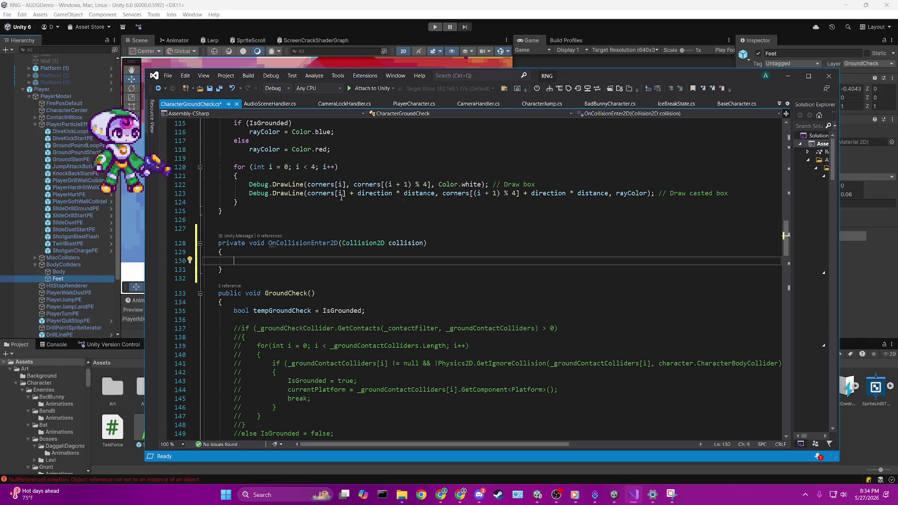
- Start an if in OnCollisionEnter2D comparing collision.gameObject.layer
text(if()
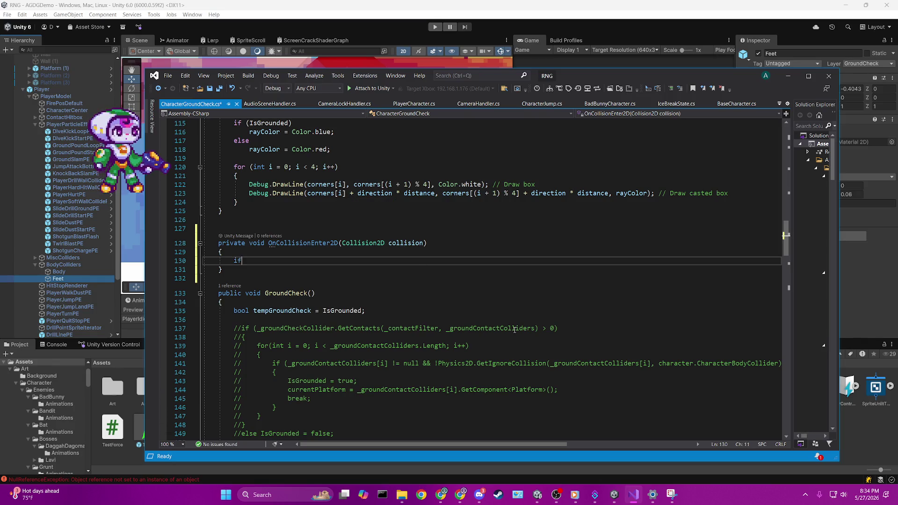
scroll(down, 3)
scroll(down, 3)
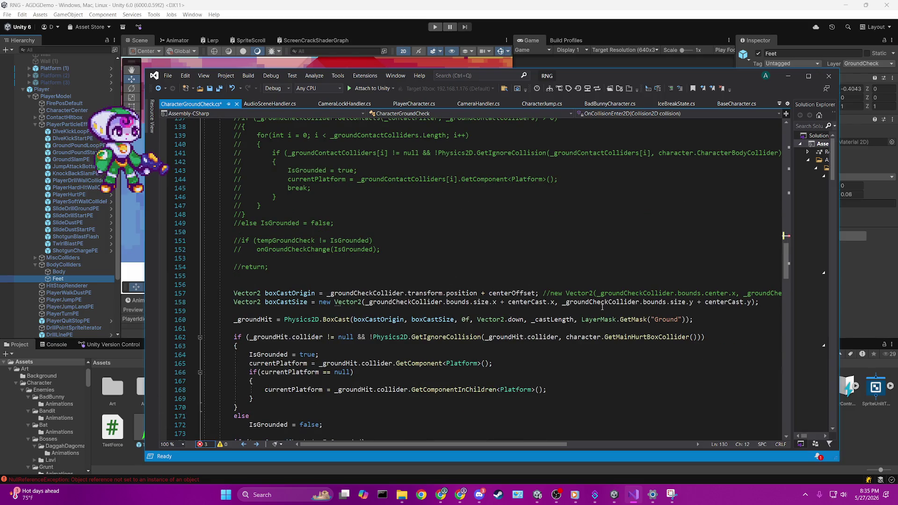
drag(581, 320, 691, 320)
click(687, 320)
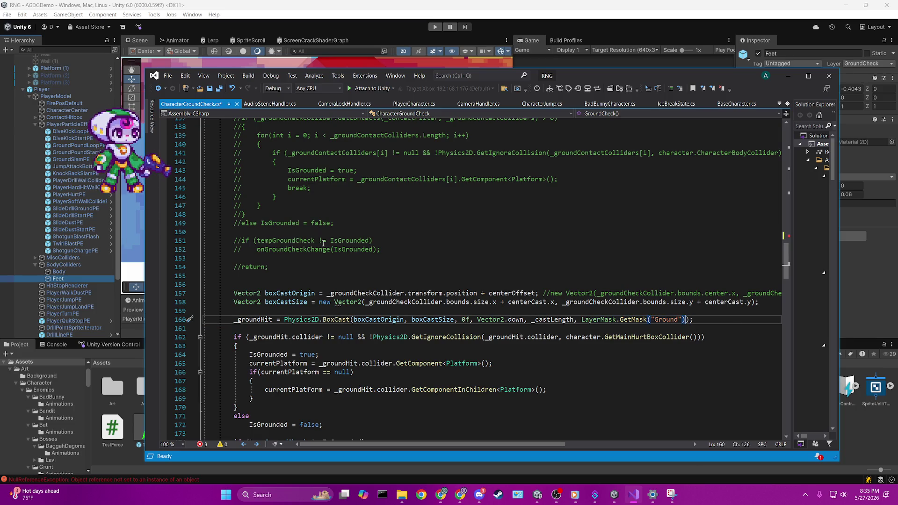
scroll(up, 3)
scroll(up, 3)
click(245, 313)
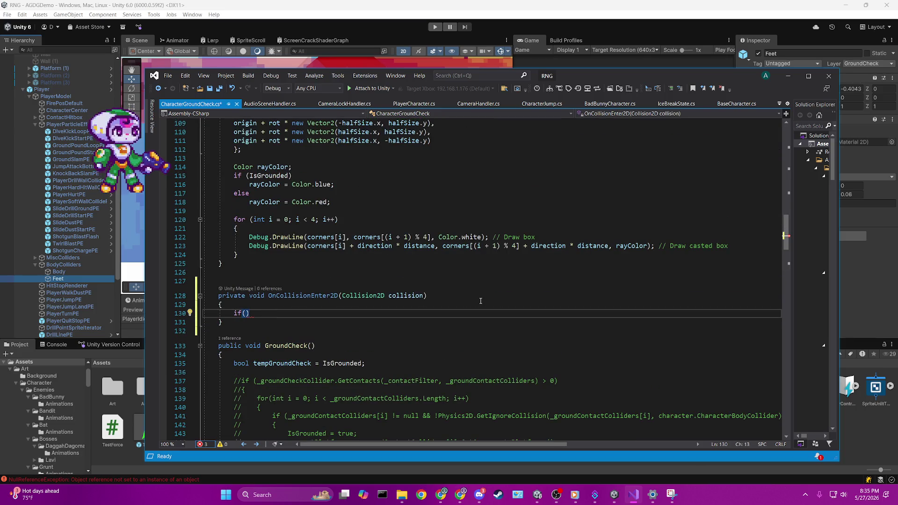
text(collision.get)
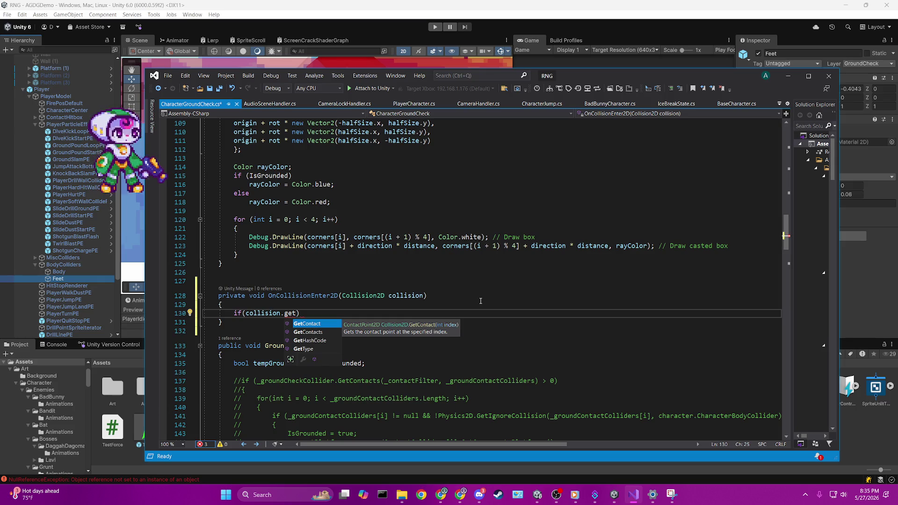
key(BackSpace)
key(BackSpace)
key(BackSpace)
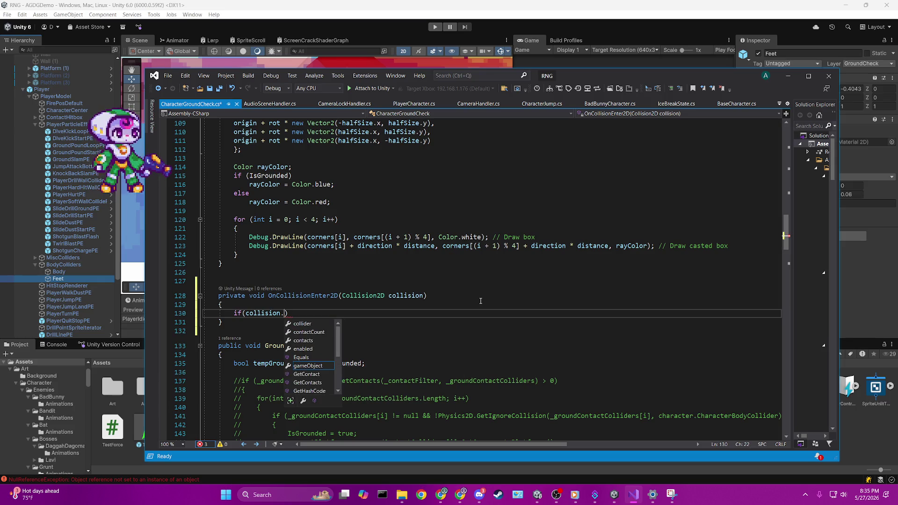
text(lay)
key(BackSpace)
key(BackSpace)
key(BackSpace)
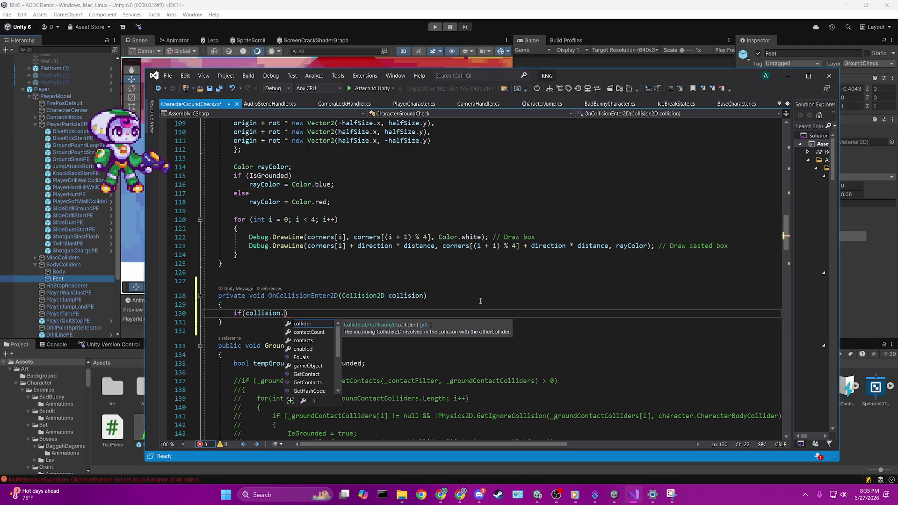
text(gameObject.layer =)
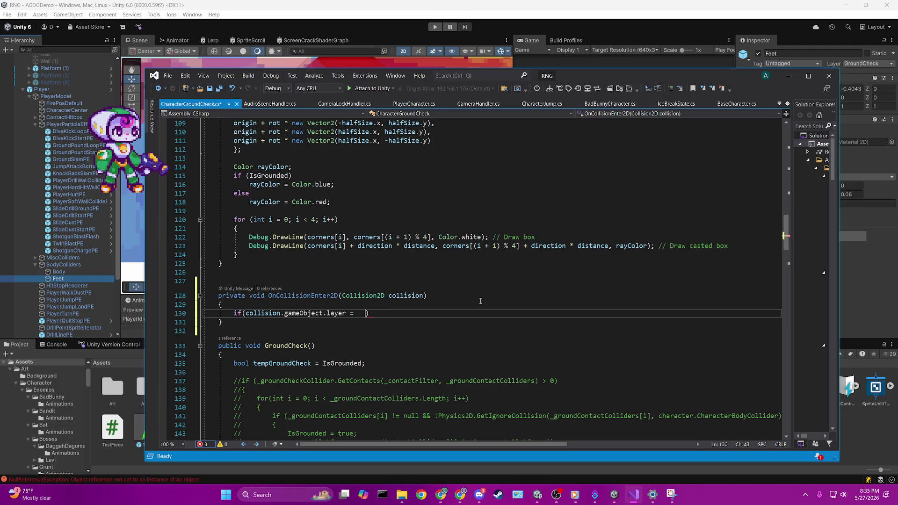
- Finish the condition as == LayerMask.GetMask("Ground"), add an empty brace body, and save
text(_groundHit = Physics2D.BoxCast(boxCastOrigin, boxCastSize, 0f, Vector2.down, _castLength, LayerMask.GetMask("Ground"));)
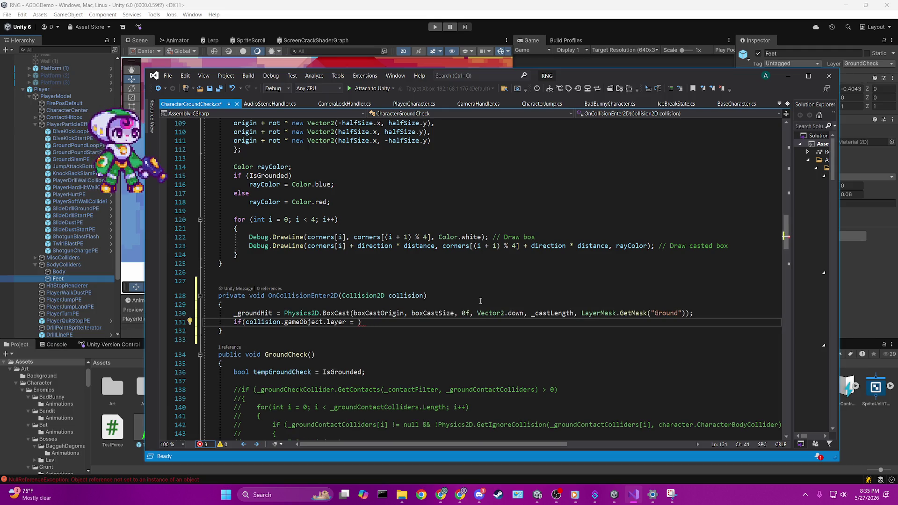
key(ctrl+Left)
key(ctrl+Left)
key(ctrl+Left)
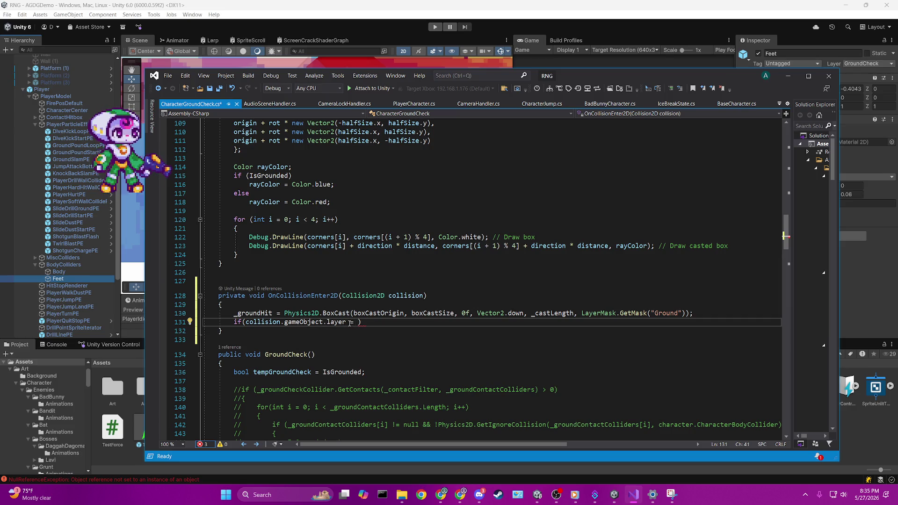
drag(582, 313, 685, 313)
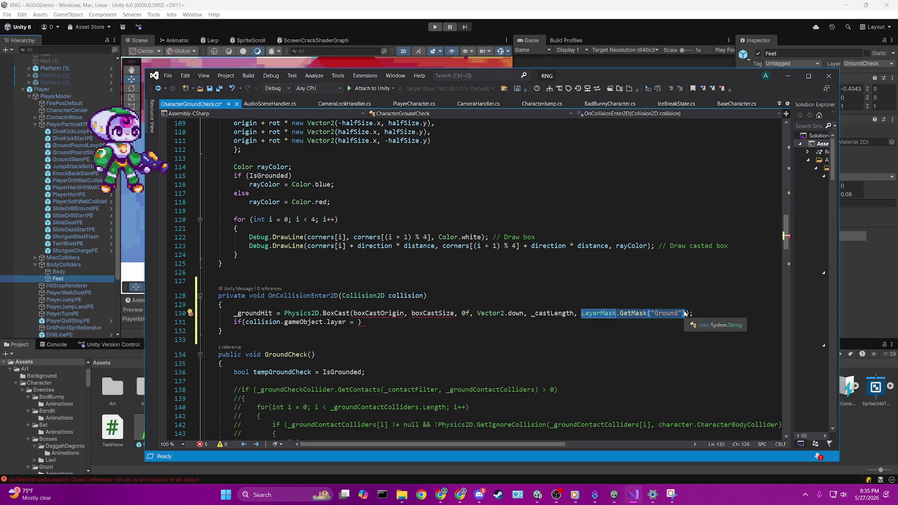
key(ctrl+x)
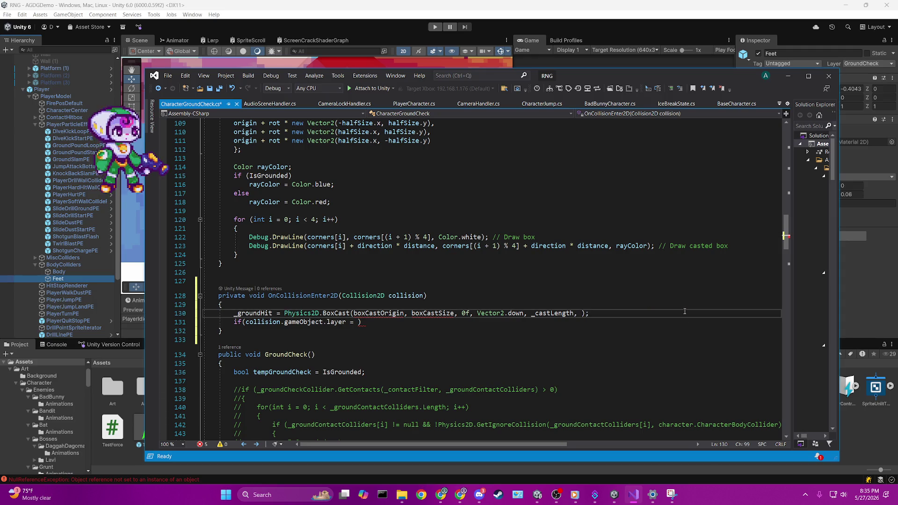
key(ctrl+shift+l)
key(End)
key(Left)
key(ctrl+v)
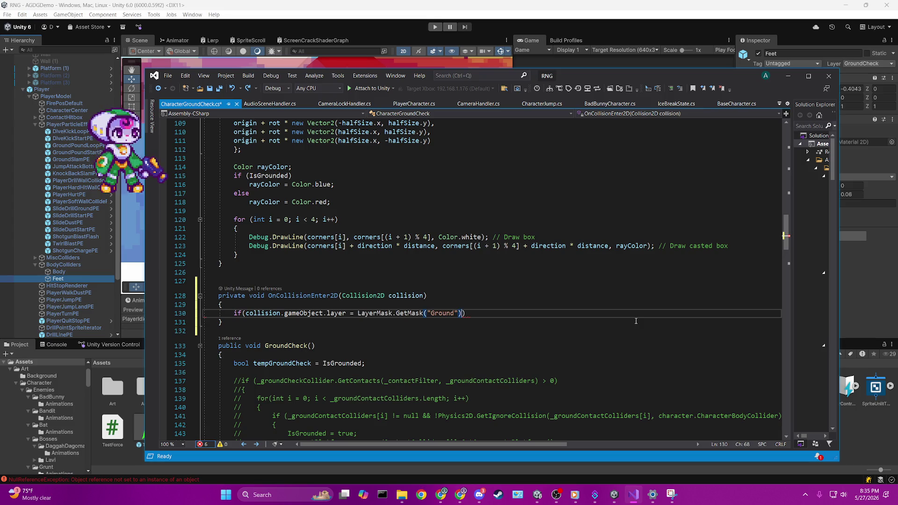
key(End)
text({)
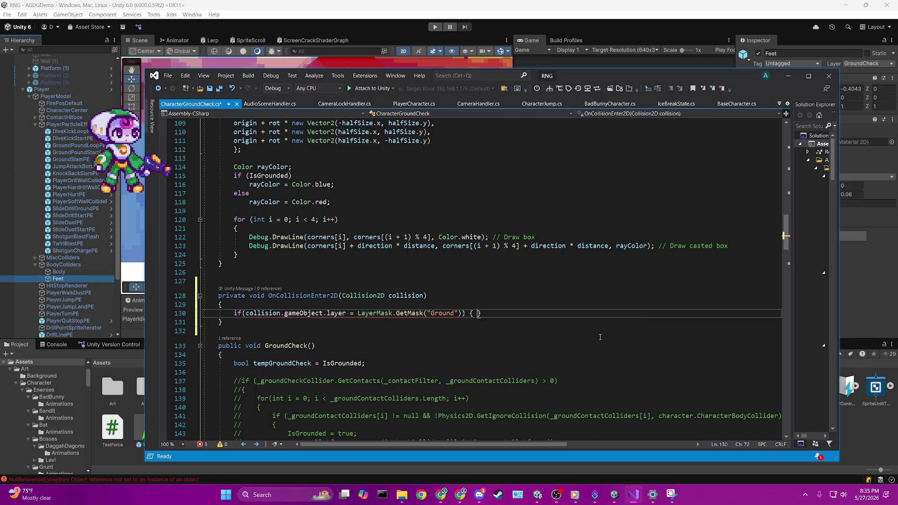
key(Return)
click(349, 313)
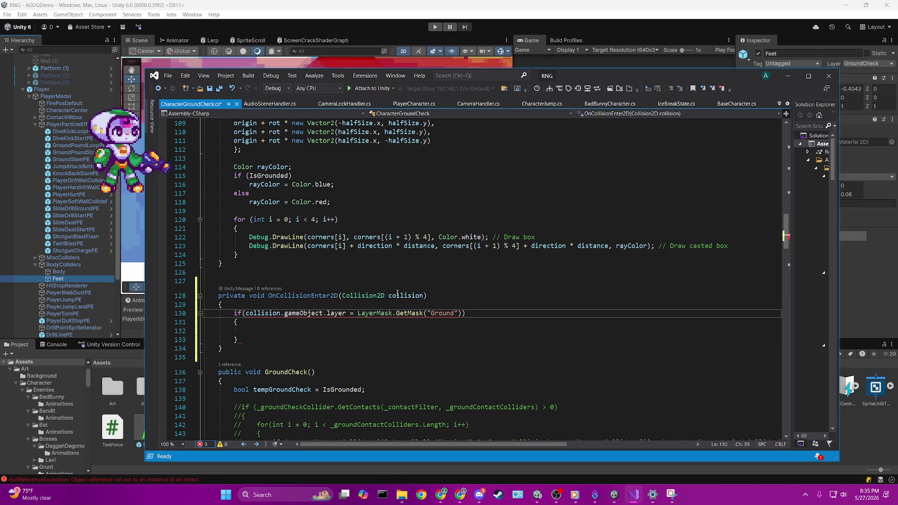
text(=)
key(ctrl+s)
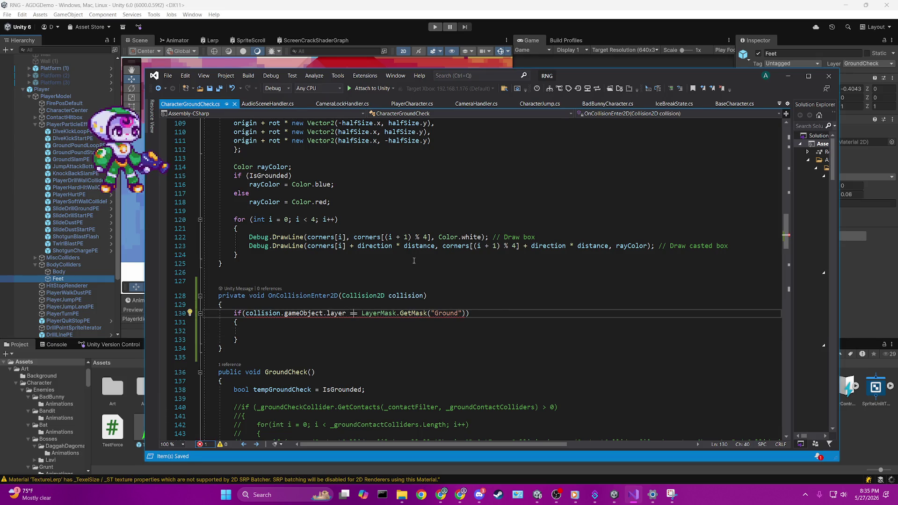
click(414, 258)
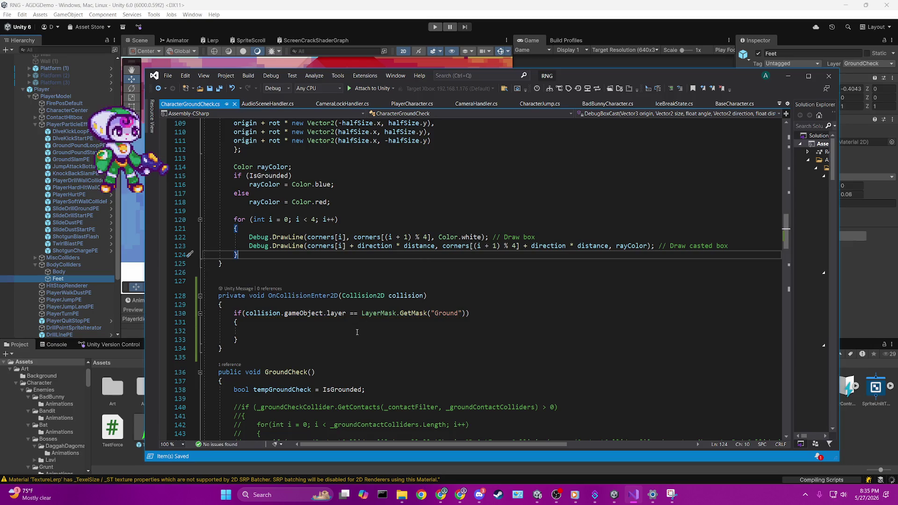
- Call GroundCheck inside the Ground-layer if body and save
click(336, 328)
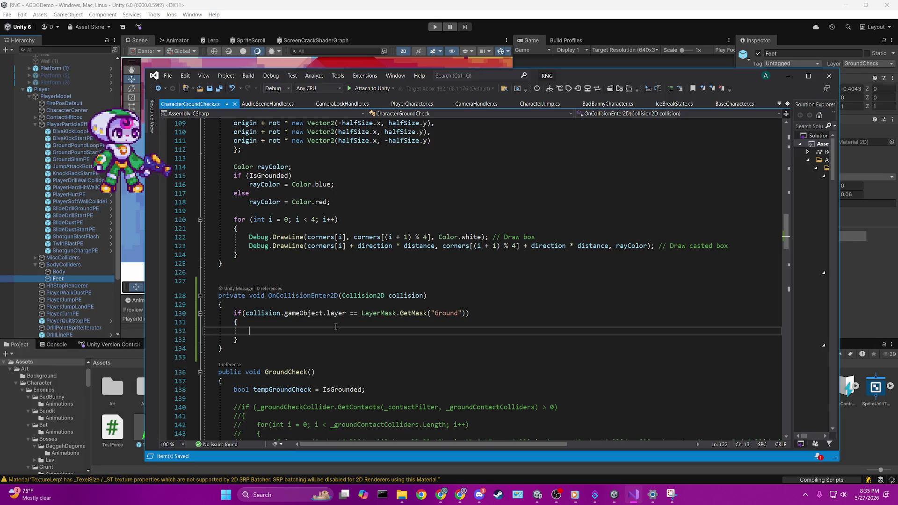
scroll(down, 3)
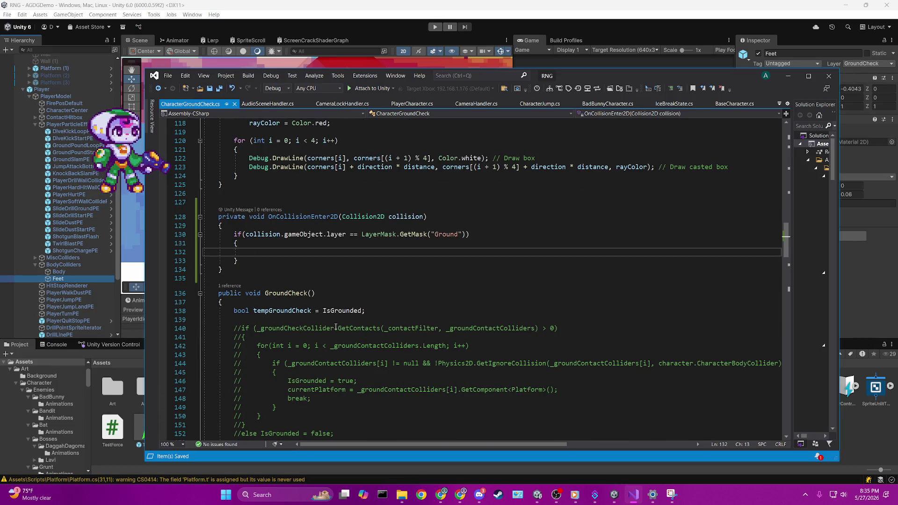
scroll(down, 3)
text(Gr)
key(Tab)
text(;)
key(ctrl+s)
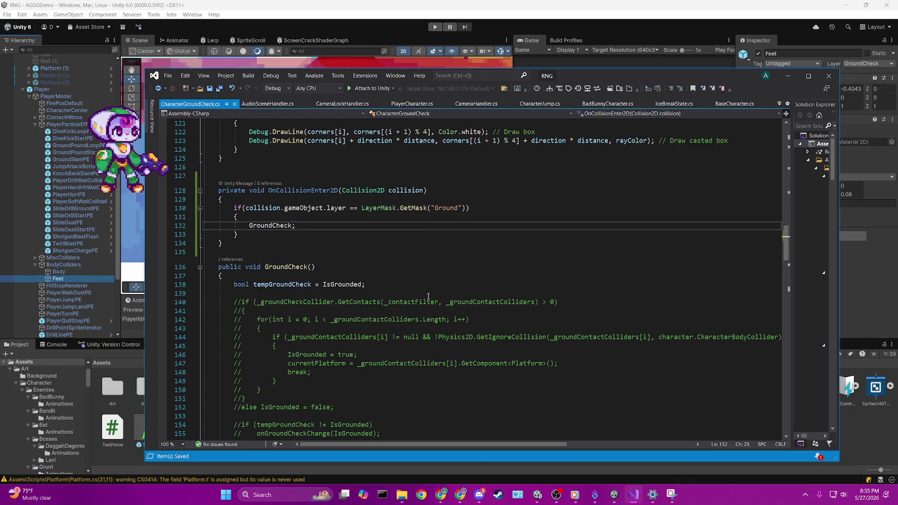
- Replace the whole if block with a direct GroundCheck(); call and save
scroll(down, 3)
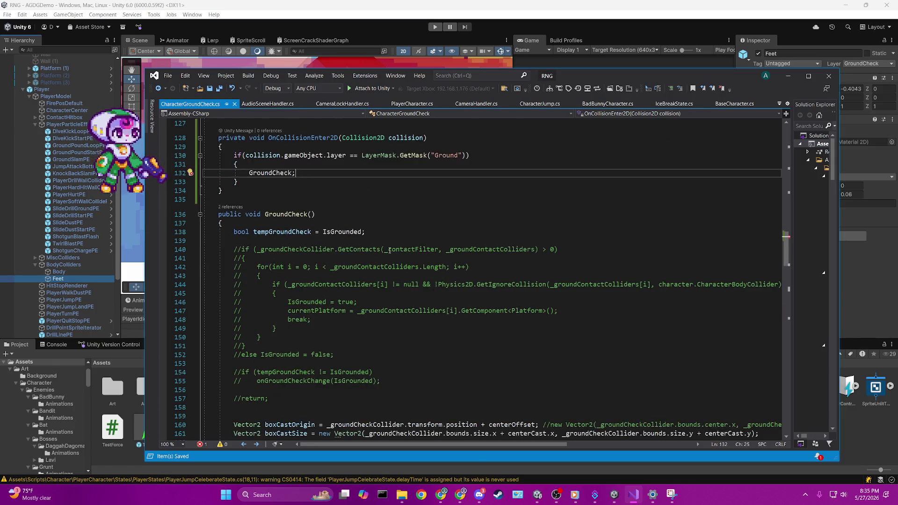
scroll(down, 3)
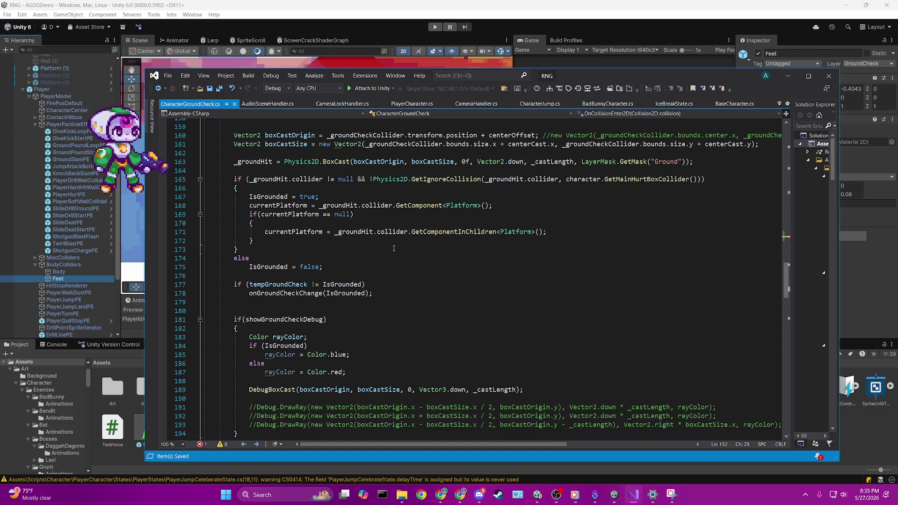
scroll(up, 3)
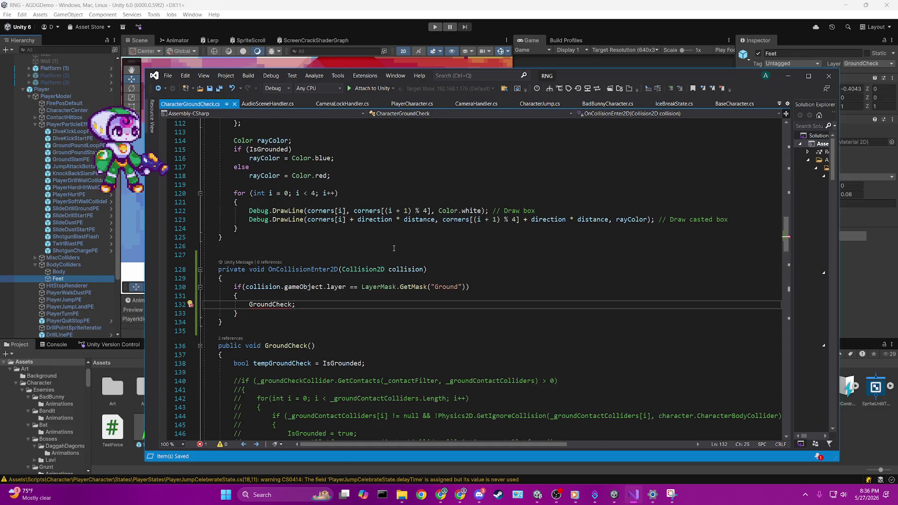
click(239, 314)
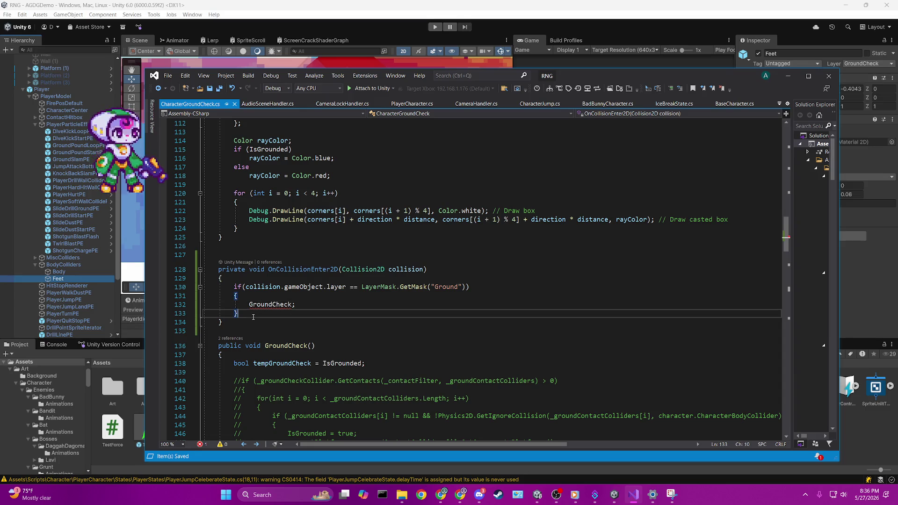
drag(238, 314, 235, 287)
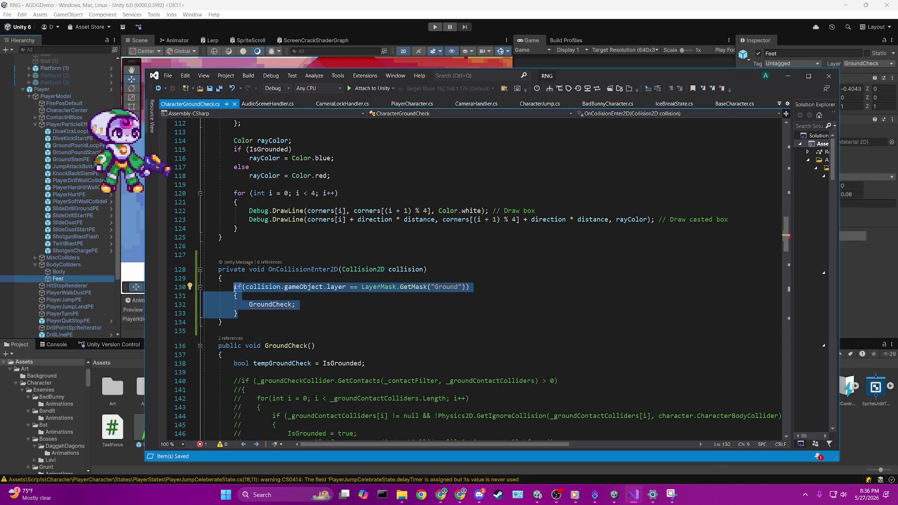
key(BackSpace)
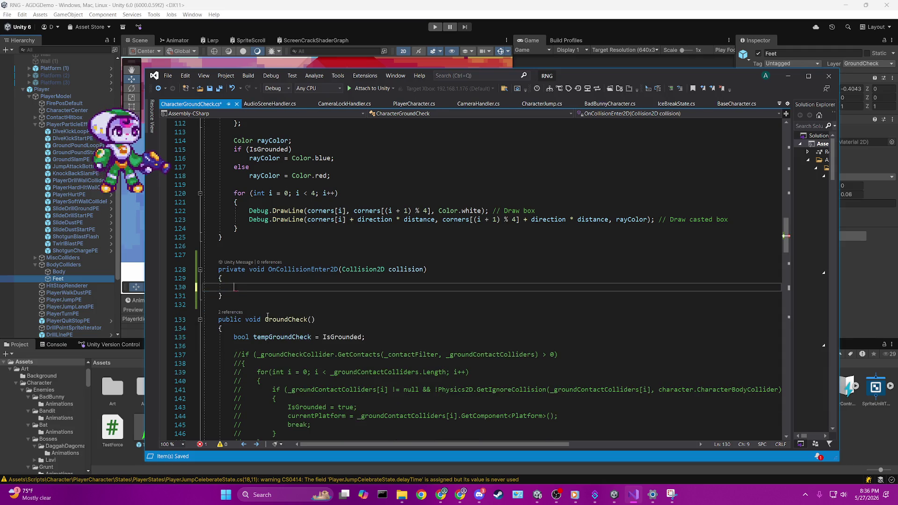
text(groun)
key(Tab)
text(();)
key(ctrl+s)
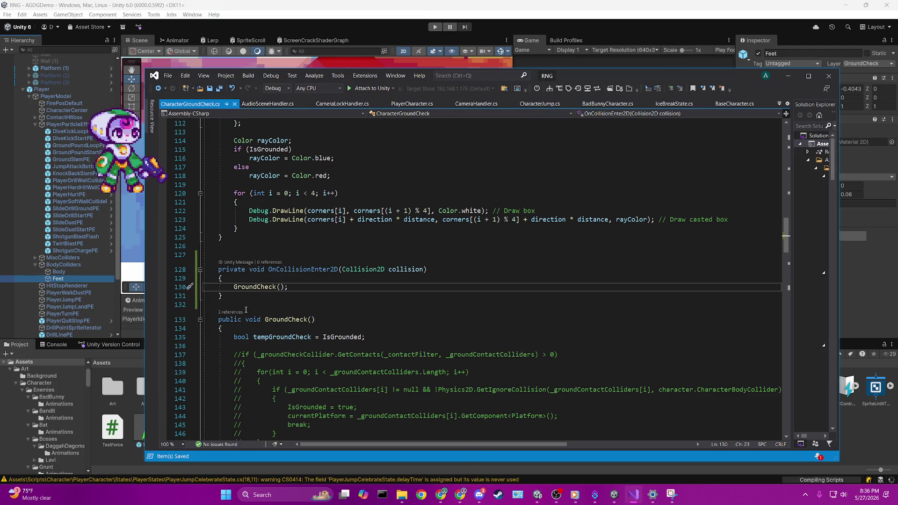
- Use GroundCheck's references to reach the line 76 call and comment out the Update method
key(Home)
scroll(down, 3)
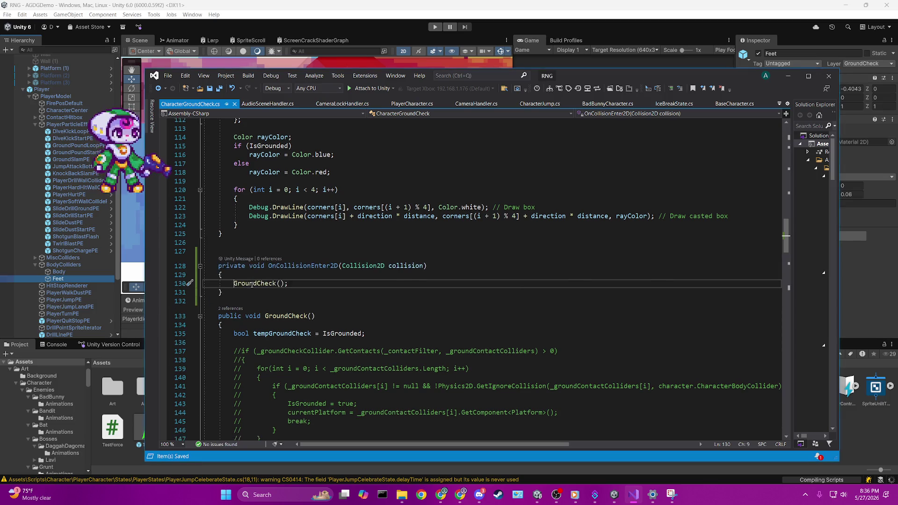
click(232, 309)
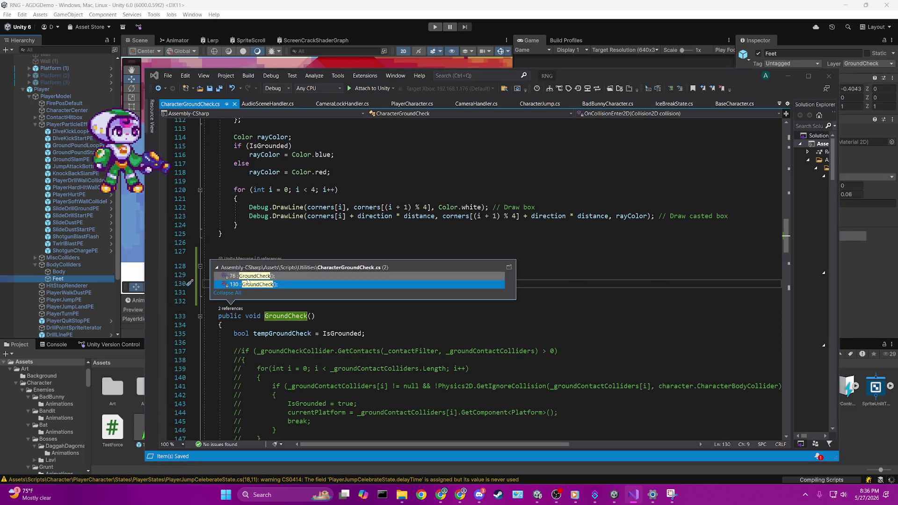
click(253, 276)
drag(212, 257, 233, 310)
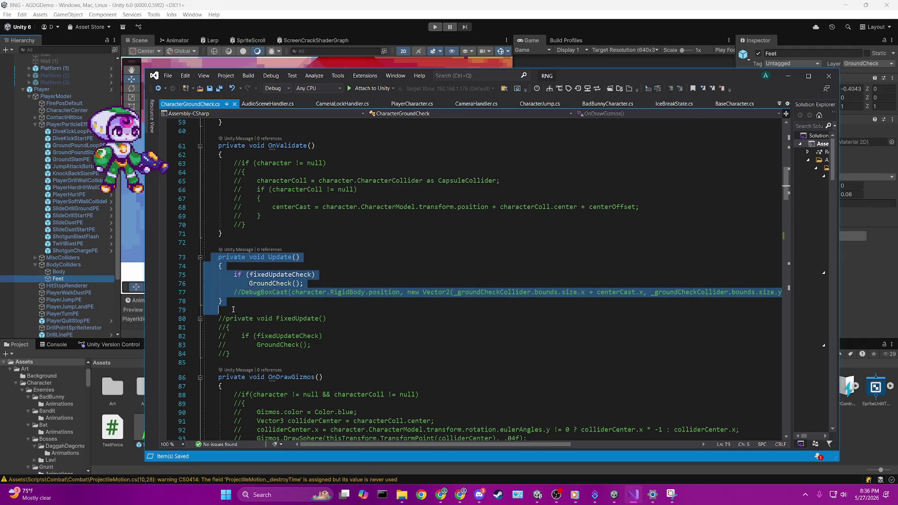
key(ctrl+k)
key(ctrl+c)
scroll(down, 3)
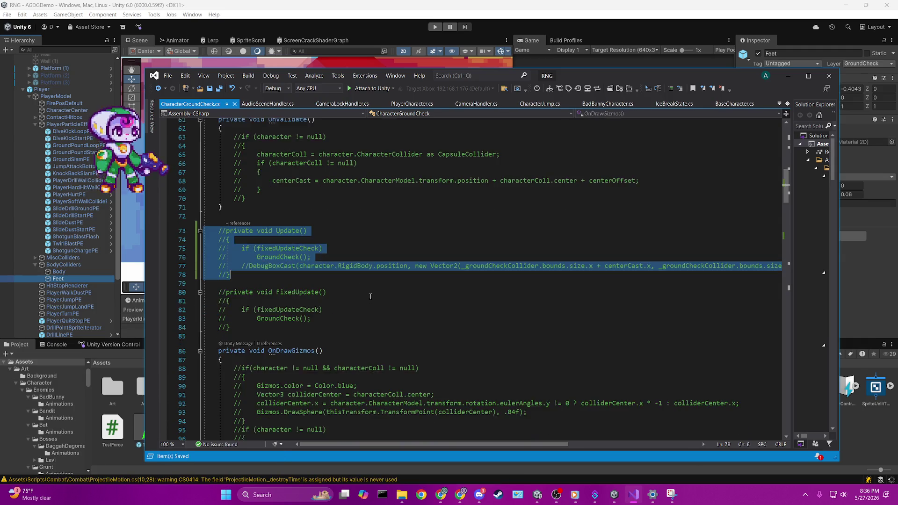
scroll(down, 3)
scroll(down, 3)
scroll(down, 3)
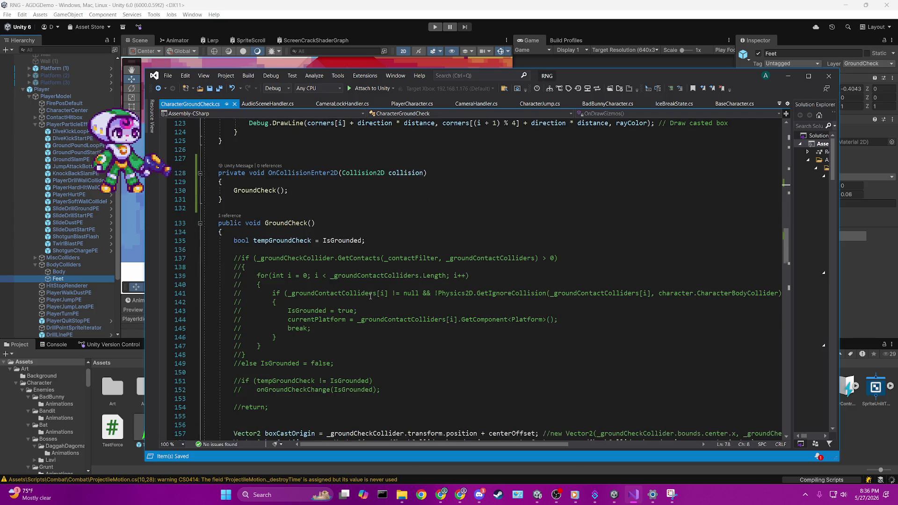
mouse_move(331, 244)
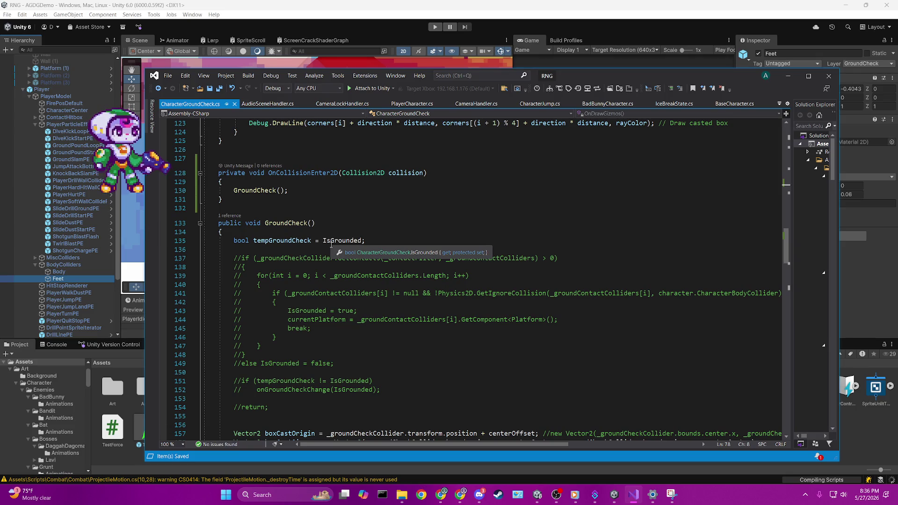
click(245, 204)
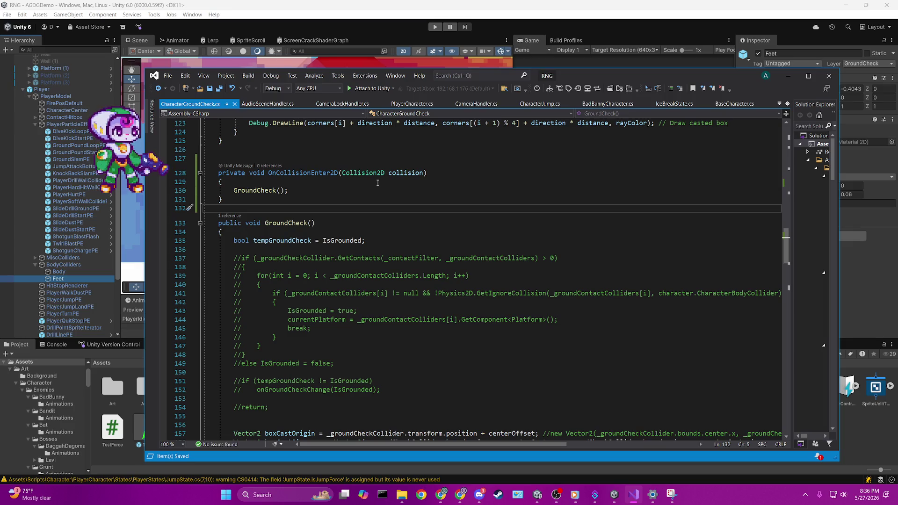
click(361, 248)
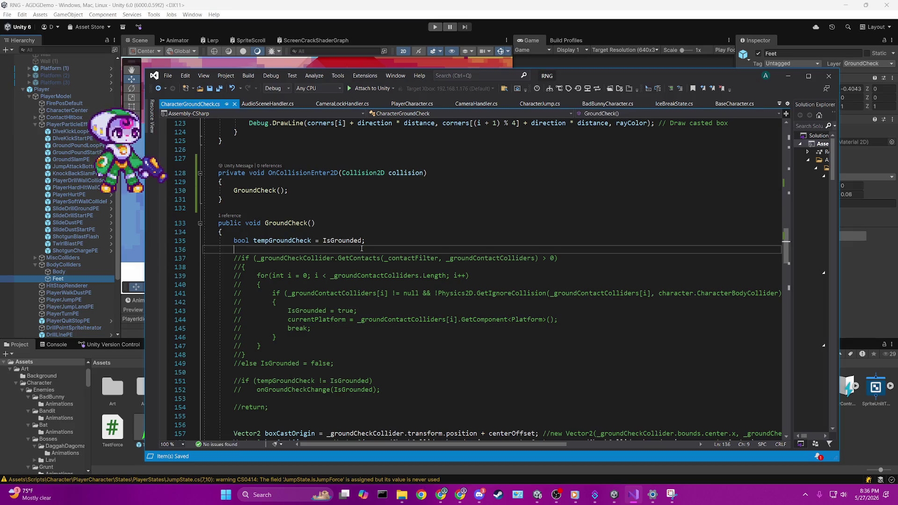
- Add an if on collision.gameObject.layer == LayerMask.GetMask("Ground") inside GroundCheck
key(Return)
key(Return)
key(Up)
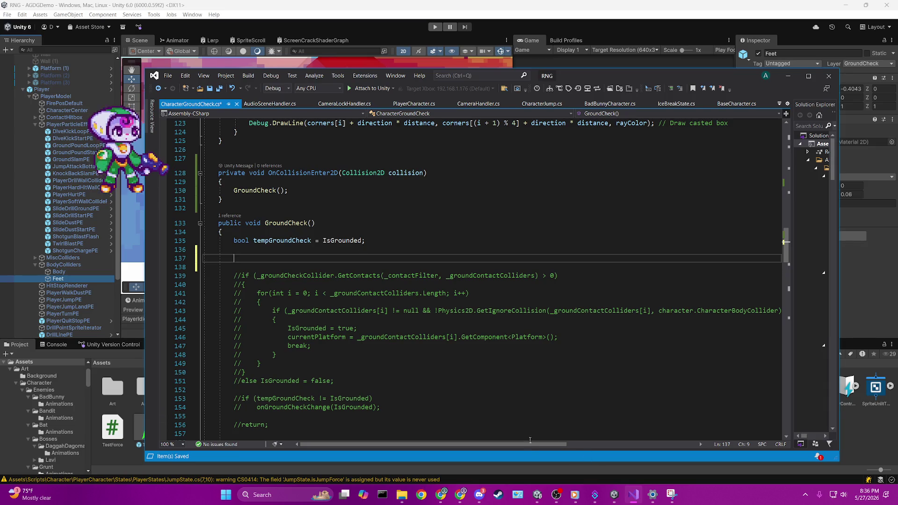
drag(532, 444, 438, 425)
key(ctrl+v)
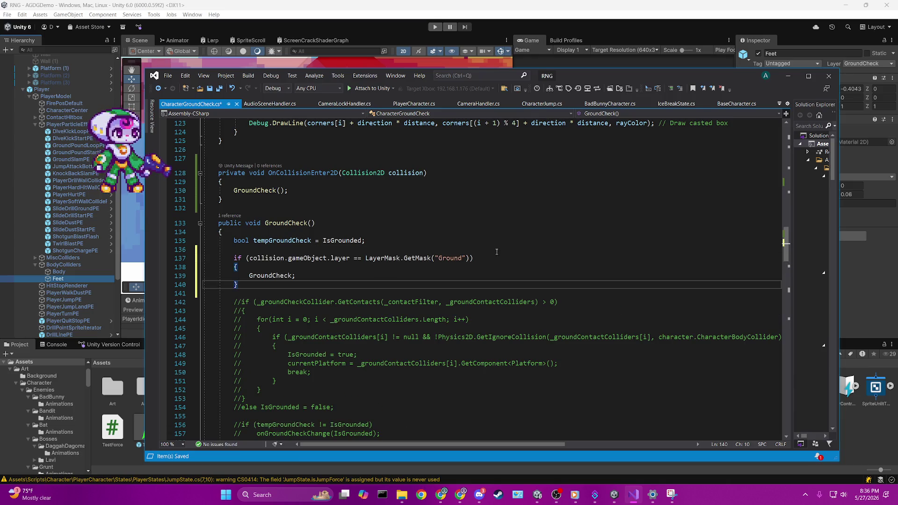
- Move the IsGrounded and currentPlatform assignments into the Ground-layer if block
scroll(down, 3)
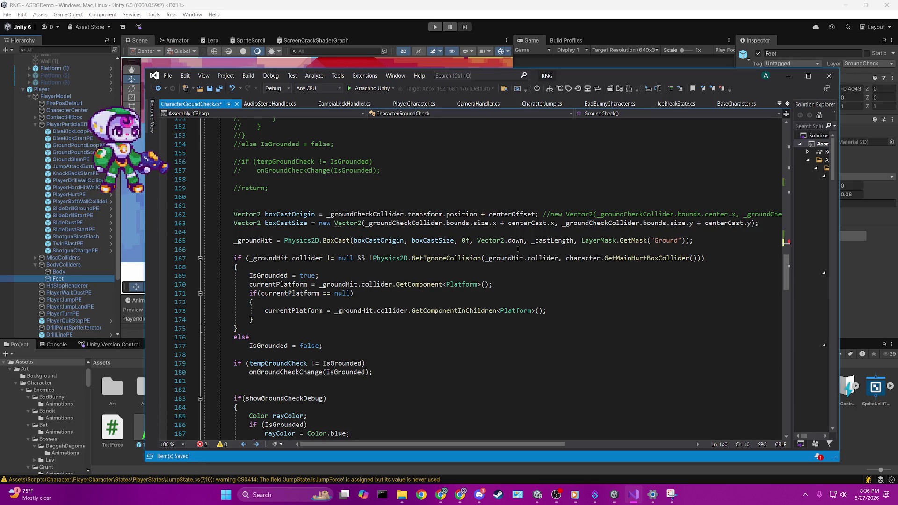
drag(250, 275, 263, 316)
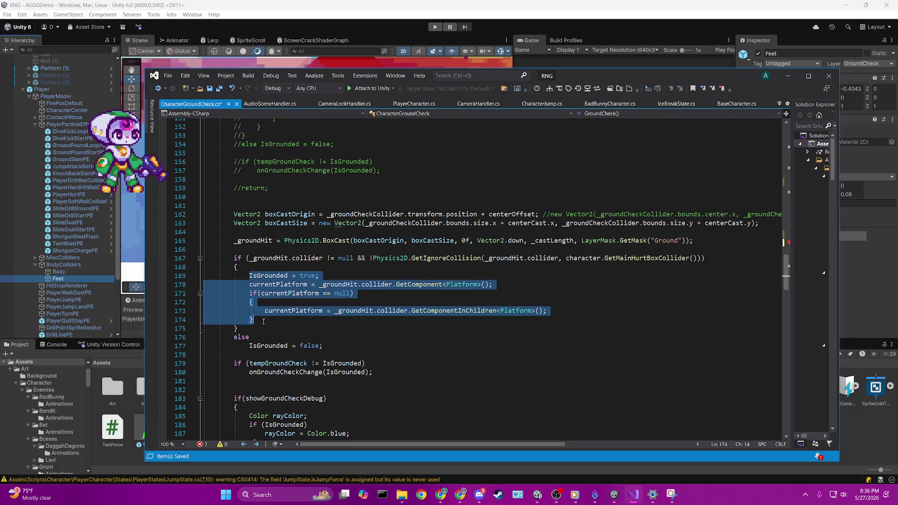
click(262, 319)
scroll(up, 3)
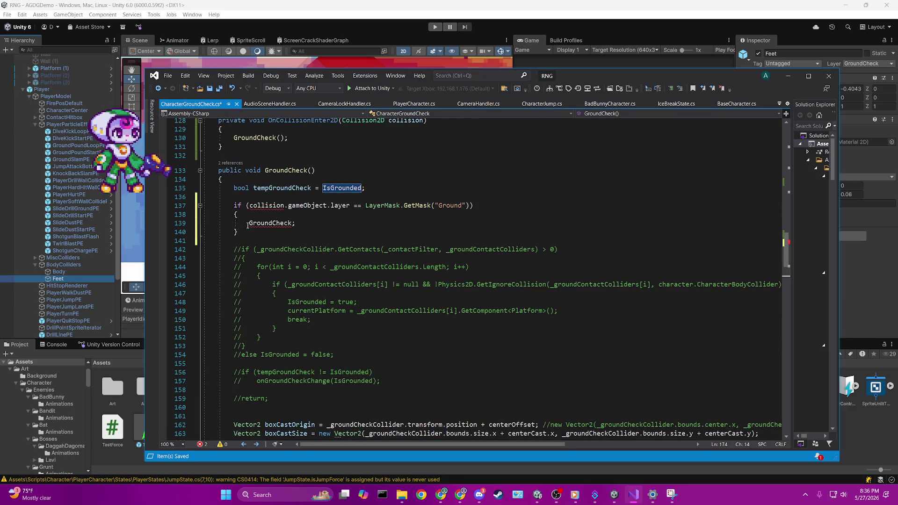
double_click(248, 224)
click(250, 224)
key(shift+End)
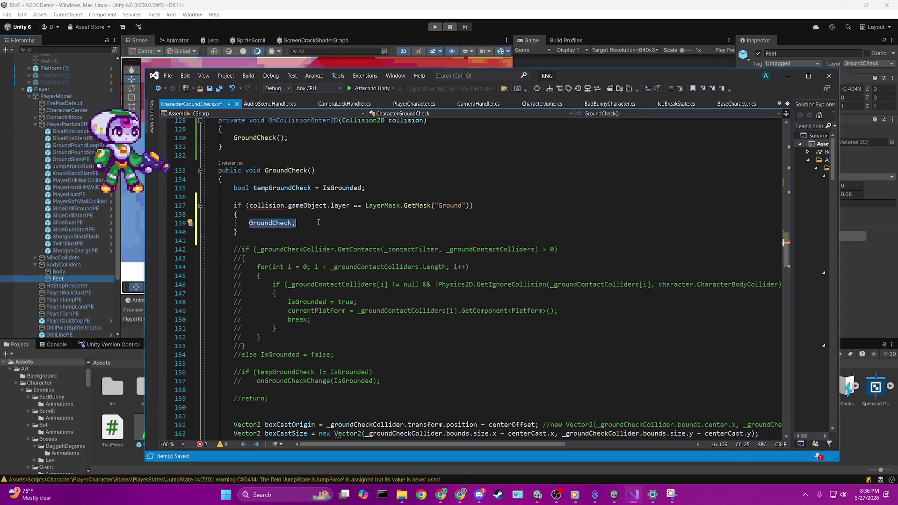
key(ctrl+v)
- Pass collision into the GroundCheck call in OnCollisionEnter2D
scroll(up, 3)
scroll(up, 3)
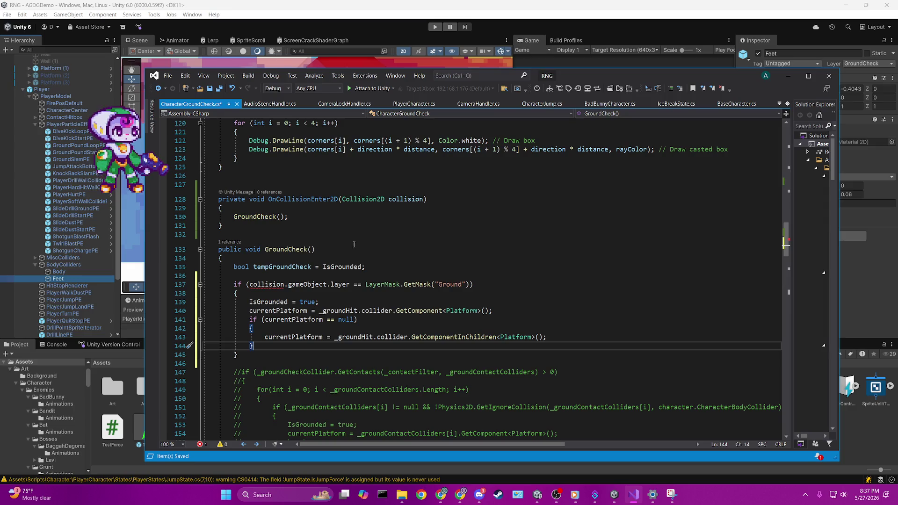
click(281, 217)
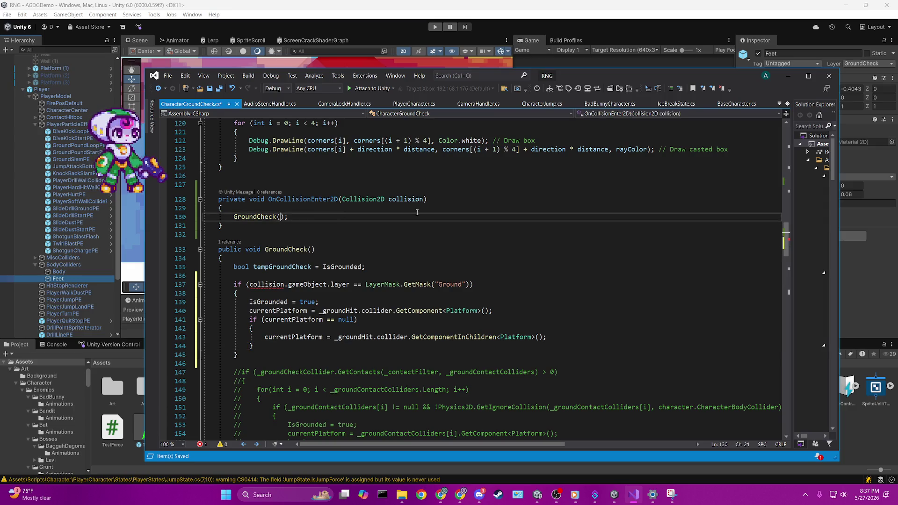
text(collision)
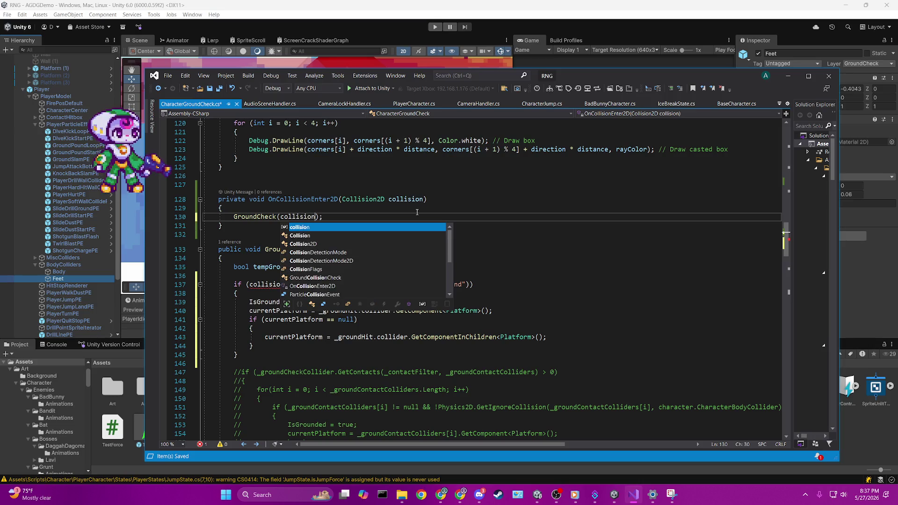
click(314, 249)
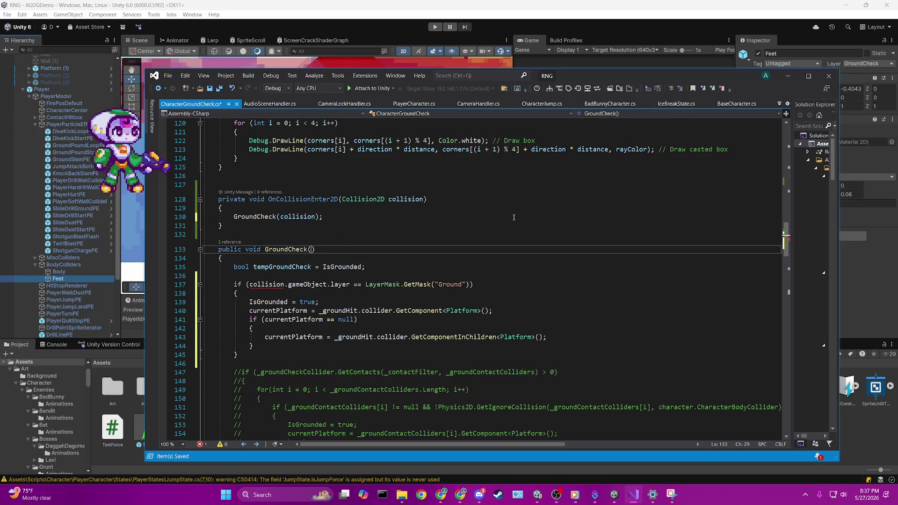
- Give GroundCheck a collision parameter and change its type from Collider2D to Collision2D
text(ck(Colli)
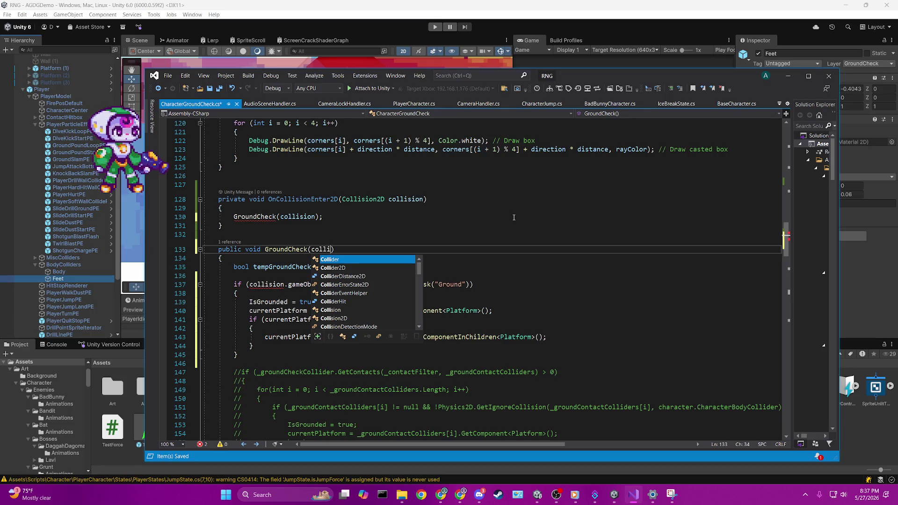
key(space)
text(collision)
key(ctrl+s)
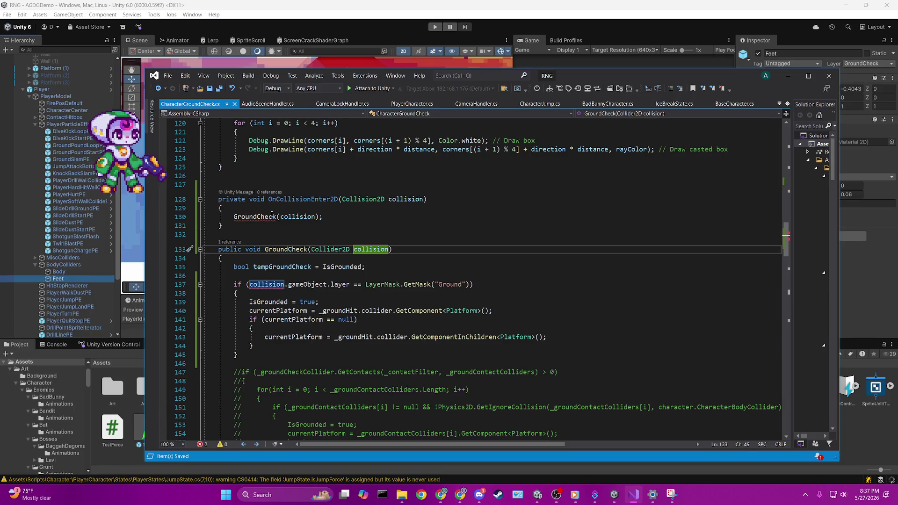
click(302, 150)
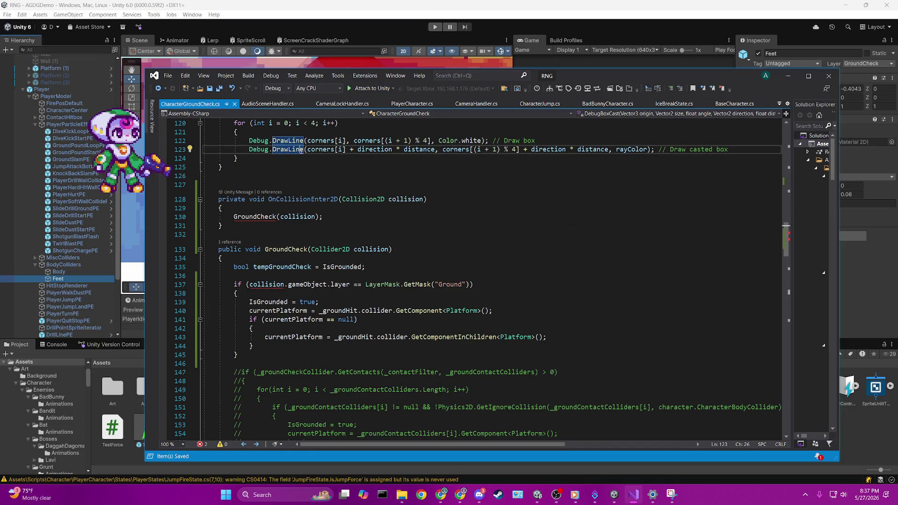
mouse_move(288, 221)
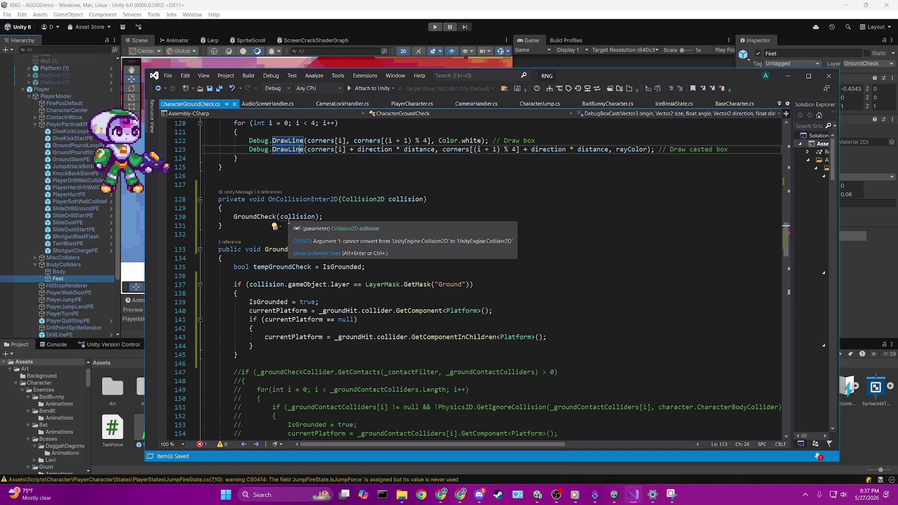
double_click(360, 200)
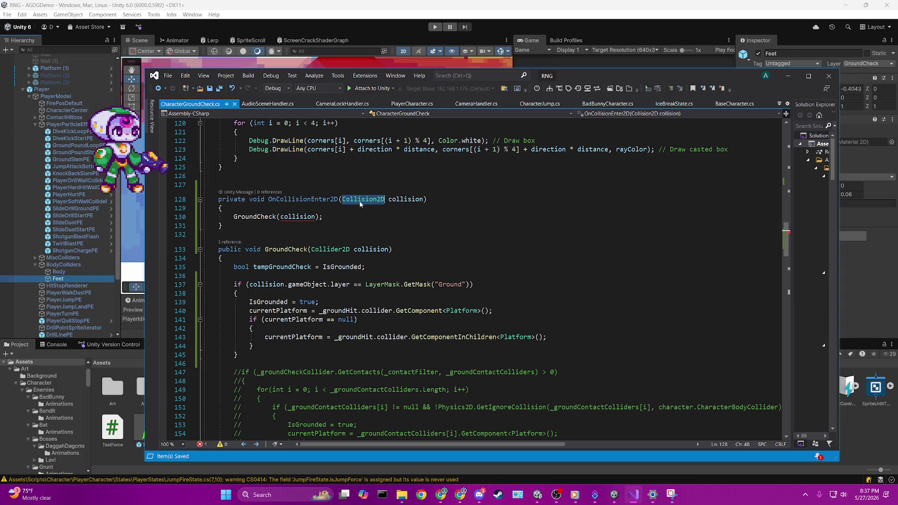
double_click(330, 250)
key(ctrl+v)
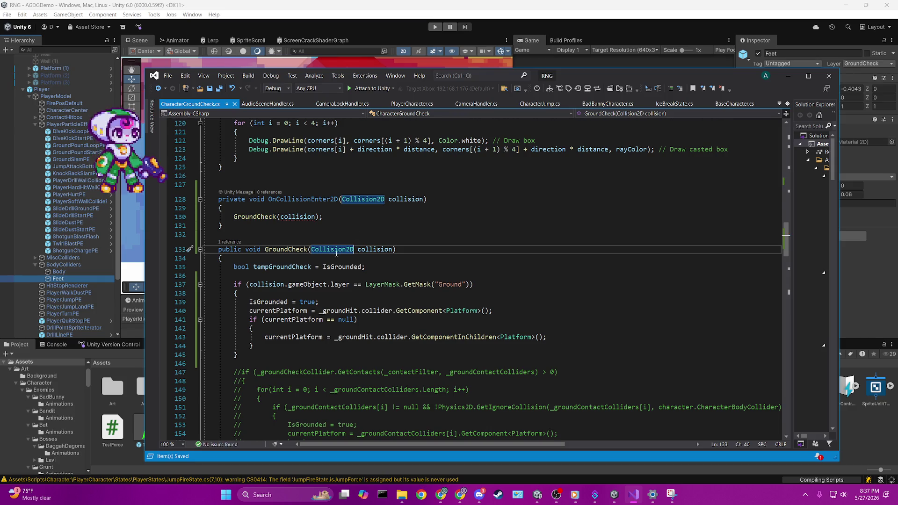
- Review the new Ground check block and select the else branch with the grounded code after it
scroll(down, 3)
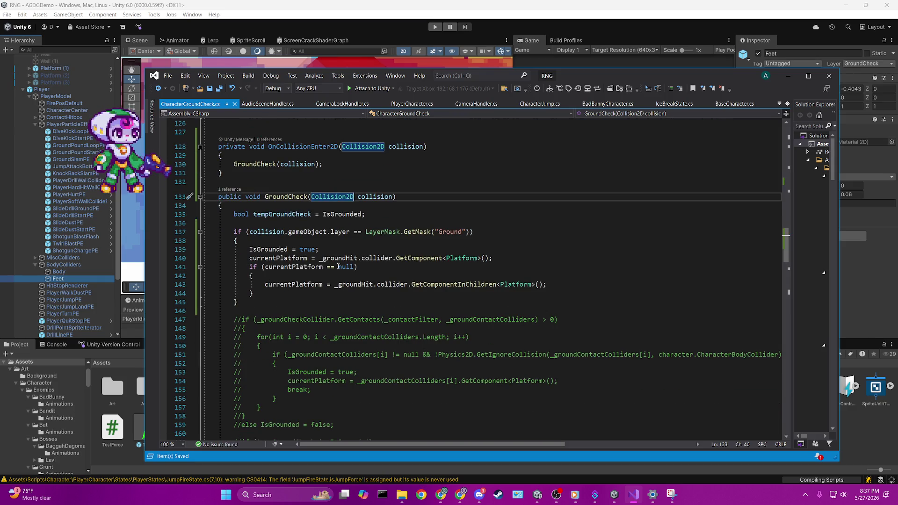
scroll(down, 3)
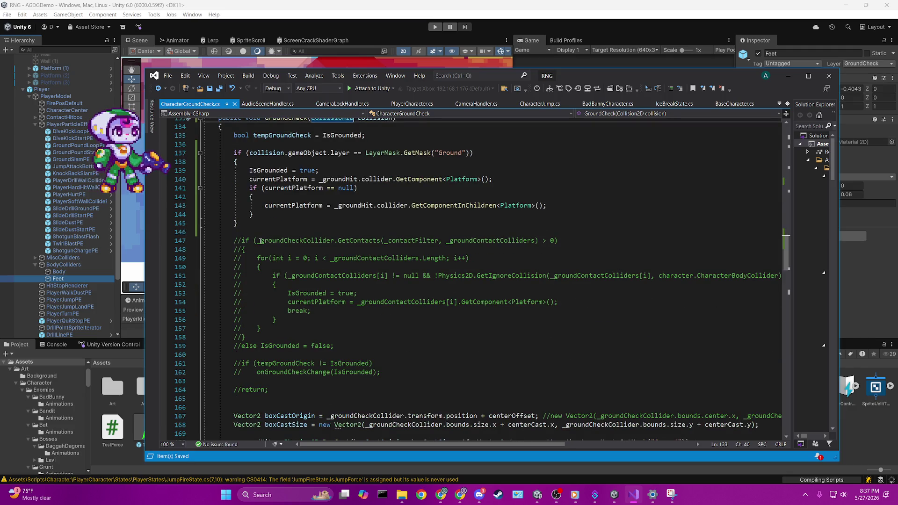
scroll(down, 3)
scroll(up, 3)
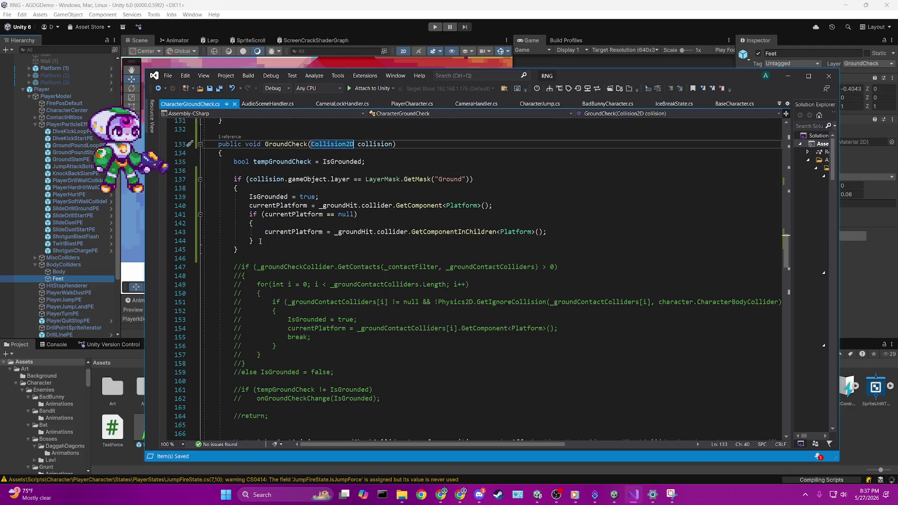
click(261, 241)
click(262, 259)
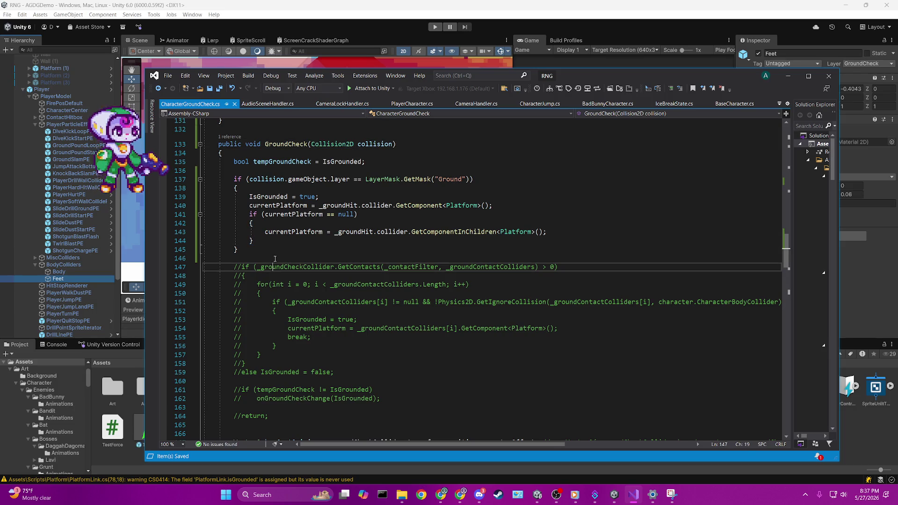
scroll(down, 3)
scroll(down, 3)
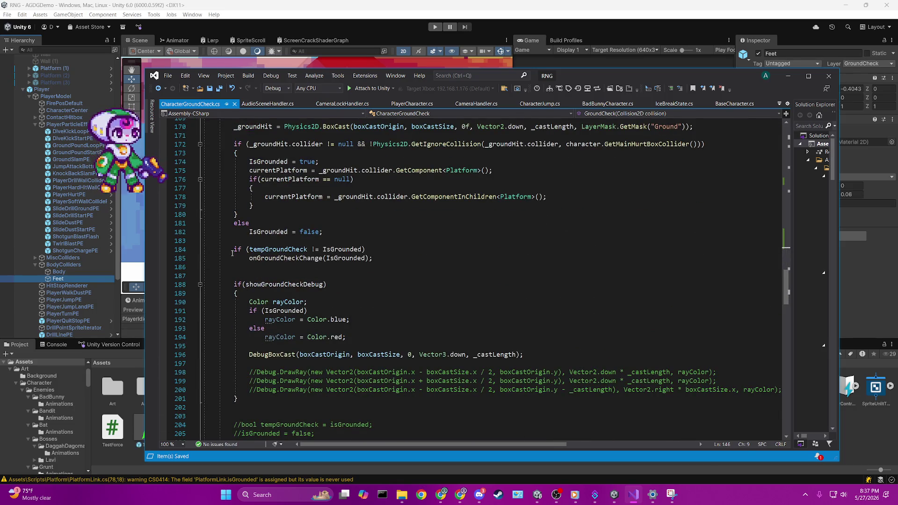
drag(232, 224, 528, 267)
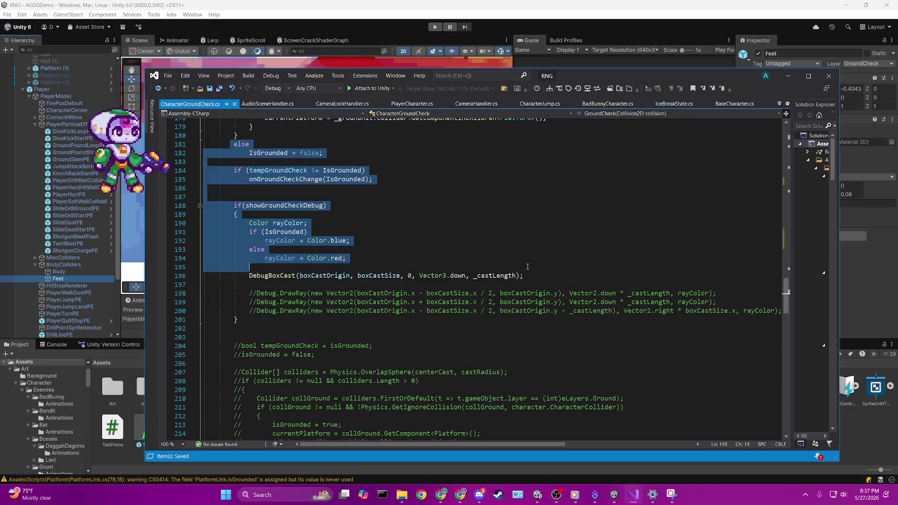
- Paste the else IsGrounded = false branch and the onGroundCheckChange notification after the if block, and save
scroll(up, 3)
click(402, 235)
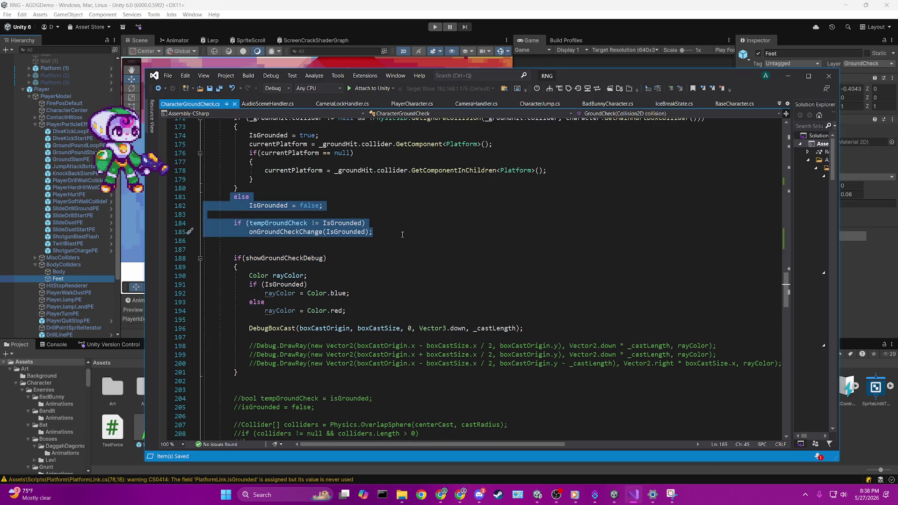
scroll(down, 3)
scroll(up, 3)
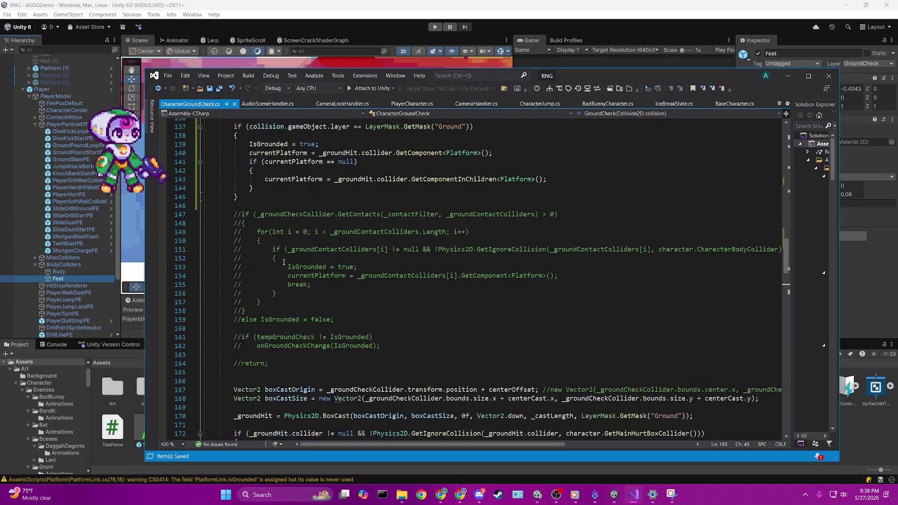
scroll(up, 3)
click(300, 325)
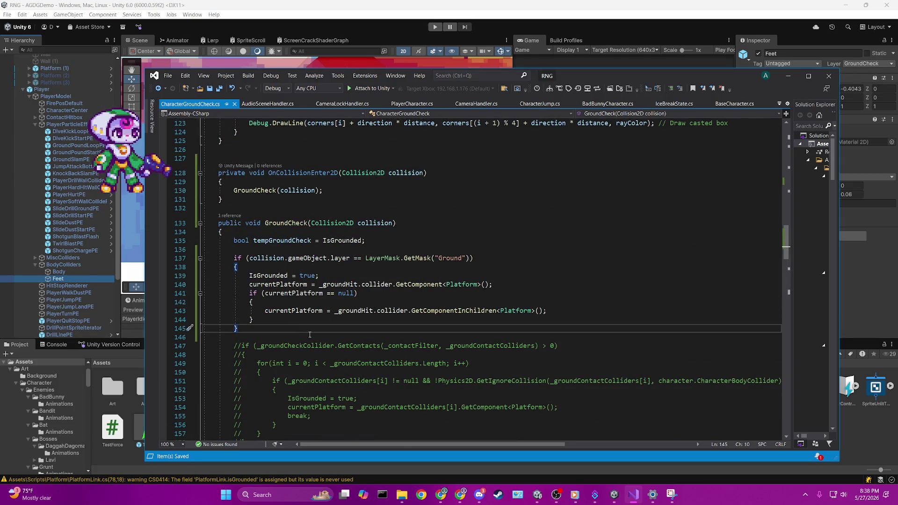
key(Return)
text(else     IsGrounded = false;  if (tempGroundCheck != IsGrounded)     onGroundCheckChange(IsGrounded);)
key(ctrl+s)
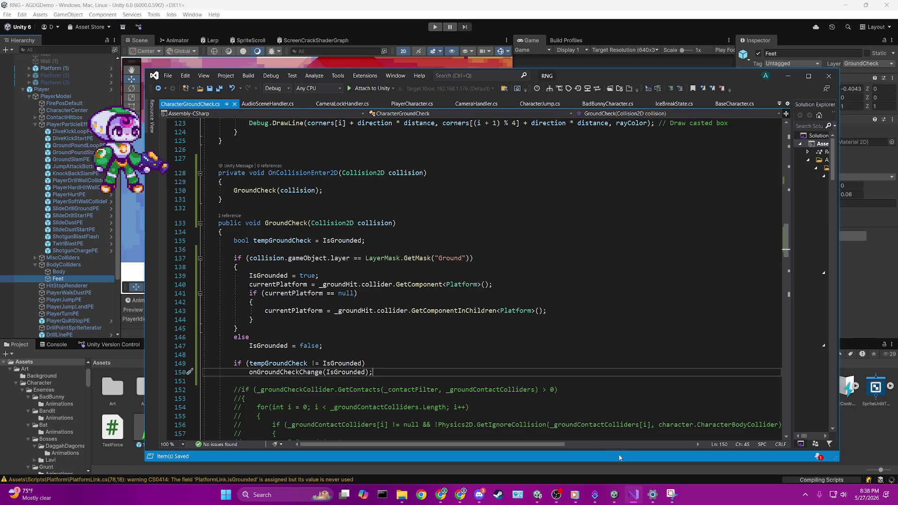
- Review GroundCheck's signature, its Ground-layer check, the currentPlatform uses and the IsGrounded = false line
click(480, 494)
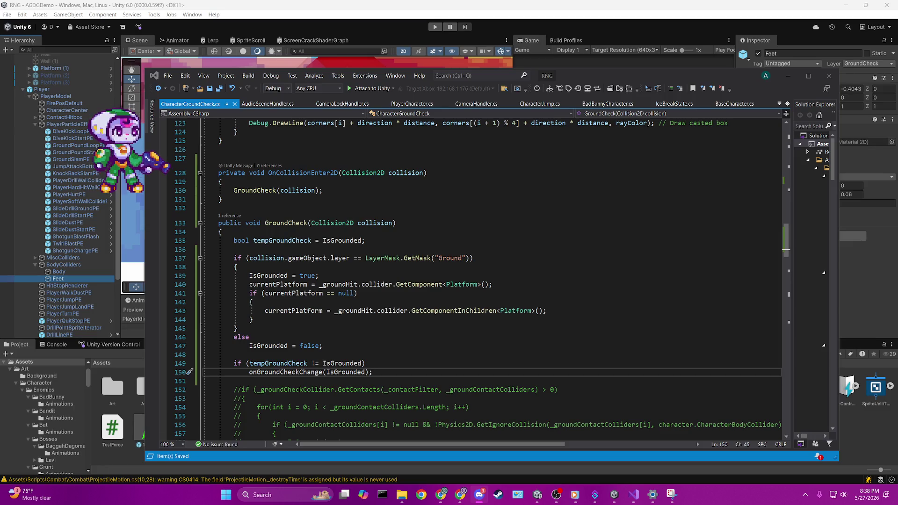
key(alt+Tab)
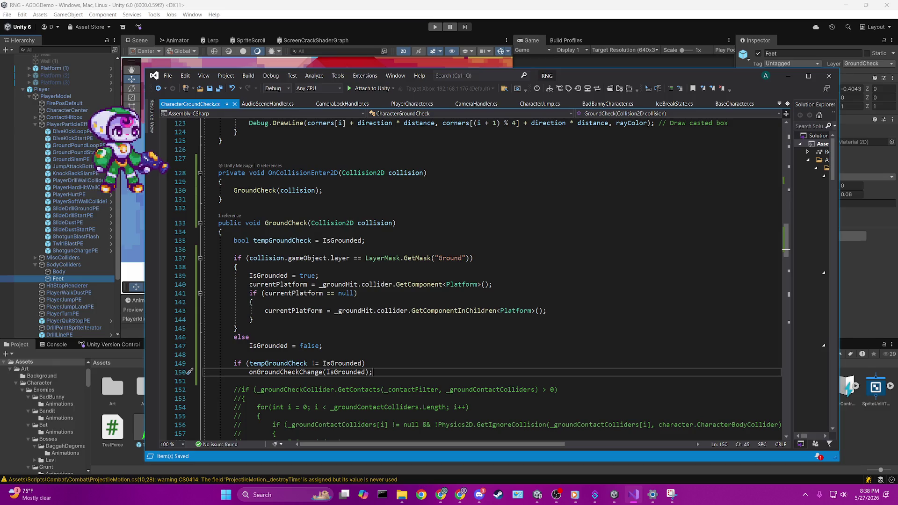
click(395, 224)
scroll(down, 3)
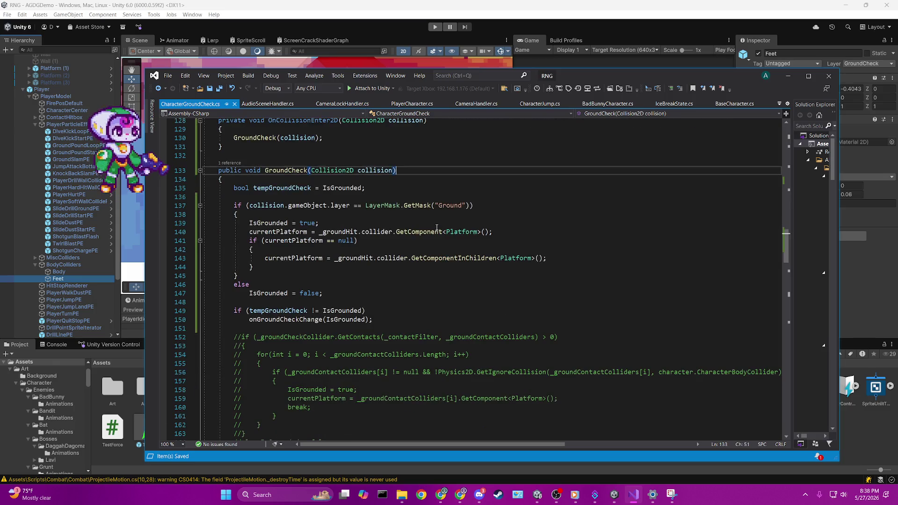
scroll(up, 3)
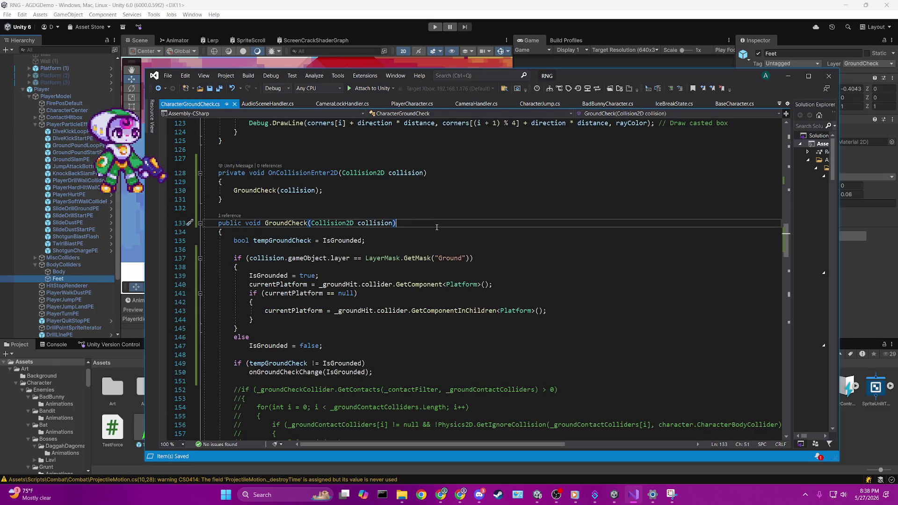
click(491, 260)
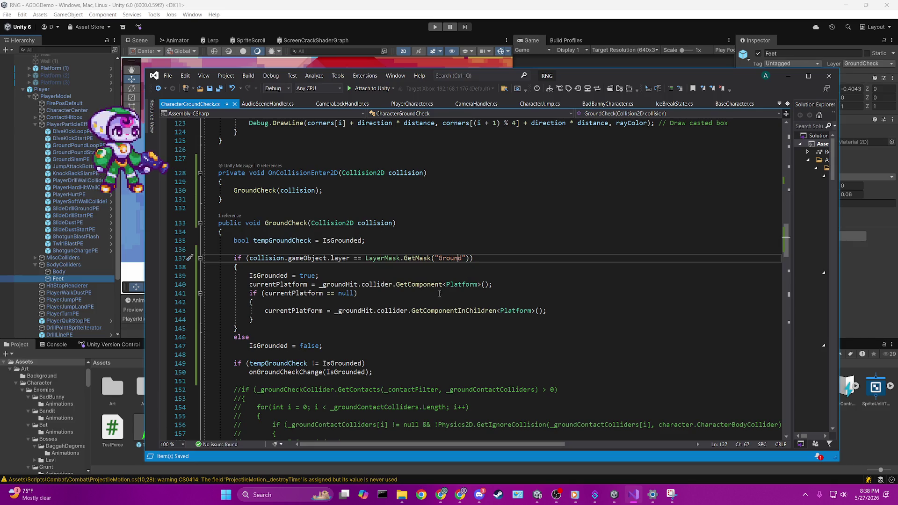
click(284, 284)
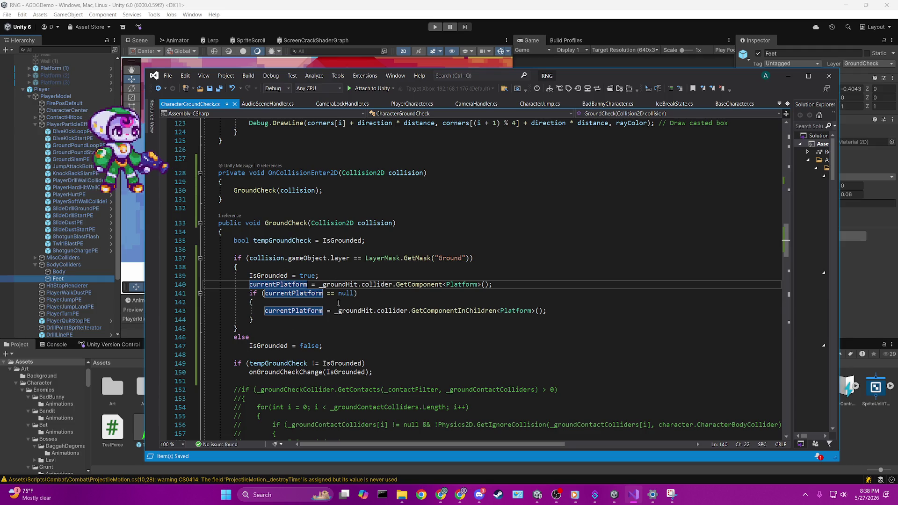
click(465, 305)
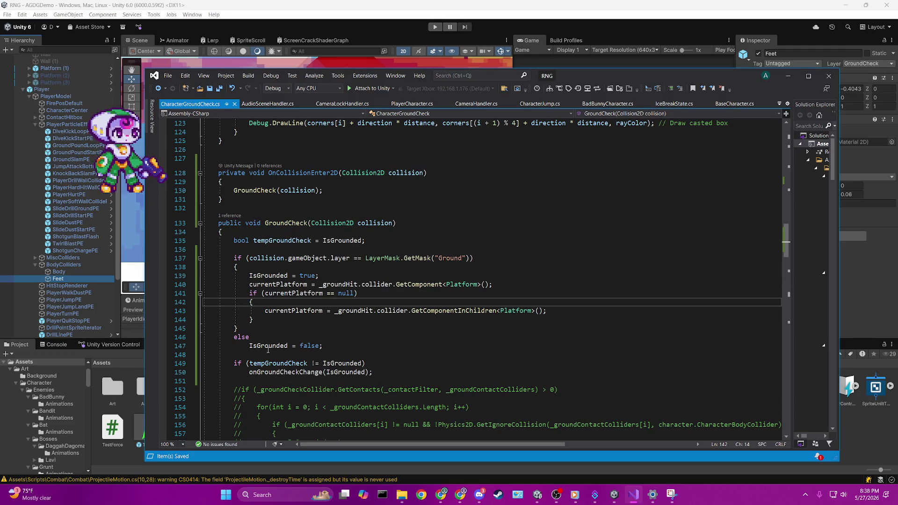
scroll(down, 3)
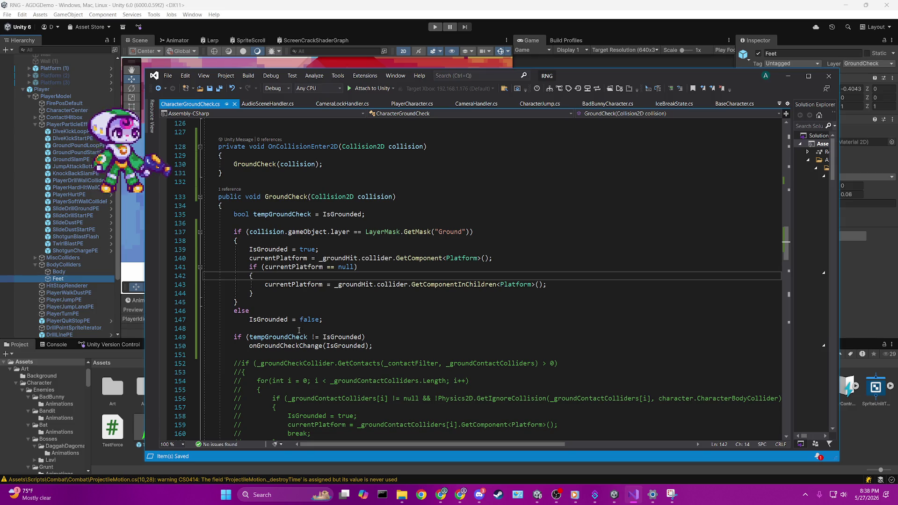
click(332, 323)
scroll(up, 3)
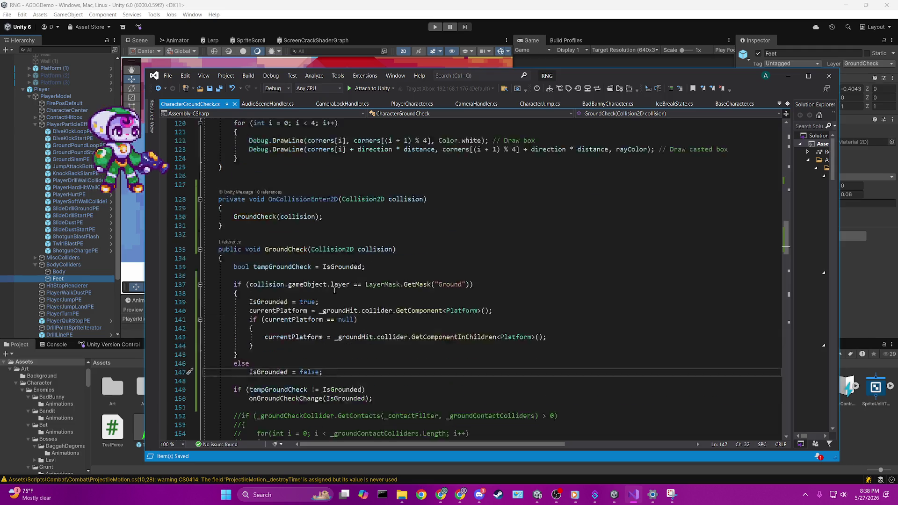
click(389, 14)
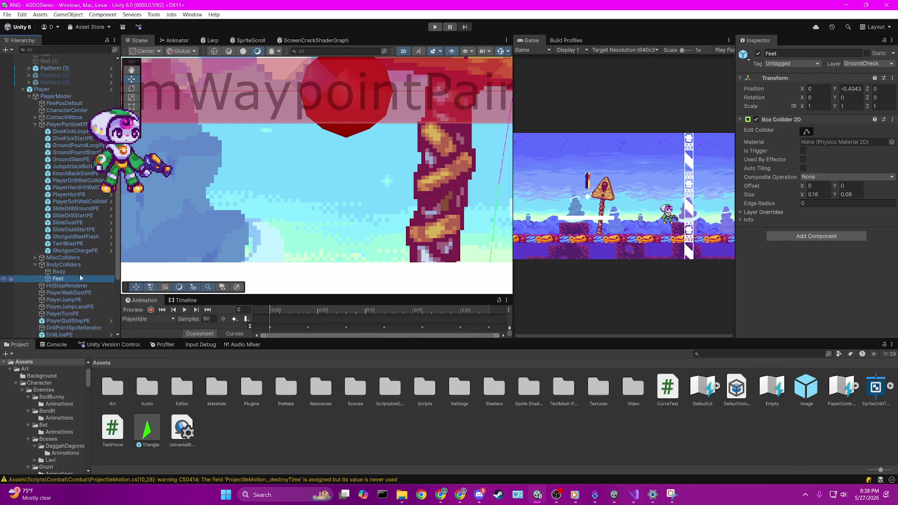
- Check which layers the Feet Box Collider 2D's Layer Overrides exclude
click(748, 212)
click(748, 211)
click(748, 212)
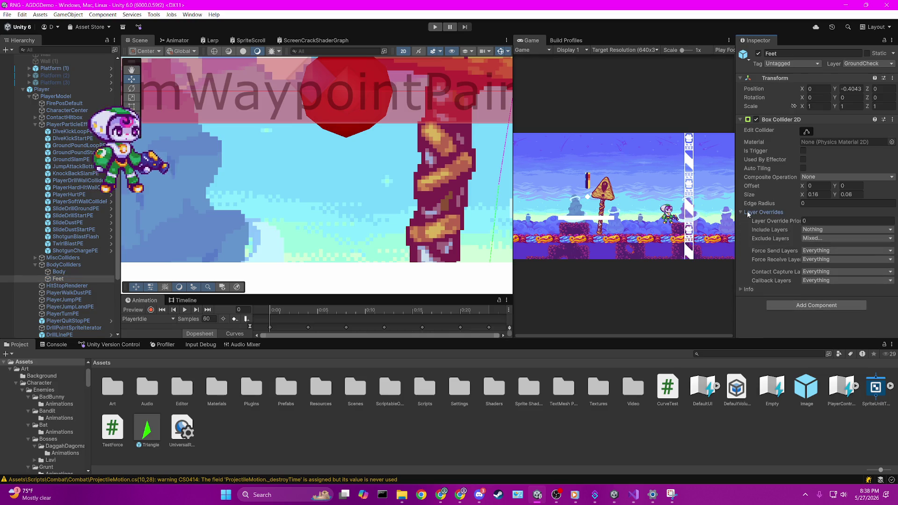
click(821, 239)
scroll(down, 3)
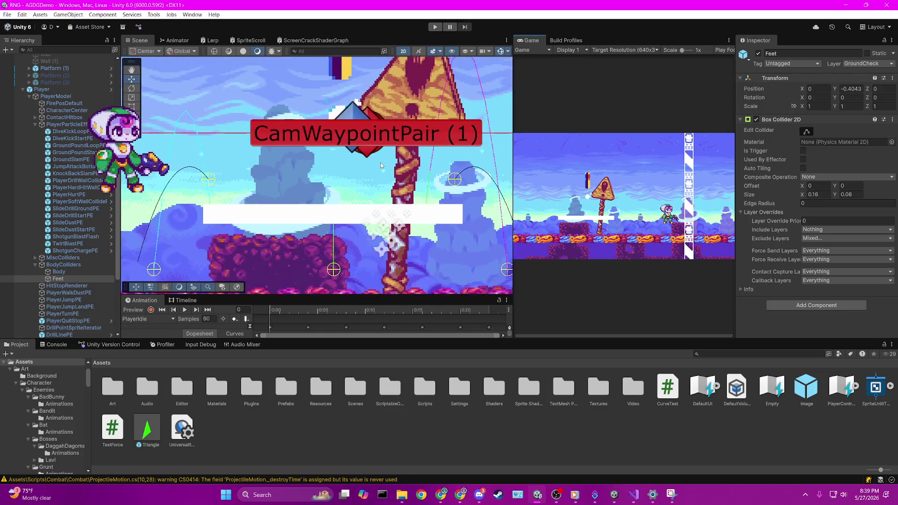
scroll(down, 3)
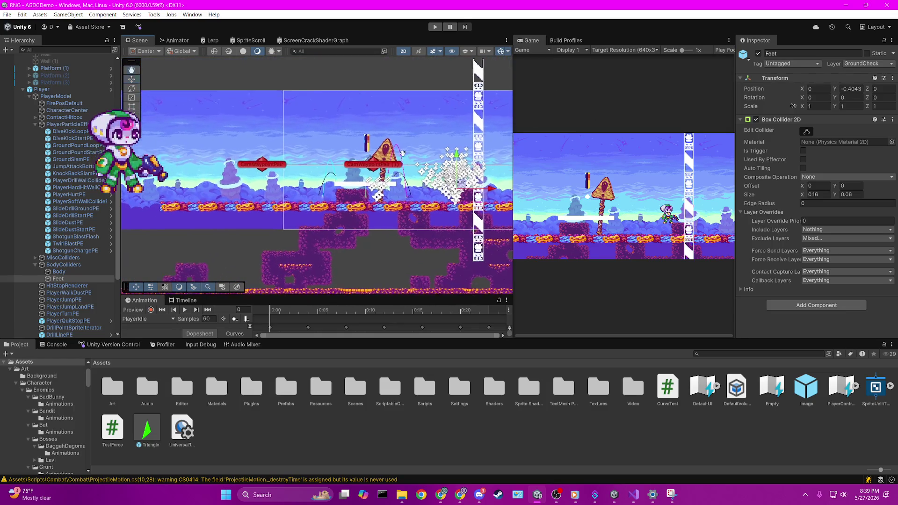
- Run the game in Play mode, jumping and moving the character left and right to test grounding
click(435, 26)
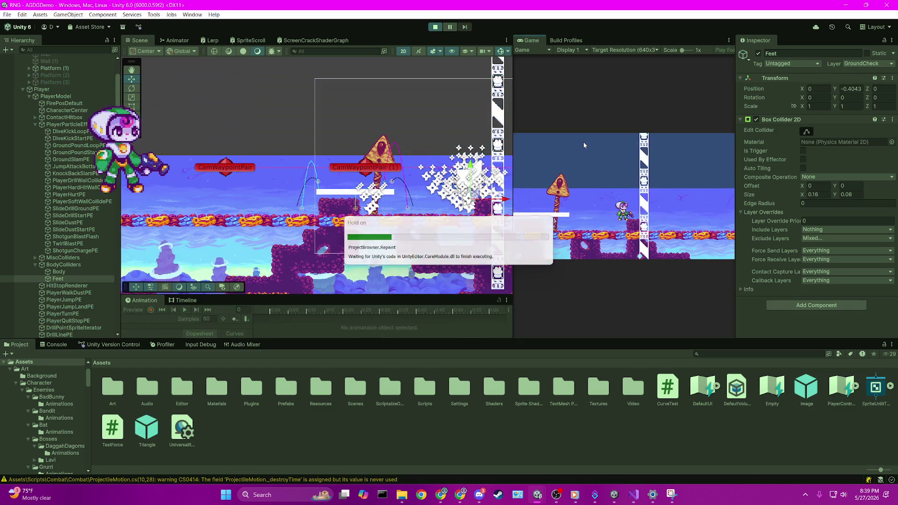
key(space)
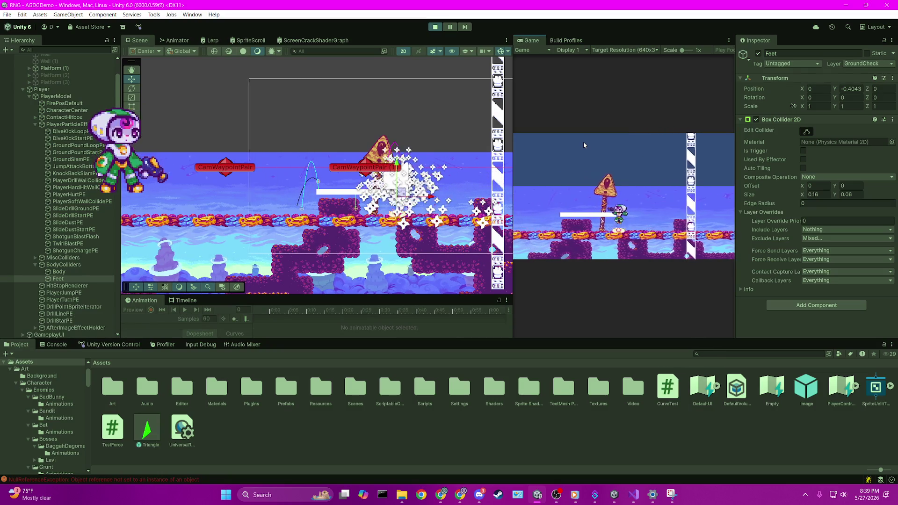
key(Right)
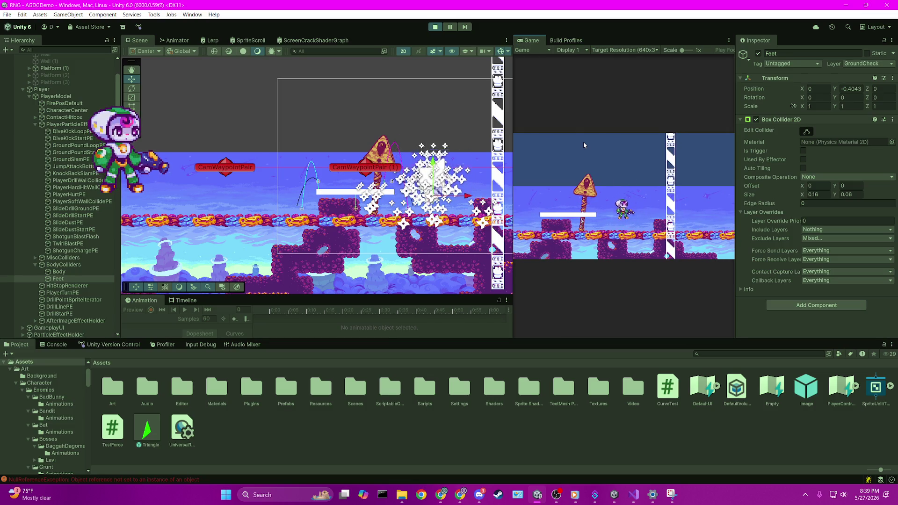
key(Left)
key(Right)
key(Left)
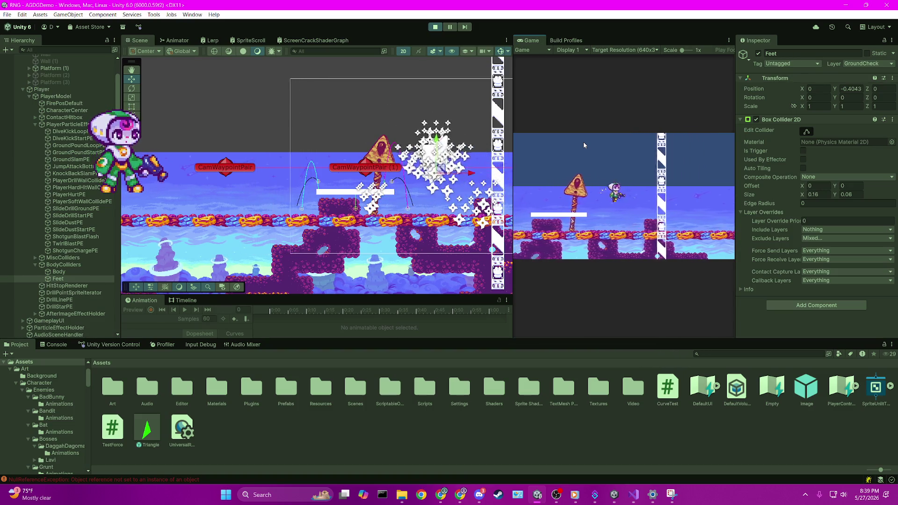
key(Right)
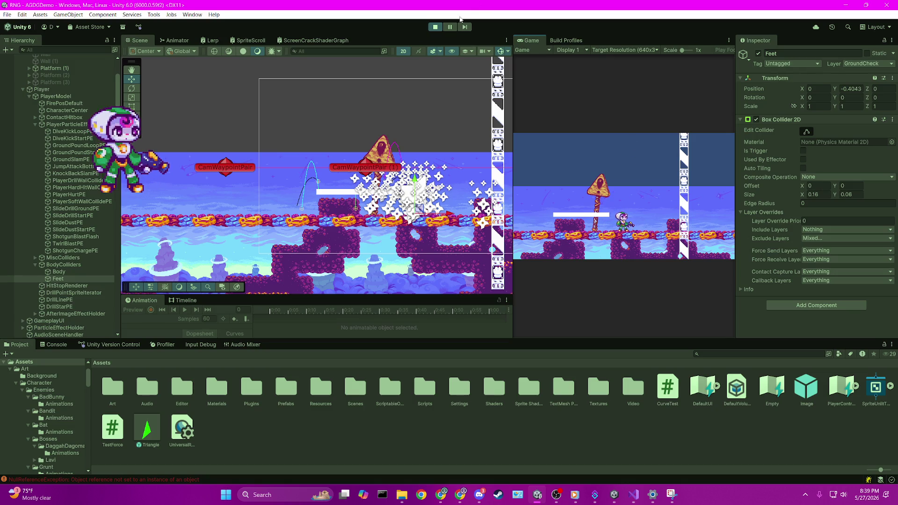
mouse_move(634, 495)
click(630, 478)
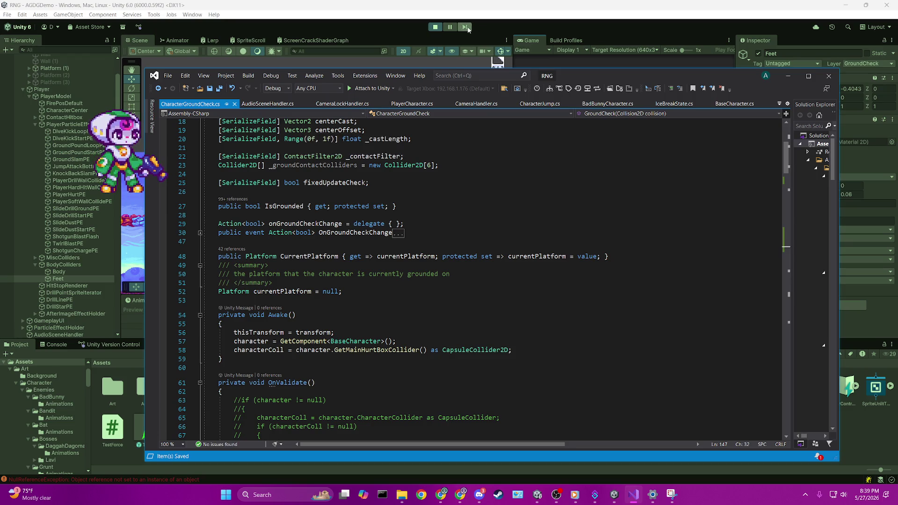
- Stop Play mode and scroll through CharacterGroundCheck.cs back to the updated GroundCheck method
click(436, 27)
key(alt+Tab)
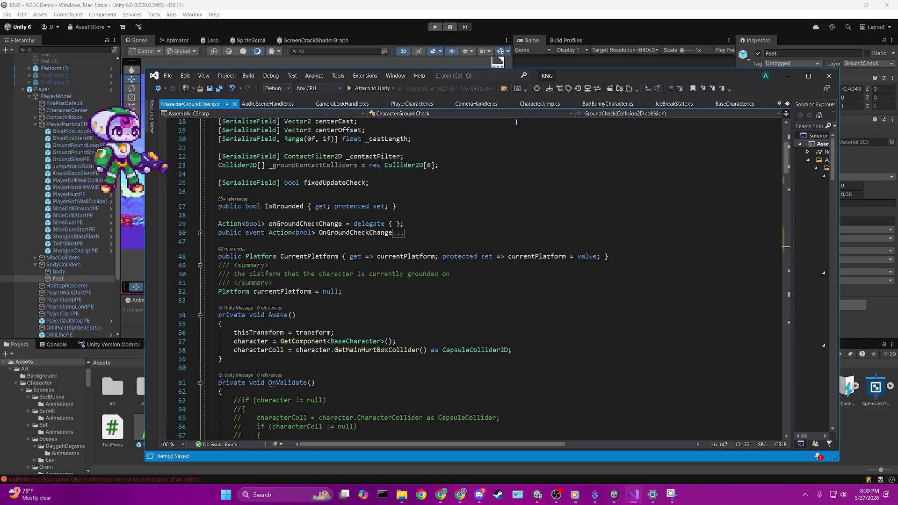
scroll(down, 3)
scroll(up, 3)
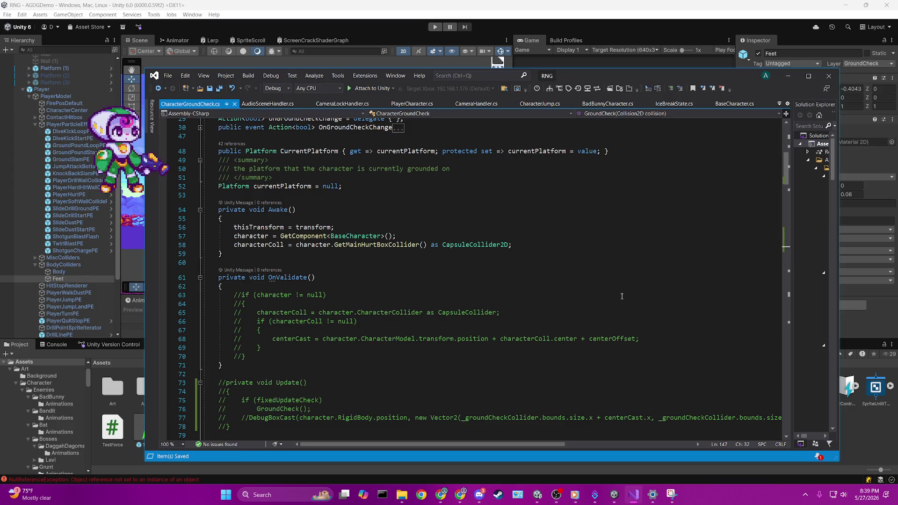
scroll(down, 3)
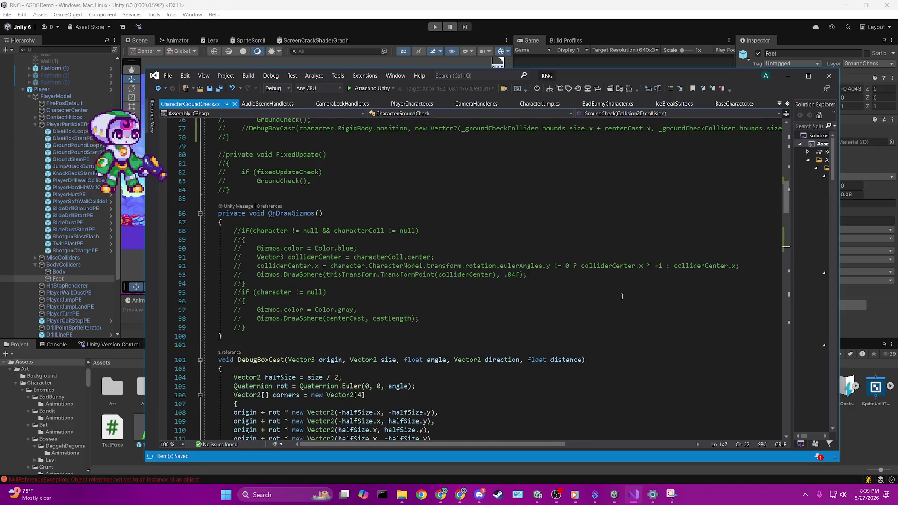
scroll(down, 3)
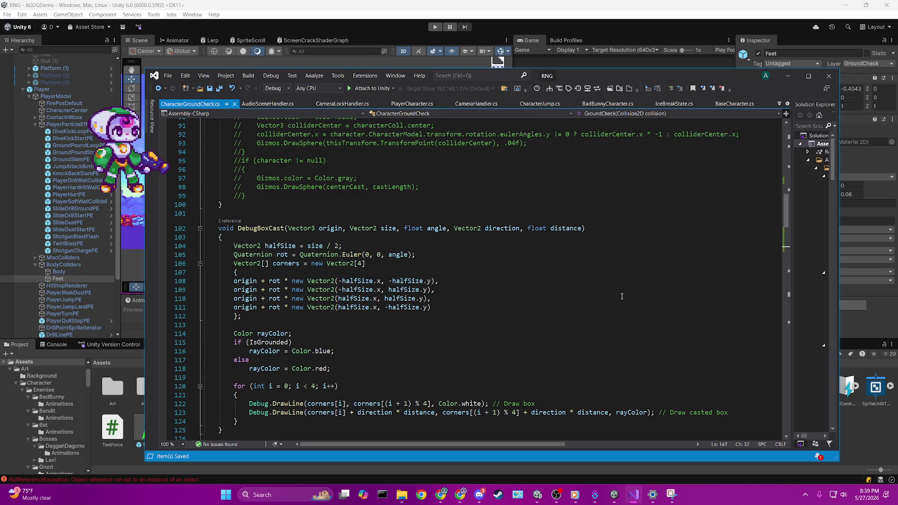
scroll(up, 3)
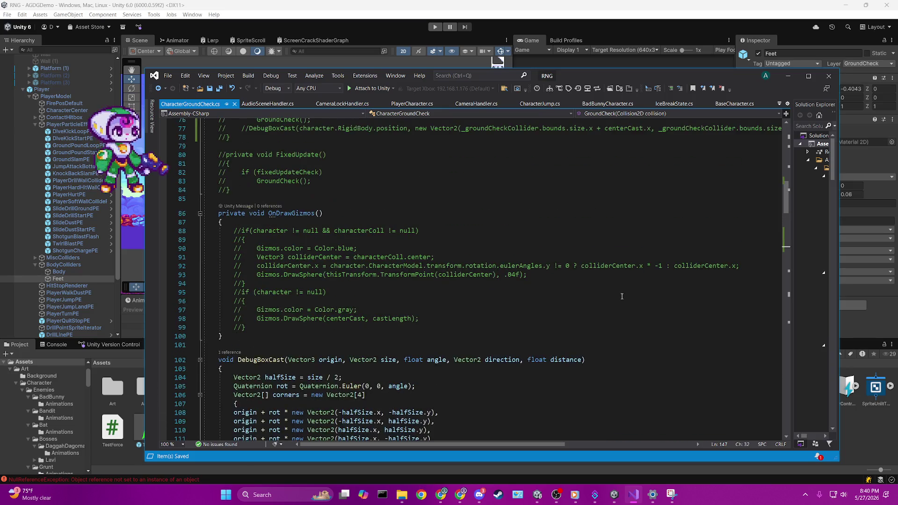
scroll(up, 3)
scroll(down, 3)
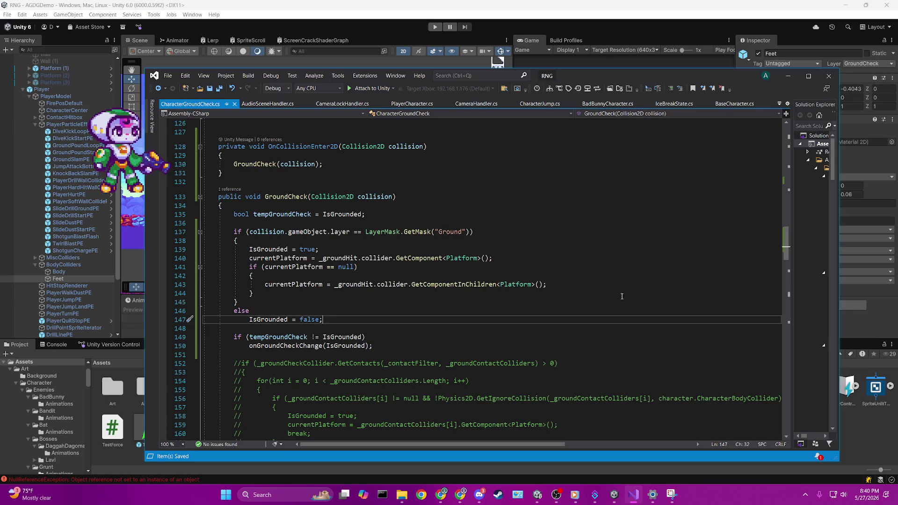
- Insert a new 2D collision callback method stub above the leftover onco method
key(ctrl+minus)
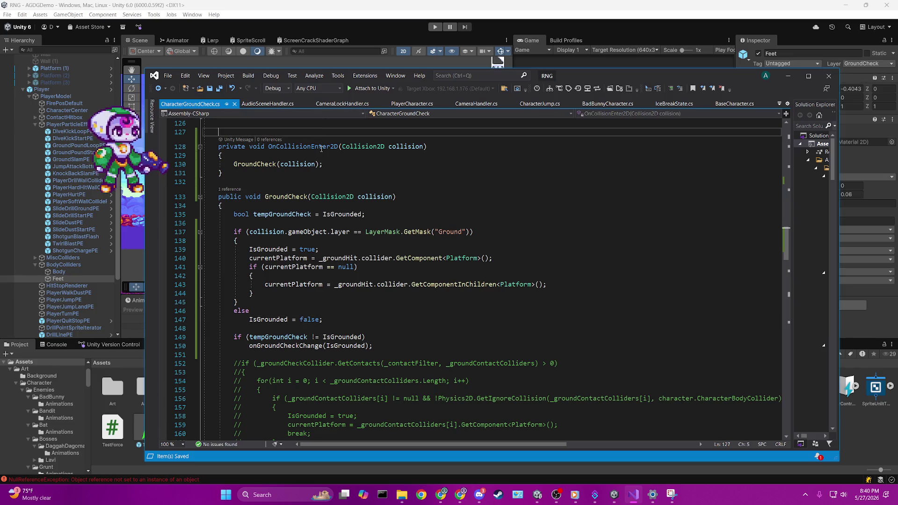
text(onc)
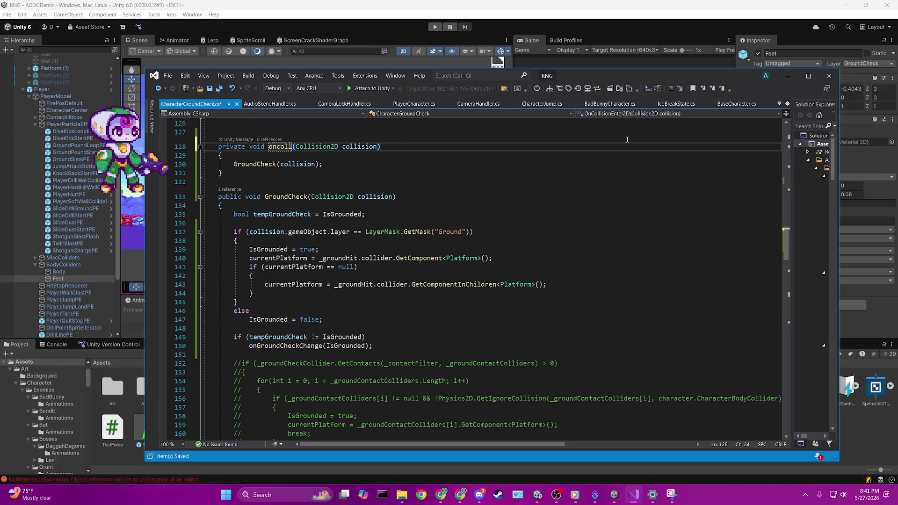
text(o)
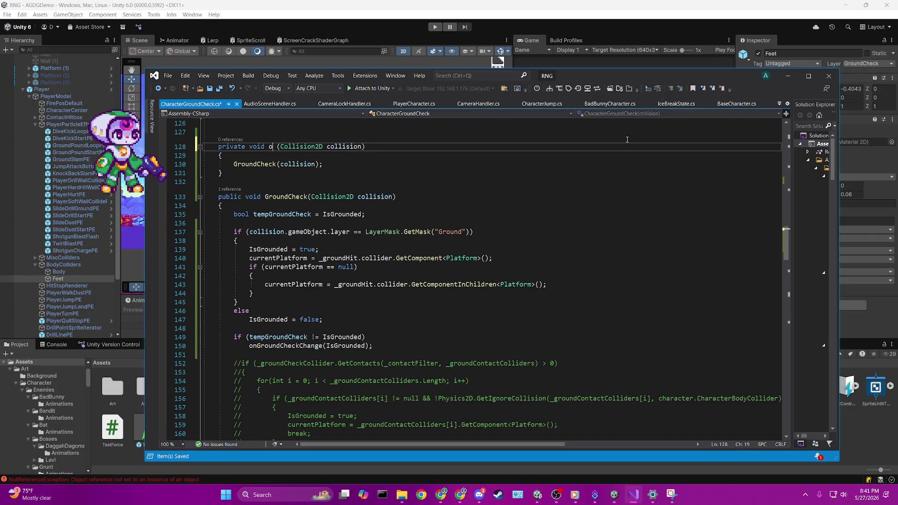
scroll(up, 3)
click(301, 182)
key(ctrl+Return)
text(oncolli)
key(Down)
key(Down)
key(Down)
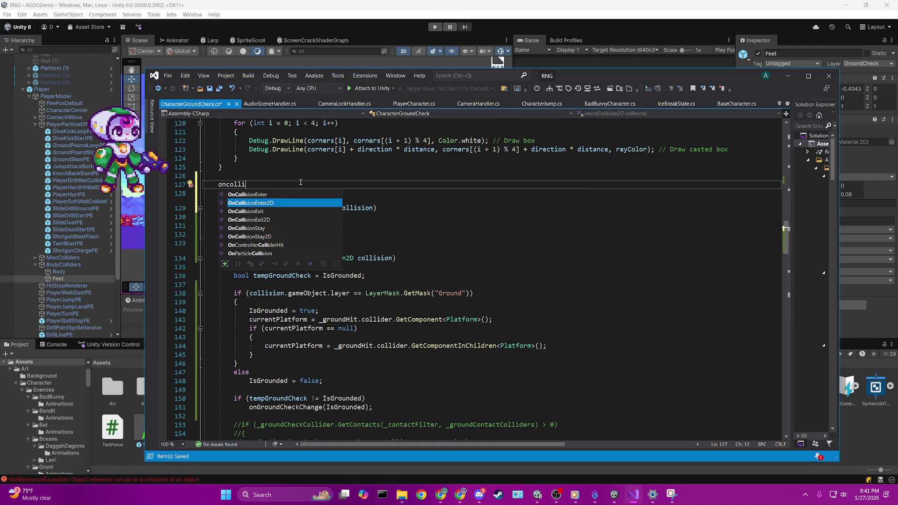
key(Tab)
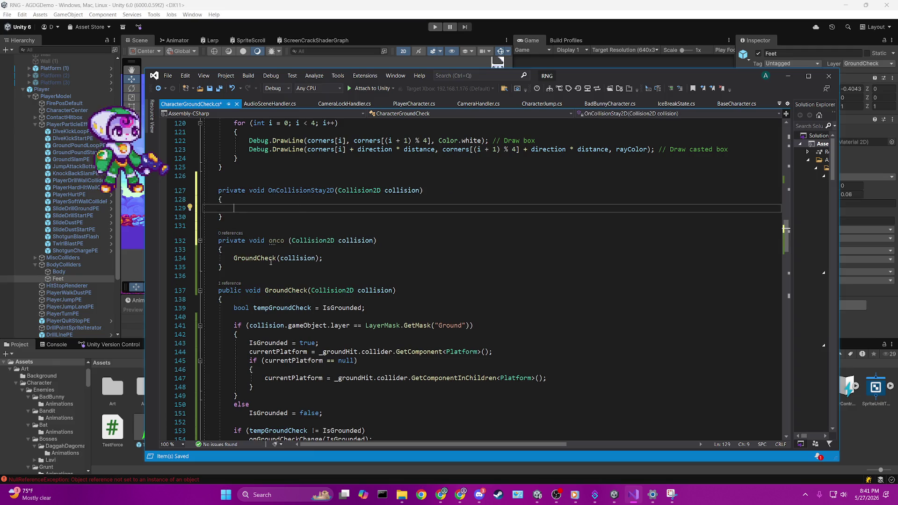
- Move the GroundCheck(collision) call into the new collision callback, delete the empty onco method, and save
drag(233, 259, 342, 259)
key(ctrl+x)
click(277, 208)
key(ctrl+v)
drag(224, 267, 174, 227)
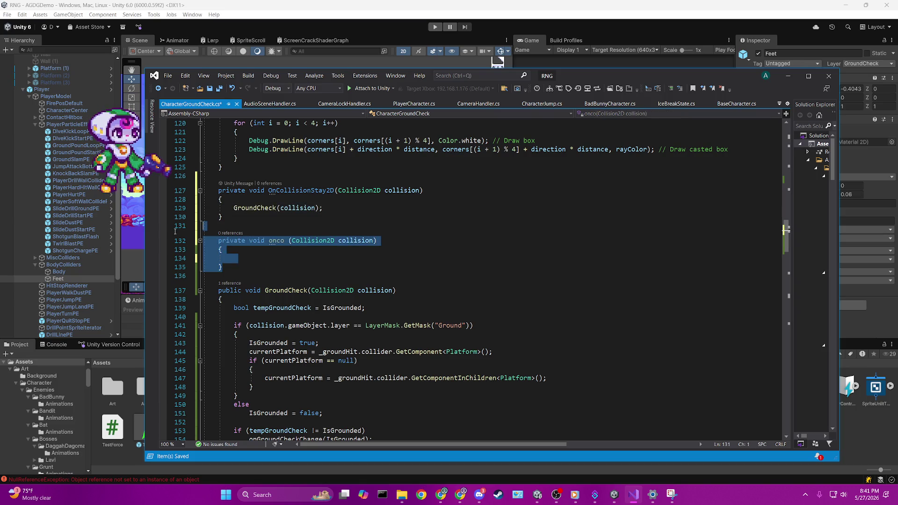
key(BackSpace)
key(BackSpace)
key(ctrl+s)
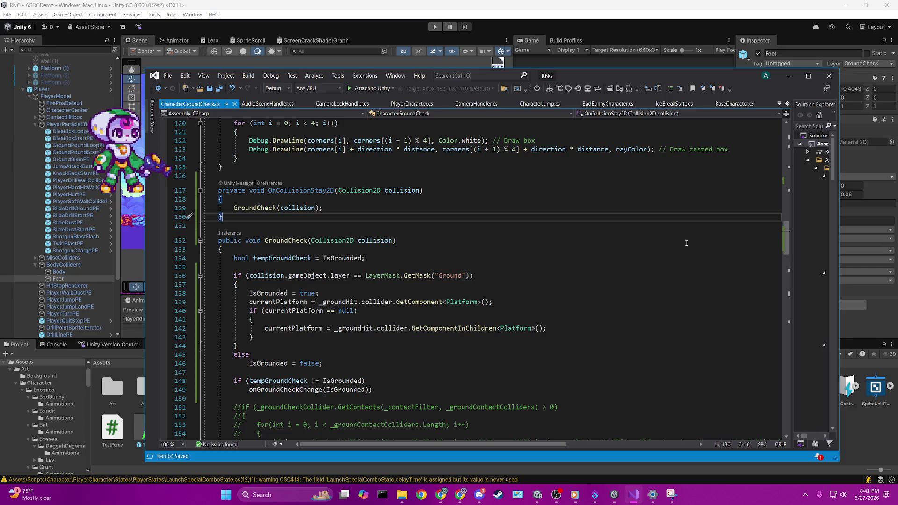
key(ctrl+z)
key(ctrl+z)
key(ctrl+z)
key(ctrl+z)
key(ctrl+z)
key(ctrl+z)
key(ctrl+z)
key(ctrl+z)
key(ctrl+z)
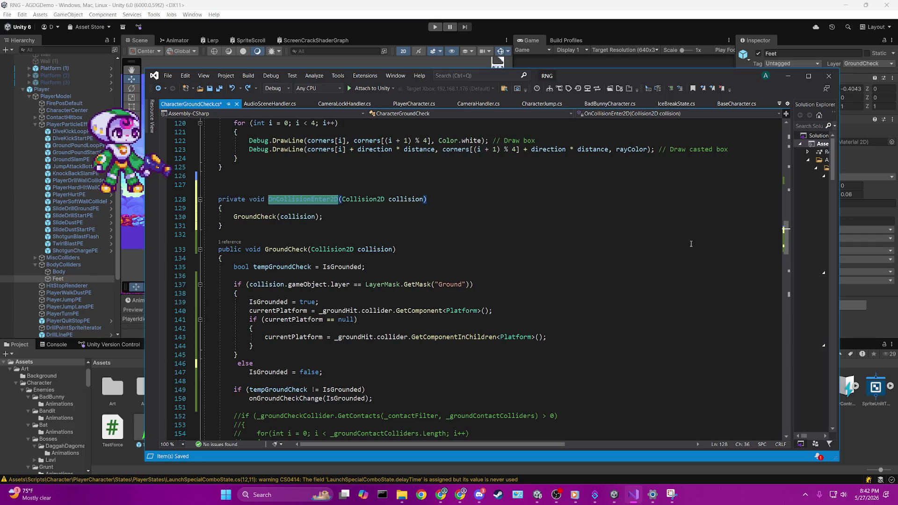
drag(253, 235, 152, 197)
- Duplicate OnCollisionEnter2D below itself, rename the copy OnCollisionExit2D, and save
click(182, 191)
key(ctrl+c)
click(313, 235)
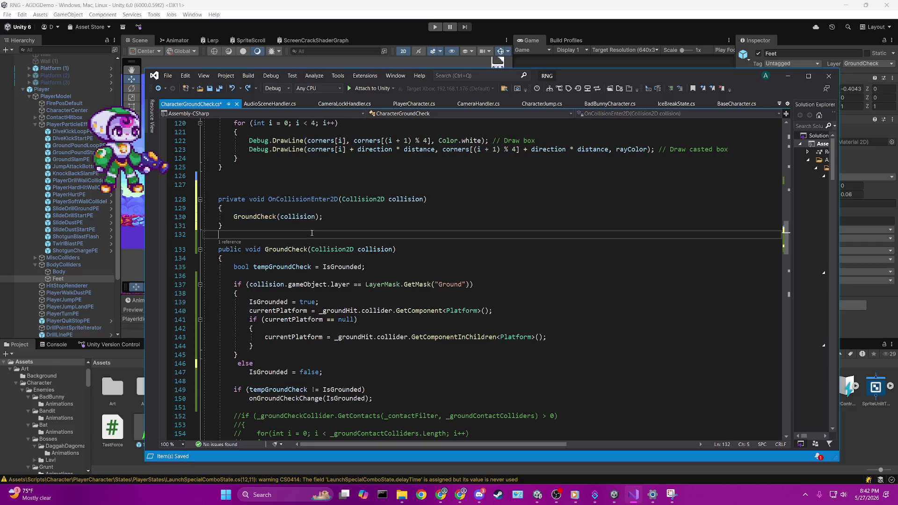
key(Return)
key(Return)
key(ctrl+v)
double_click(300, 258)
text(oncol)
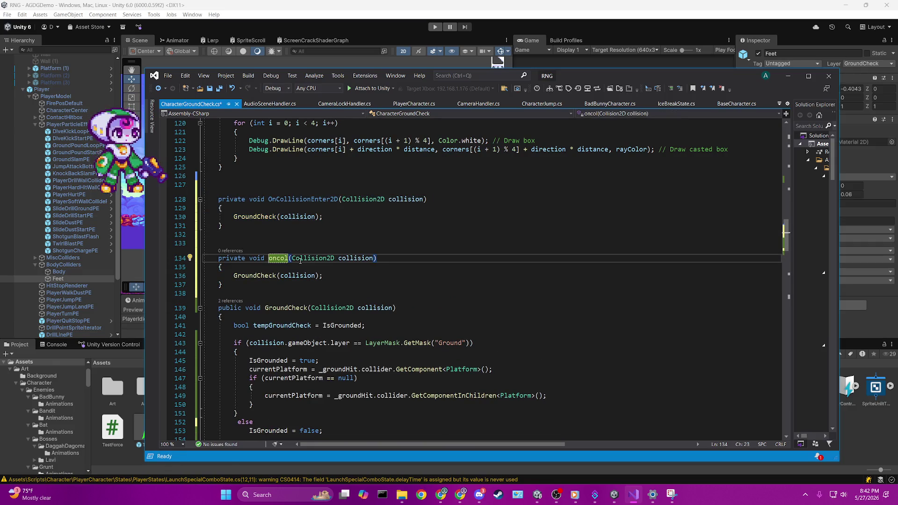
key(BackSpace)
key(BackSpace)
key(BackSpace)
text(On)
text(CollisionE)
text(xit2D)
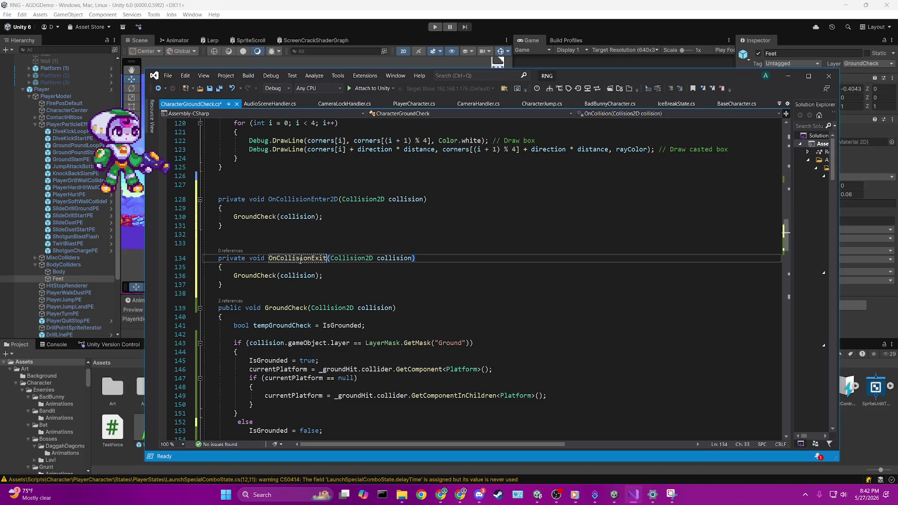
key(ctrl+s)
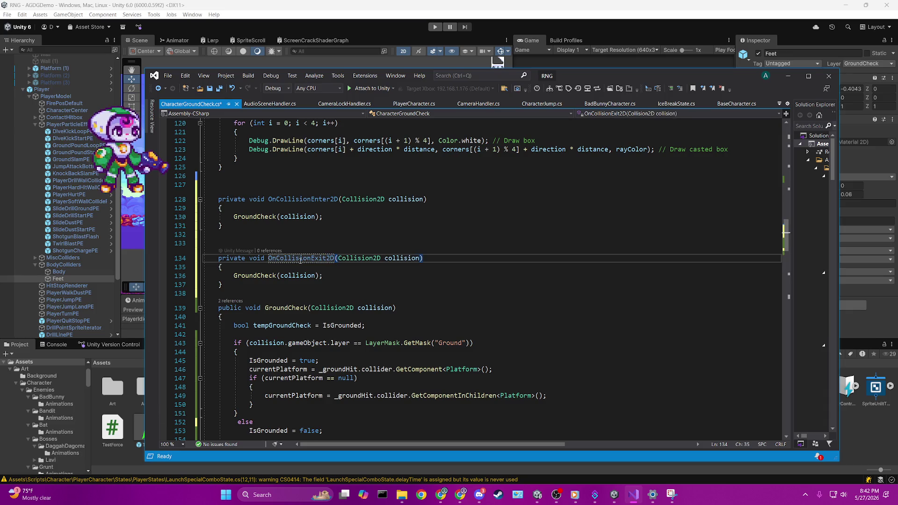
click(354, 236)
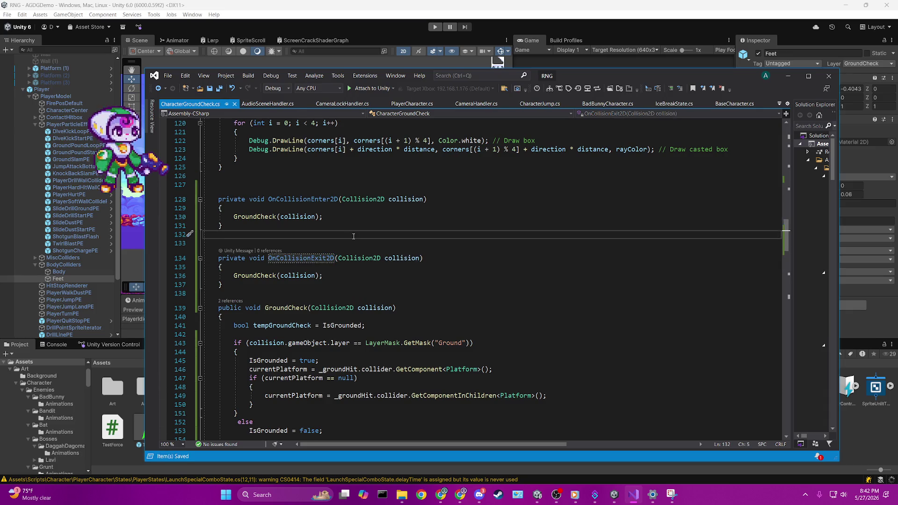
scroll(down, 3)
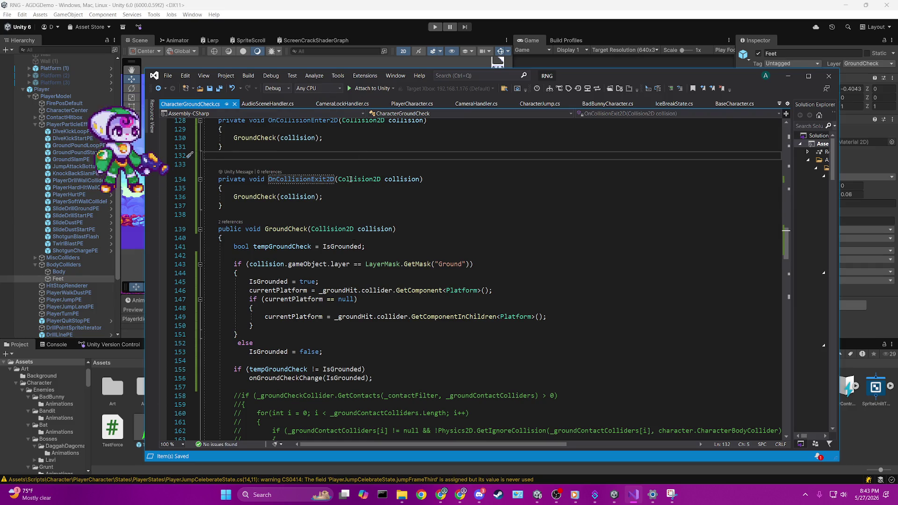
- Append ', bool isEnter' to GroundCheck's signature, ', true' and ', false' to the Enter and Exit calls, and save
scroll(up, 3)
click(393, 281)
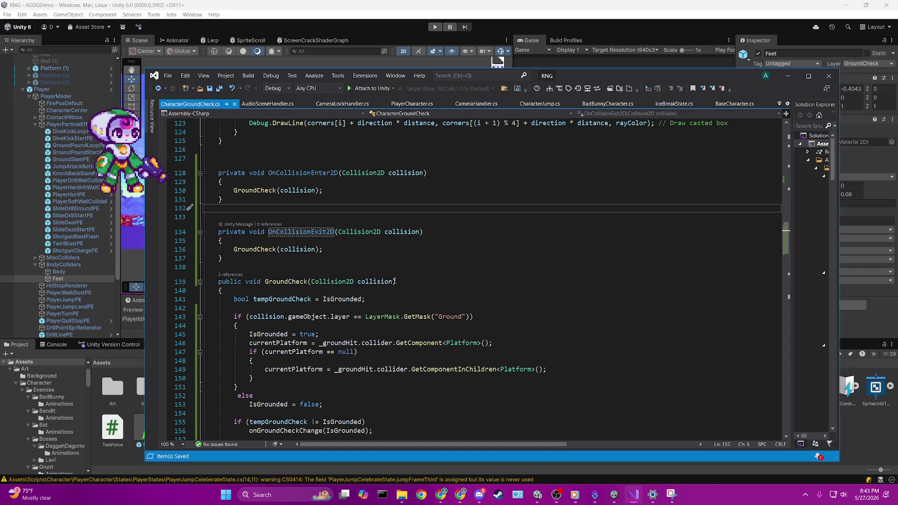
text(, )
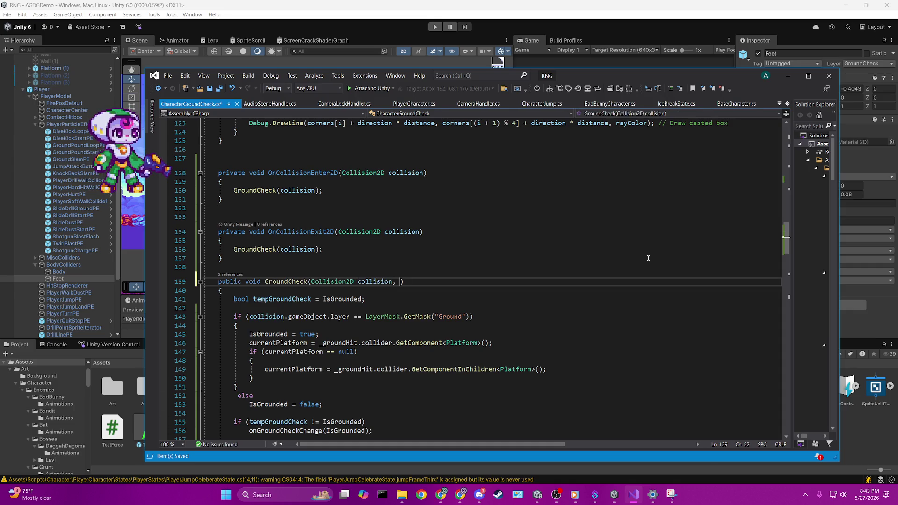
text(bool isEnter)
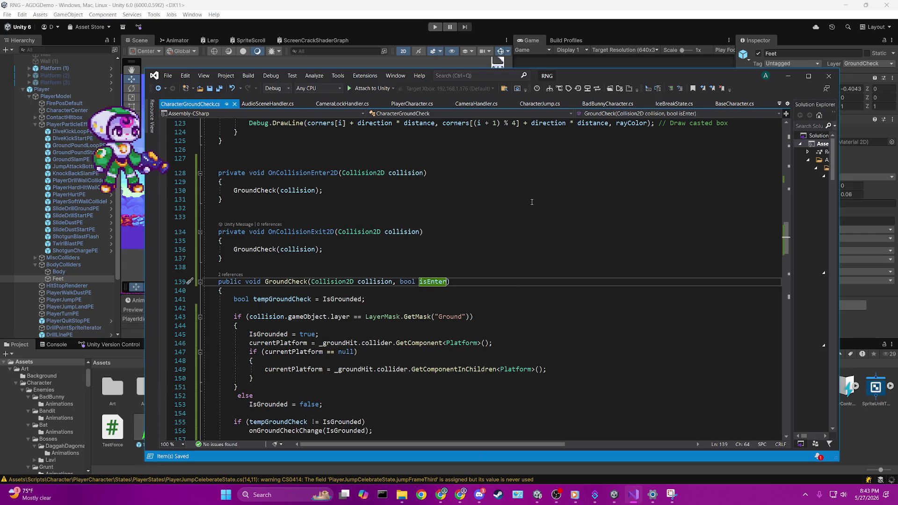
click(316, 190)
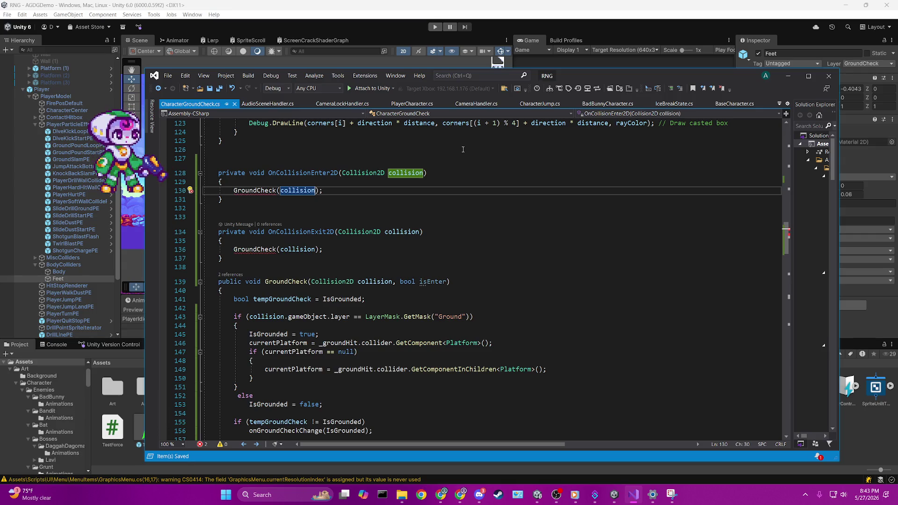
text(, tr)
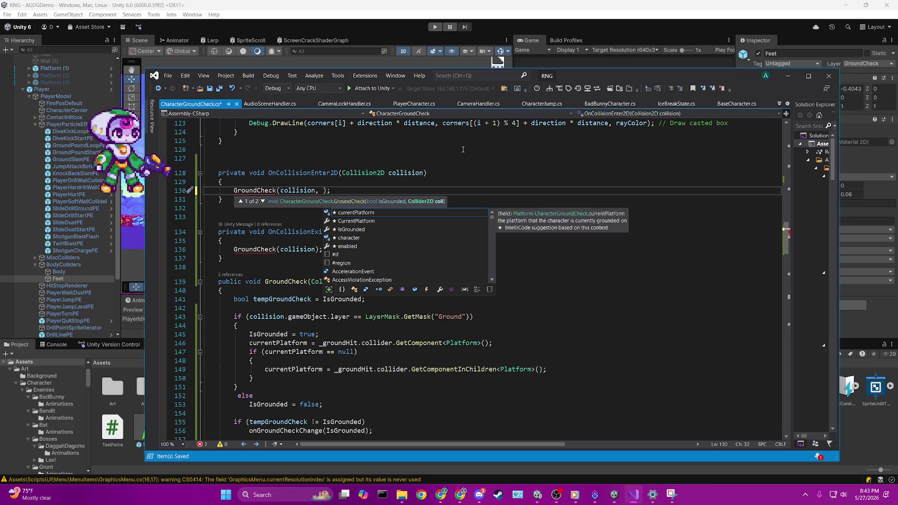
text(ue)
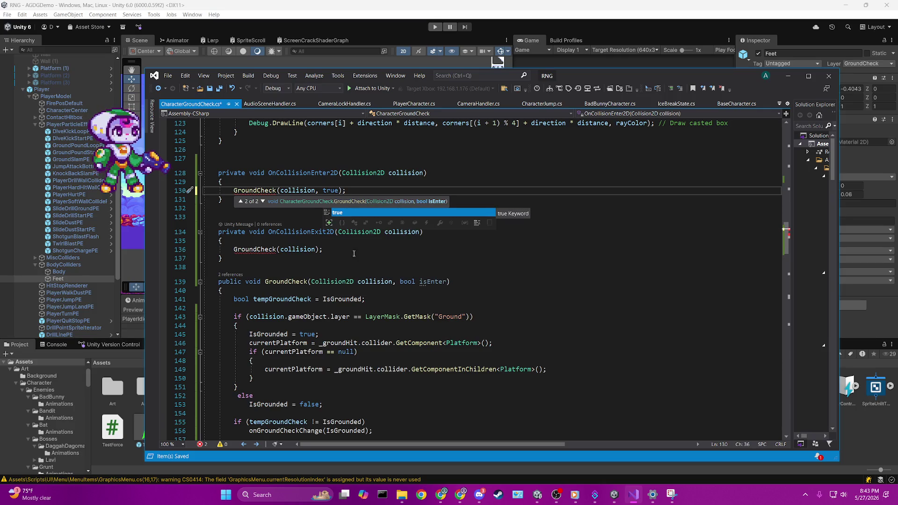
click(310, 251)
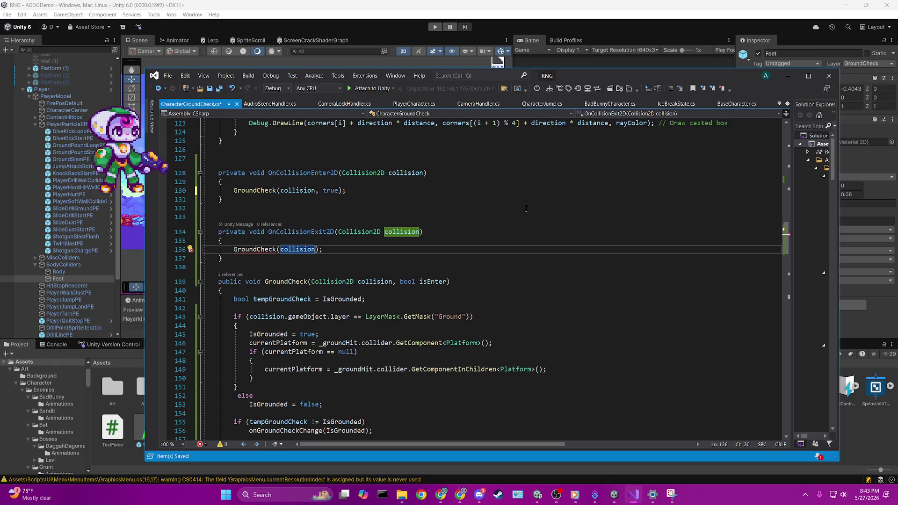
text(, false)
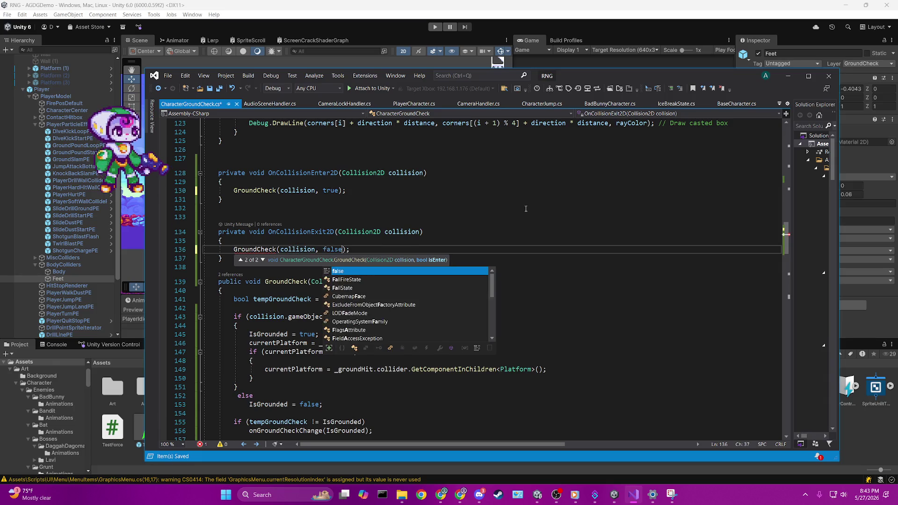
key(ctrl+s)
click(316, 208)
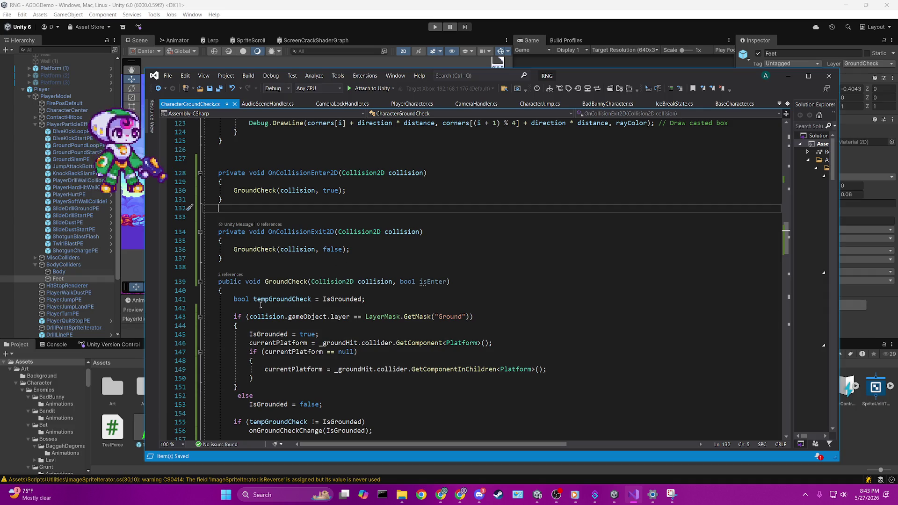
scroll(down, 3)
- Type if(isEnter) with an opening brace above the Ground-layer check
drag(232, 272, 326, 303)
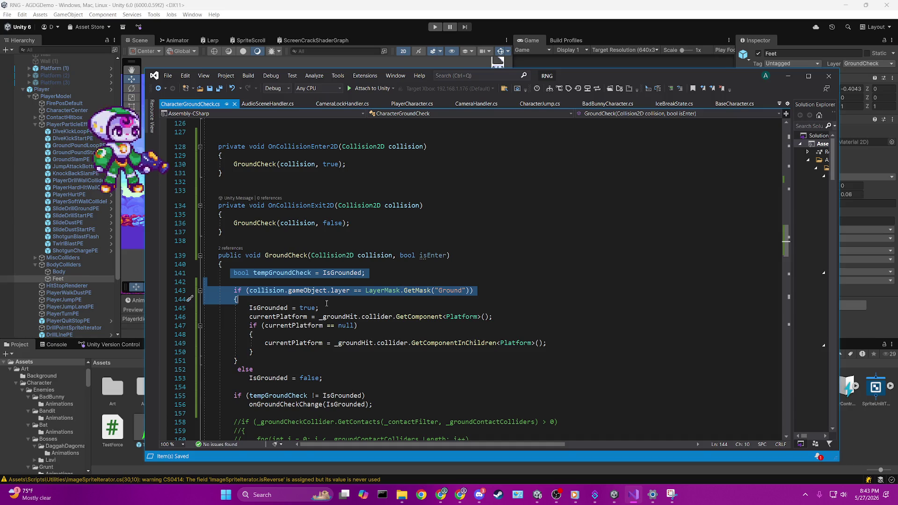
click(329, 317)
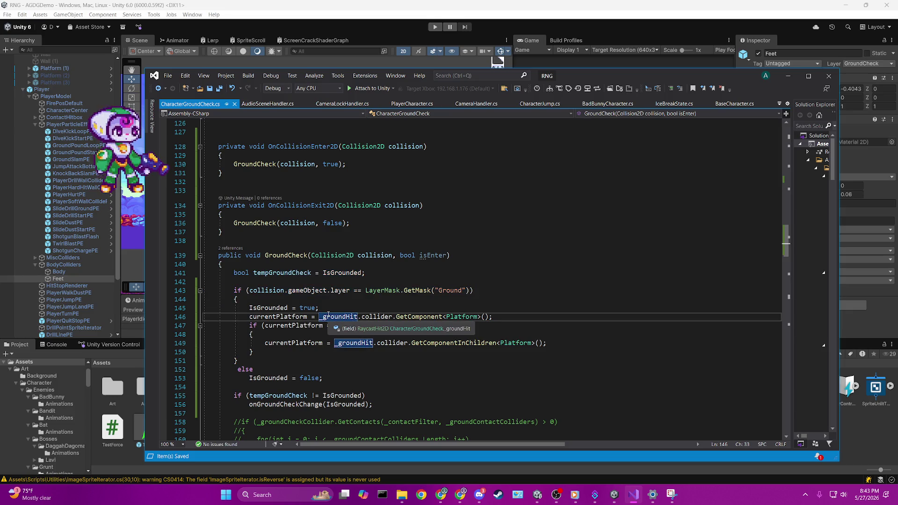
click(309, 281)
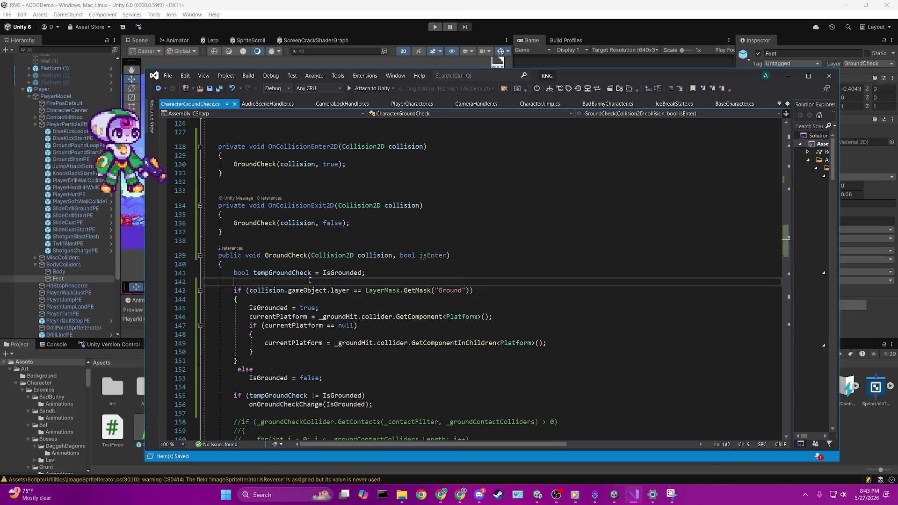
key(Return)
text(if()
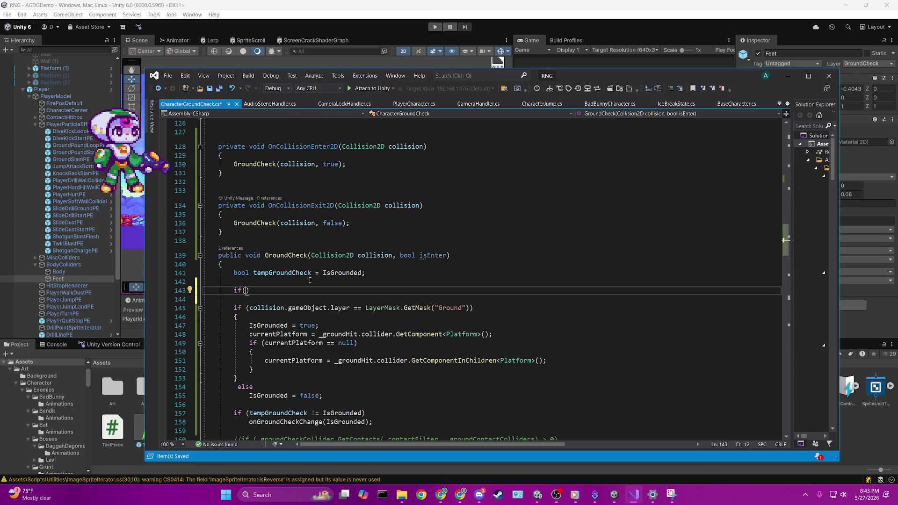
text(isEnter)
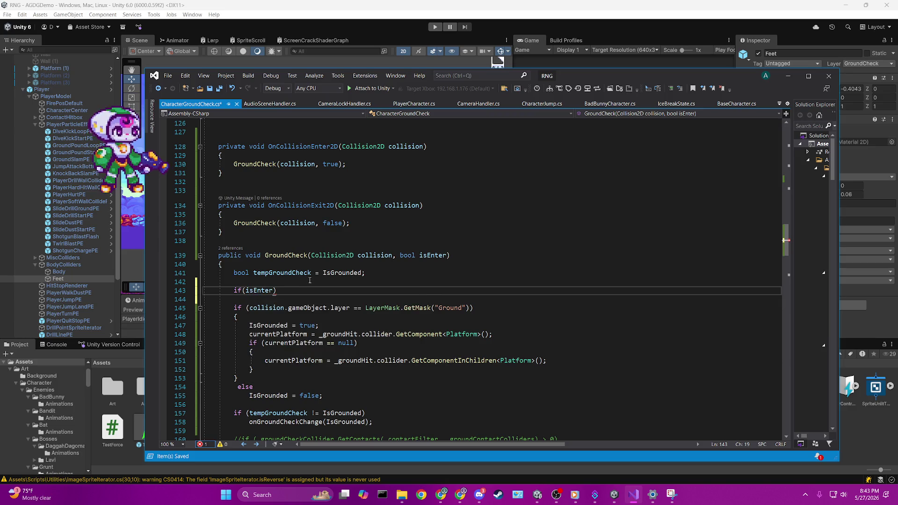
text())
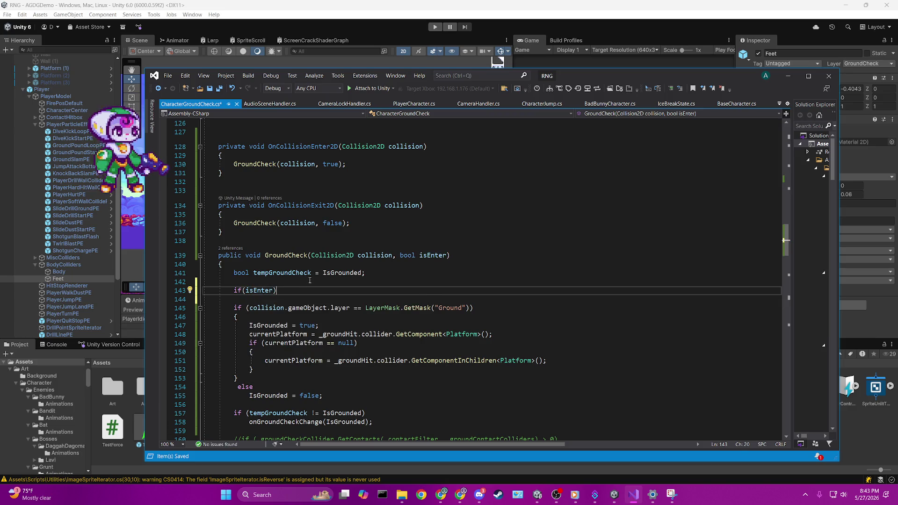
key(Return)
text({)
- Close the if(isEnter) block after the Ground-layer check, delete the empty line 145, and save
scroll(down, 3)
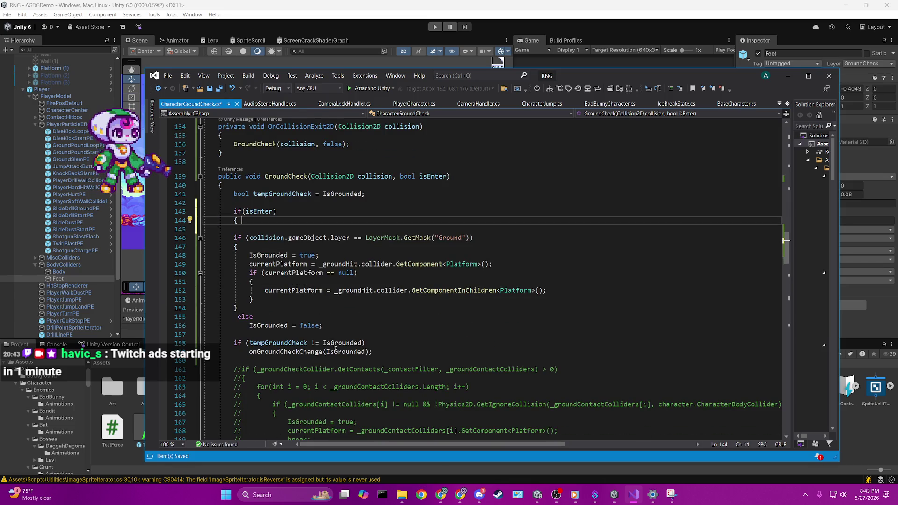
click(257, 312)
key(Return)
text(})
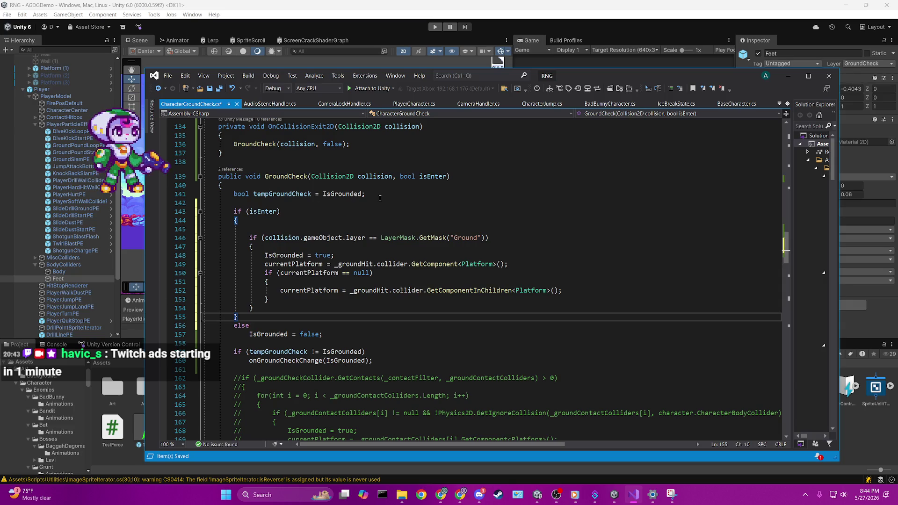
scroll(up, 3)
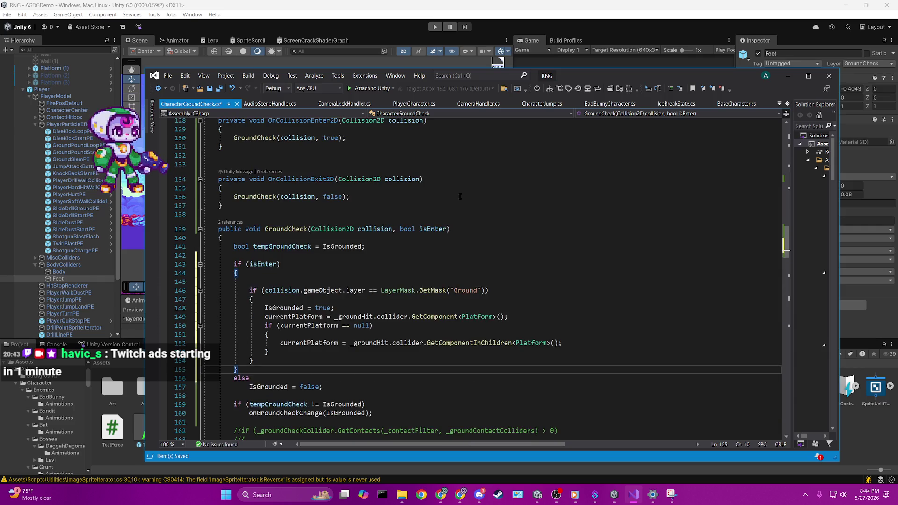
scroll(up, 3)
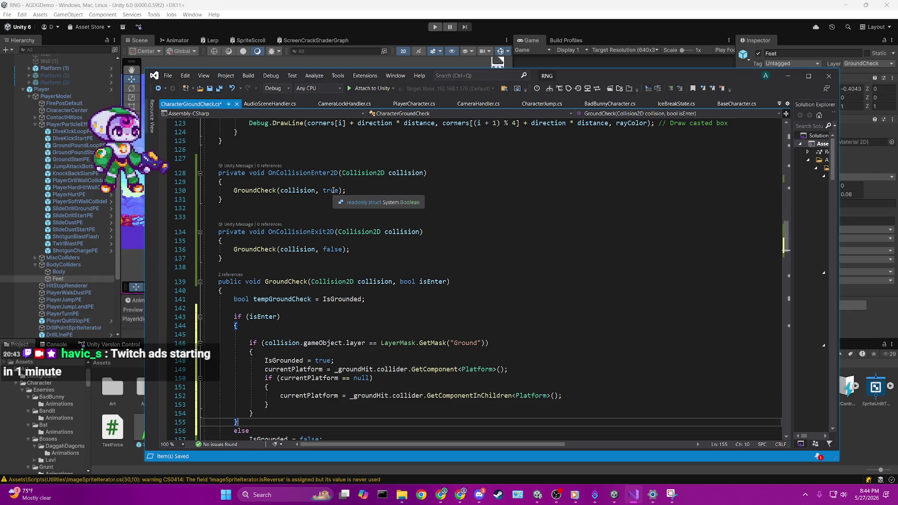
scroll(down, 3)
scroll(down, 3)
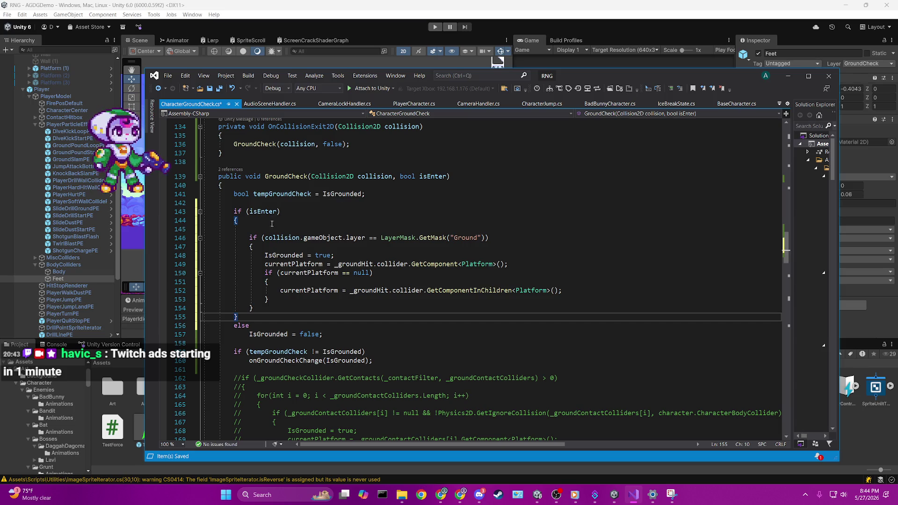
click(265, 222)
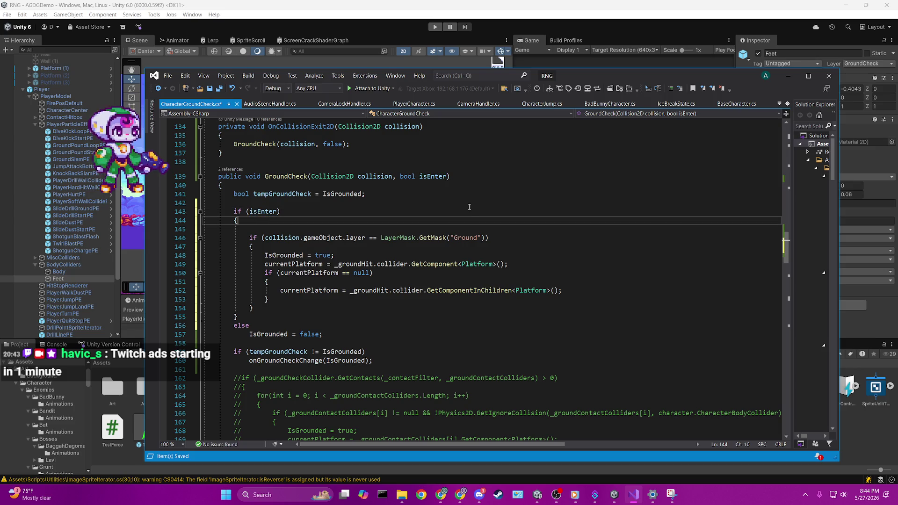
key(Delete)
key(ctrl+s)
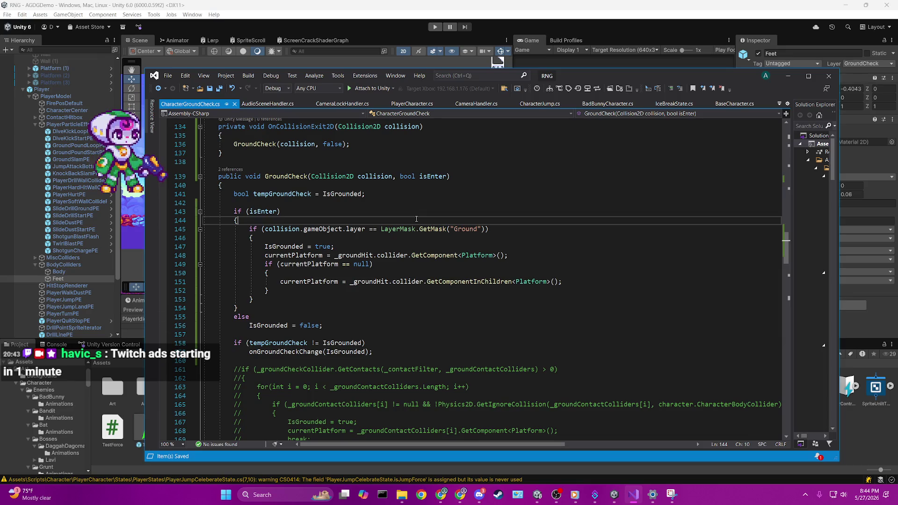
scroll(down, 3)
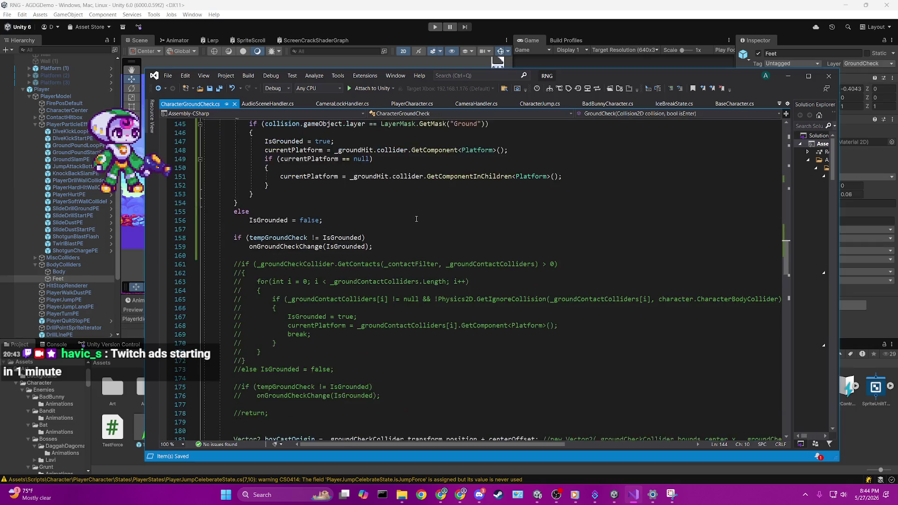
scroll(up, 3)
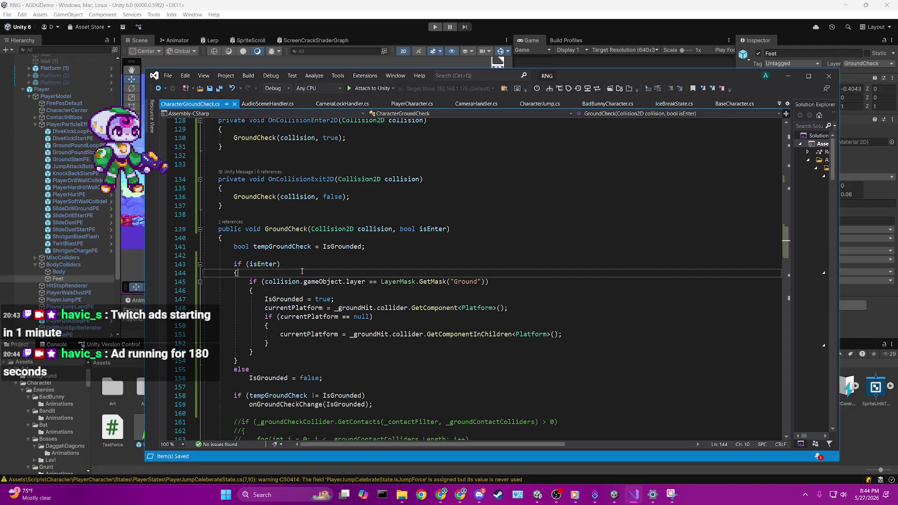
scroll(down, 3)
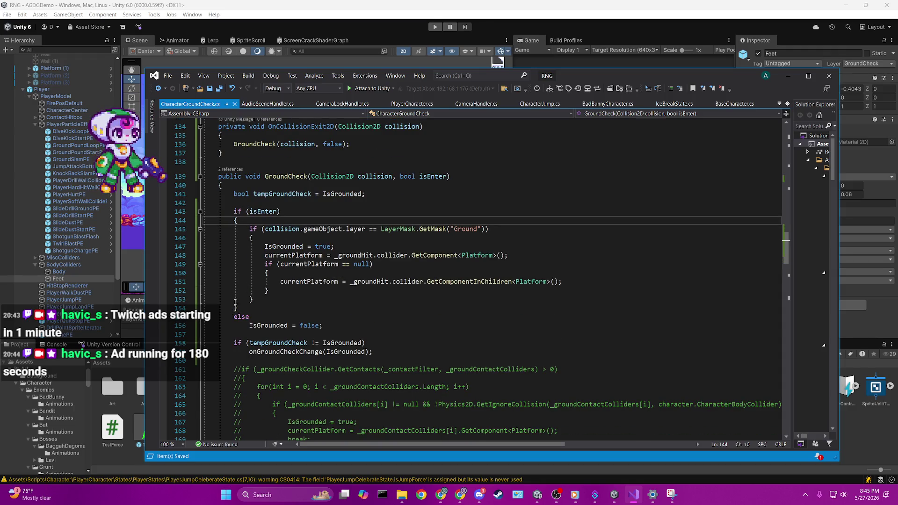
scroll(down, 3)
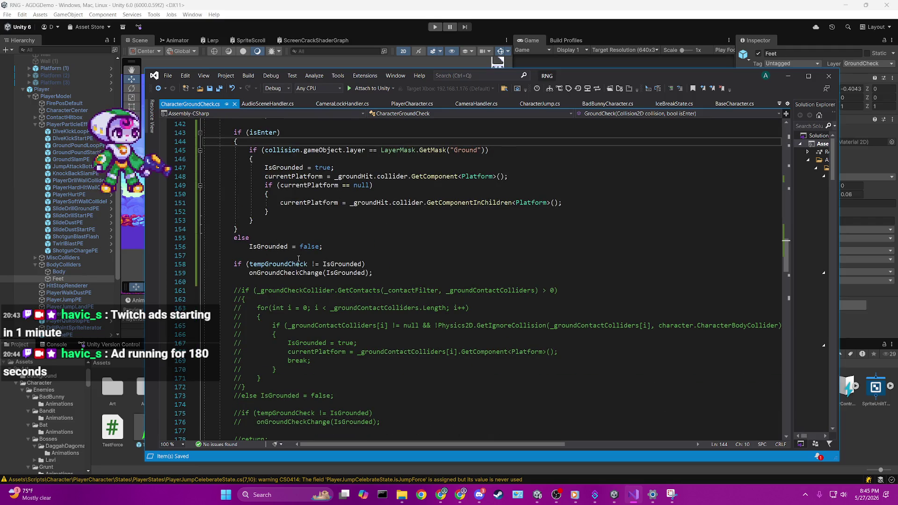
scroll(down, 3)
scroll(up, 3)
scroll(down, 3)
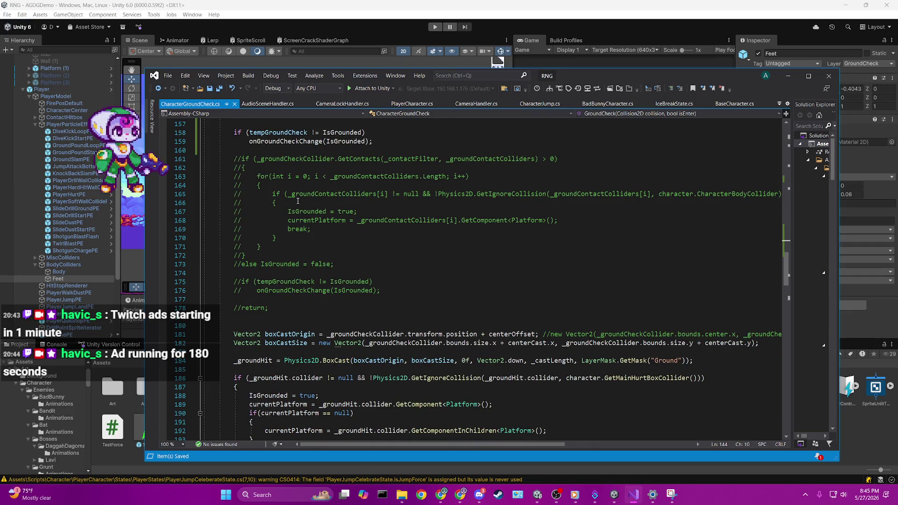
scroll(up, 3)
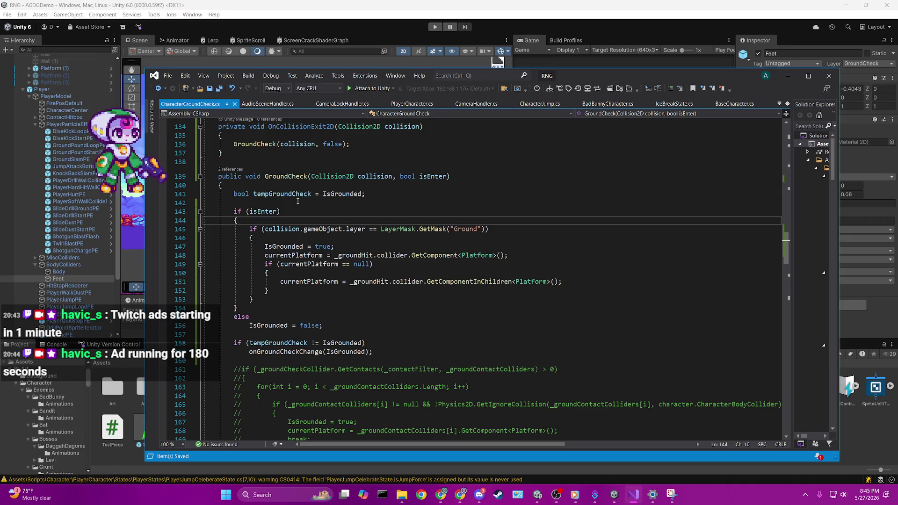
click(461, 495)
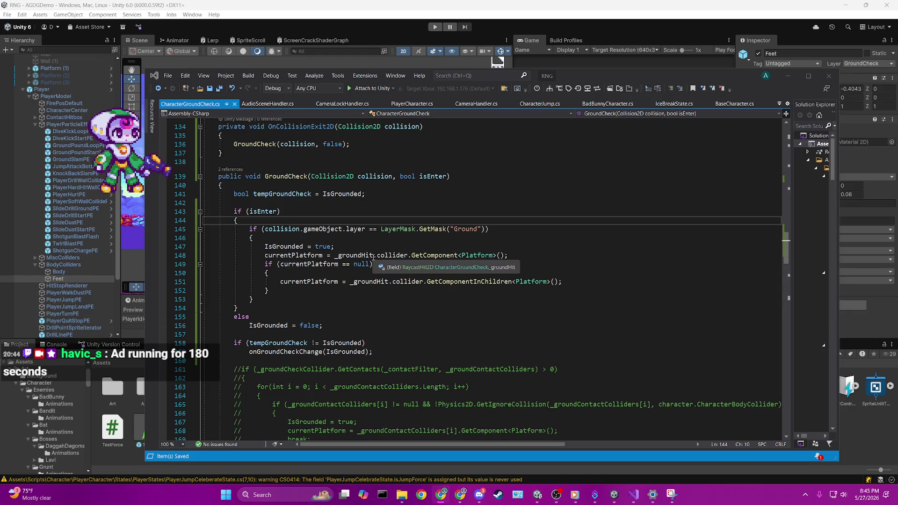
- Undo the outer if(isEnter) wrapper and start an if(isEnter) line inside the Ground-layer check
text(})
key(BackSpace)
key(BackSpace)
key(BackSpace)
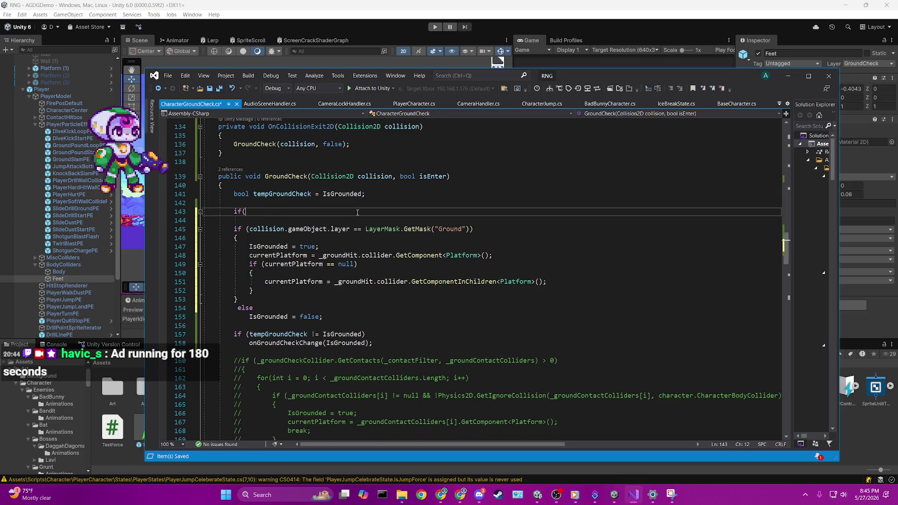
key(ctrl+z)
key(ctrl+z)
key(ctrl+z)
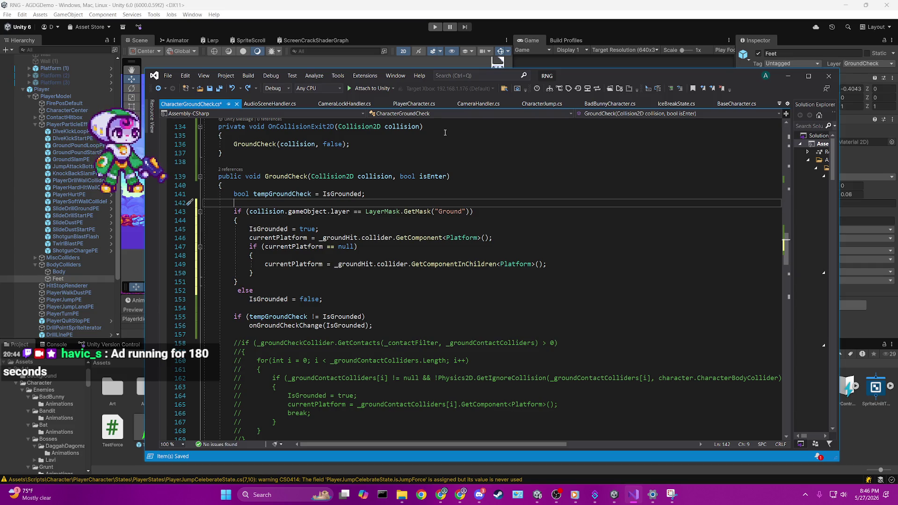
click(322, 223)
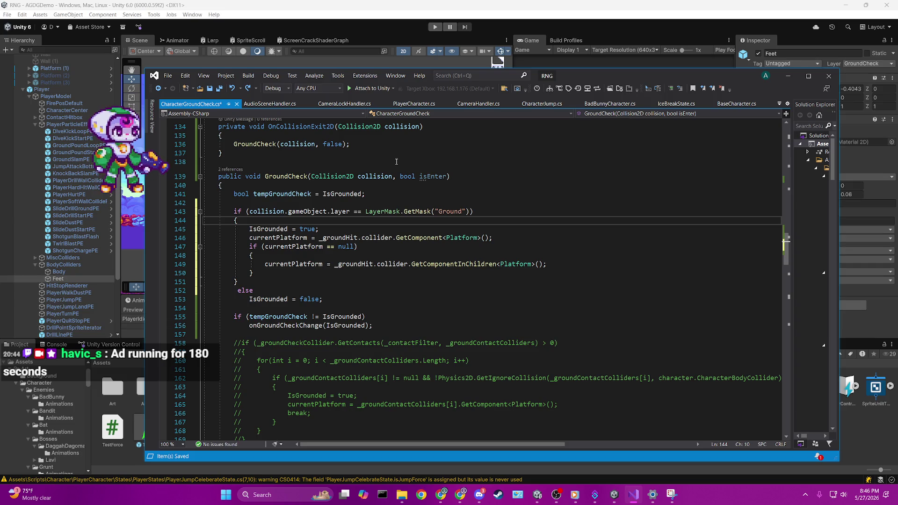
key(Return)
key(Return)
key(Up)
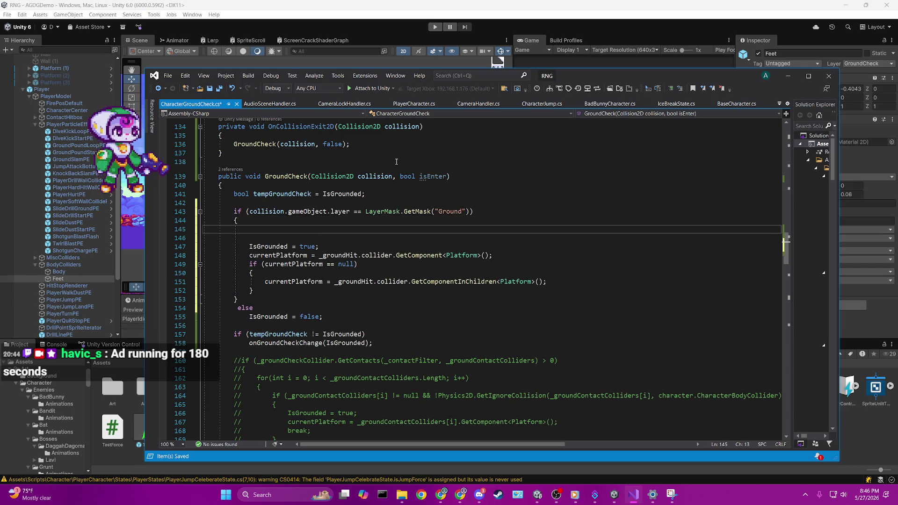
text(if(isEnter)
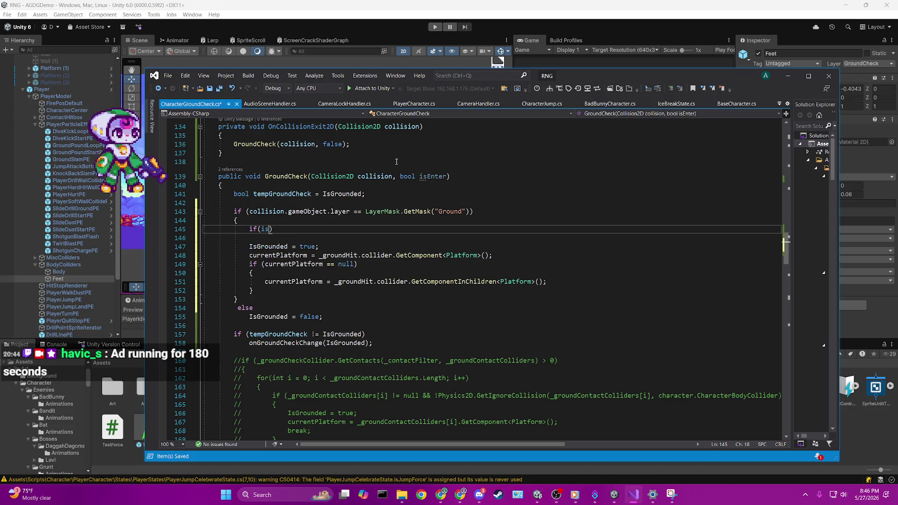
key(ctrl+s)
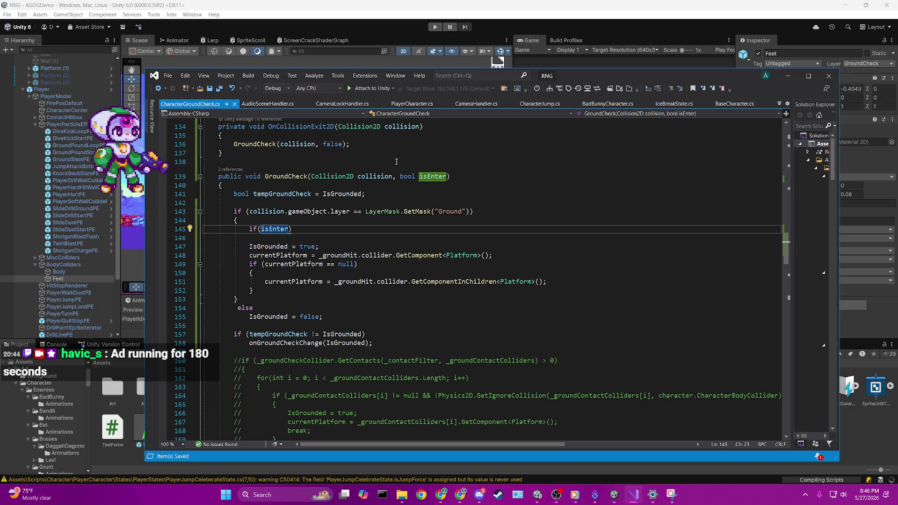
key(End)
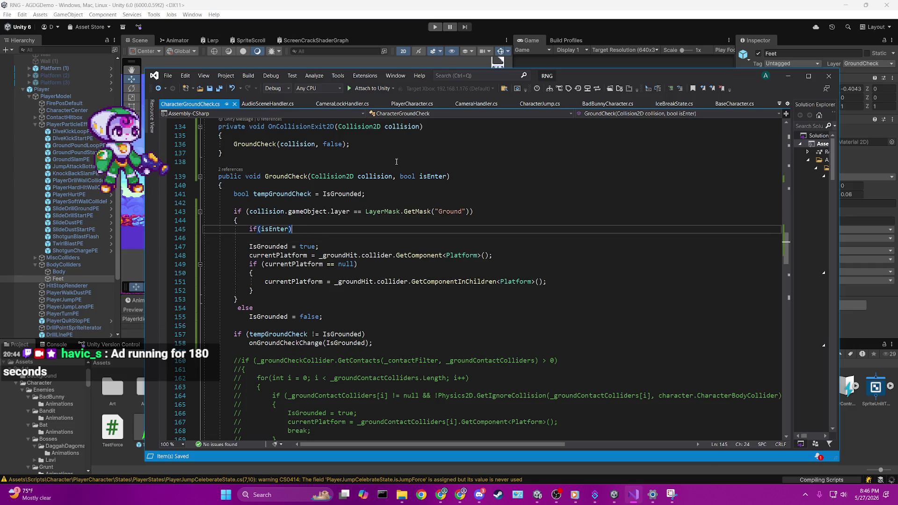
key(Delete)
- Rewrite the isEnter check as the single statement IsGrounded = isEnter; and save
click(251, 238)
key(Tab)
click(369, 239)
key(Return)
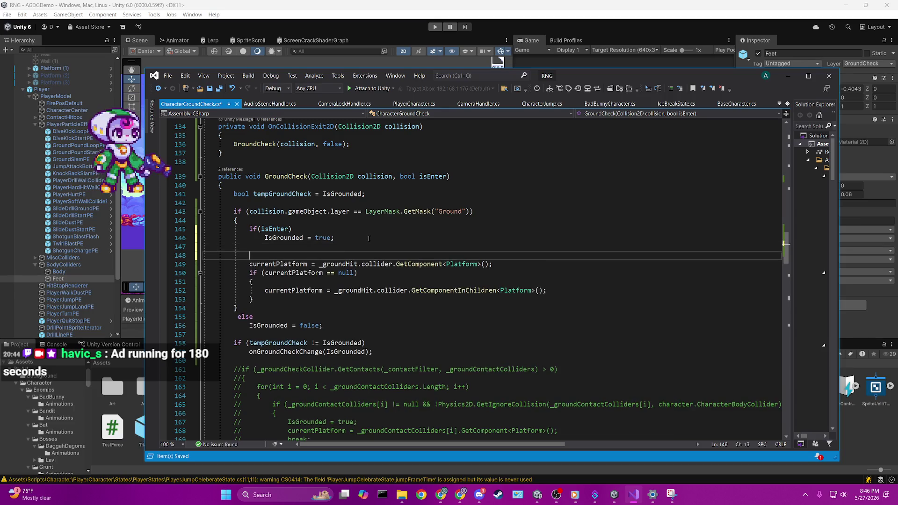
text(else)
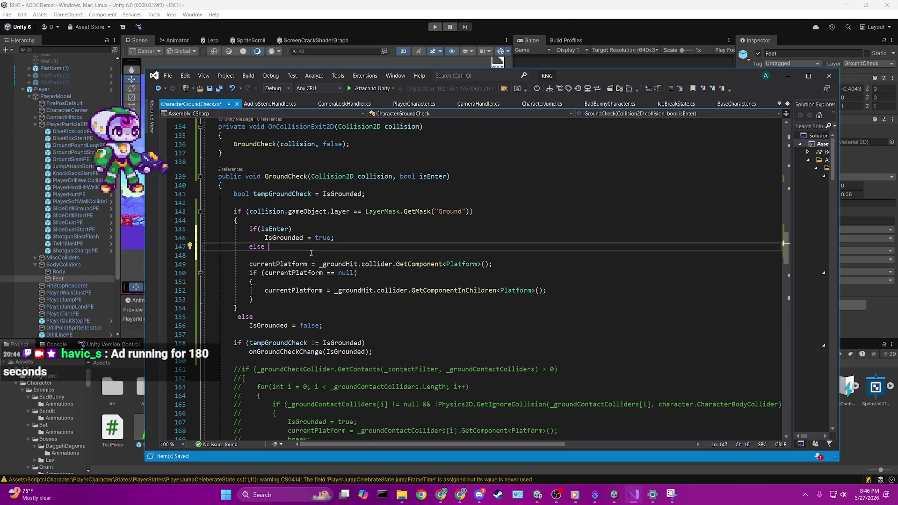
drag(300, 247, 253, 230)
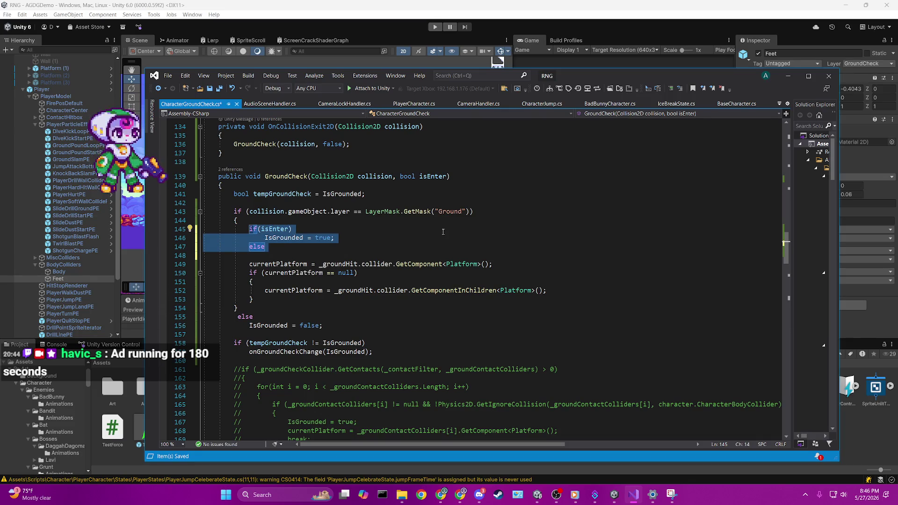
text(isgrou)
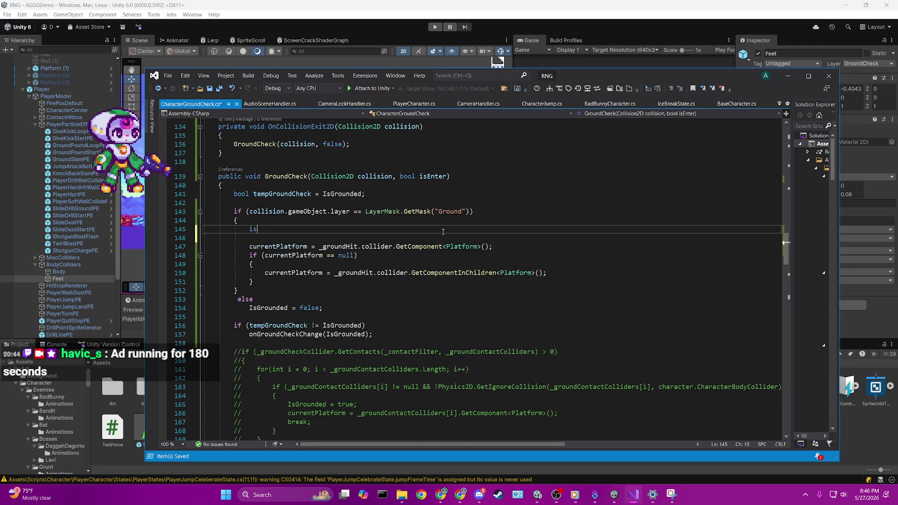
key(Tab)
text(= isen)
text(ter;)
key(ctrl+s)
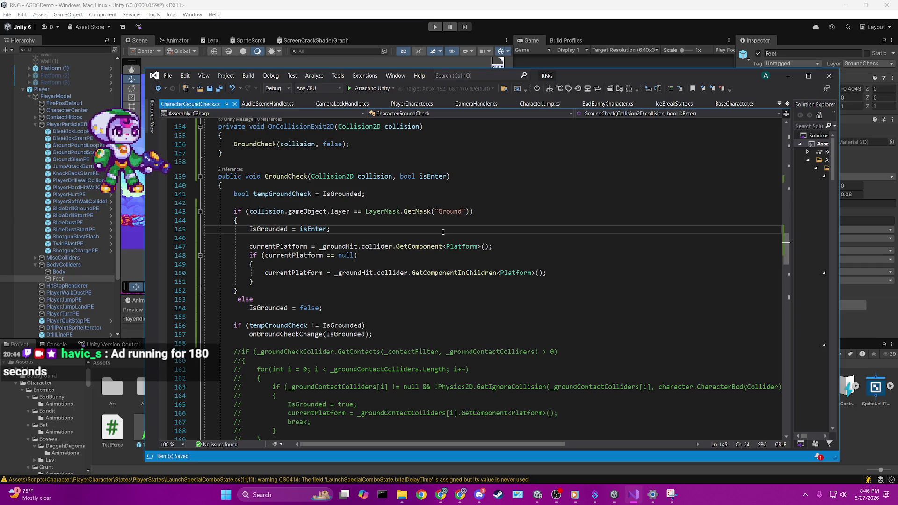
- Replace that statement with an if (isEnter) { IsGrounded = true; } block above the currentPlatform lookup
key(BackSpace)
key(BackSpace)
key(BackSpace)
key(BackSpace)
key(BackSpace)
key(BackSpace)
text(if(isEnter)
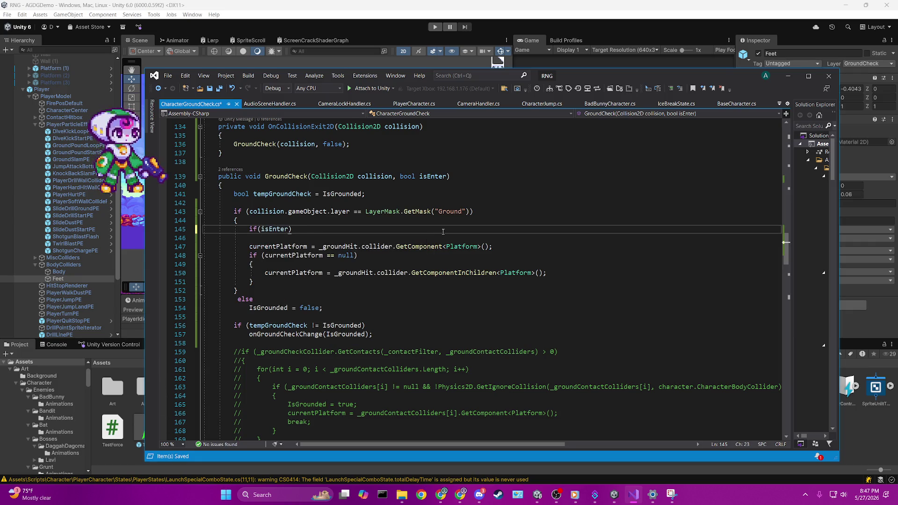
key(Return)
text(IsGrounded = true)
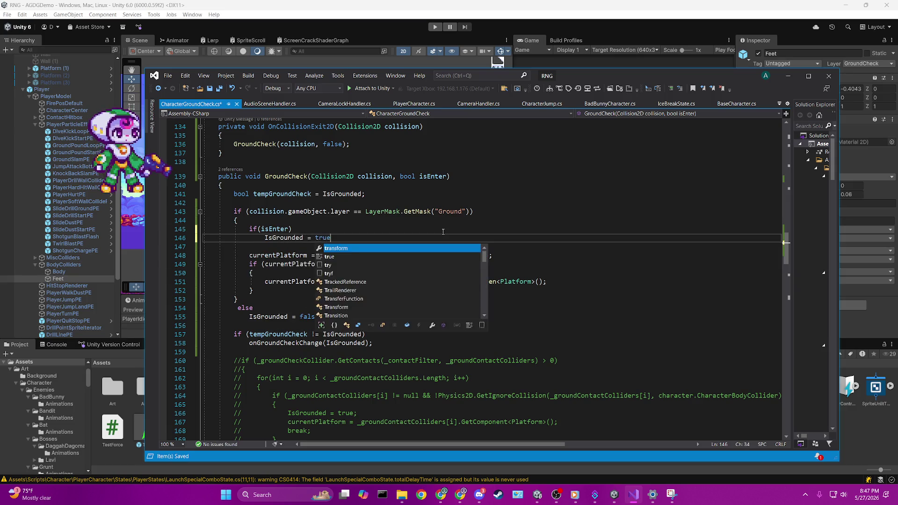
text(;)
key(Return)
key(Up)
key(Up)
key(End)
text({)
key(Down)
key(Down)
text(})
key(Left)
key(Return)
key(Up)
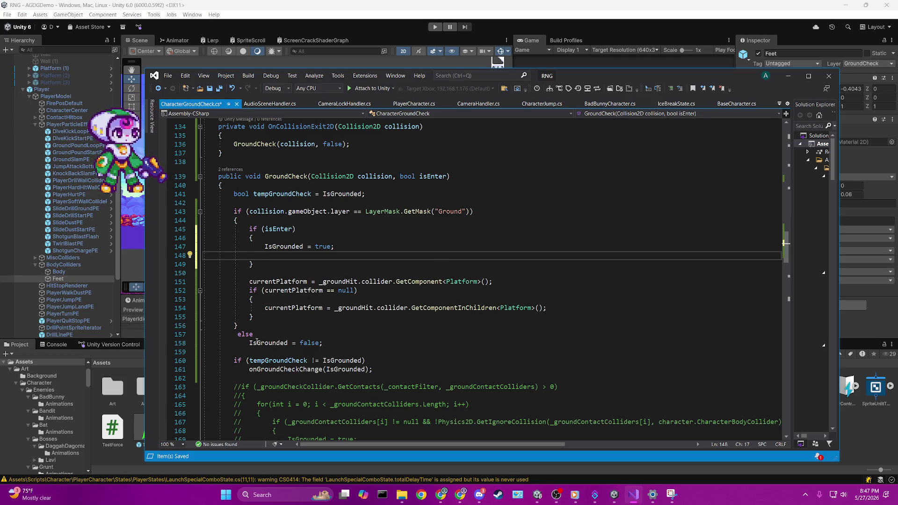
drag(205, 318, 204, 284)
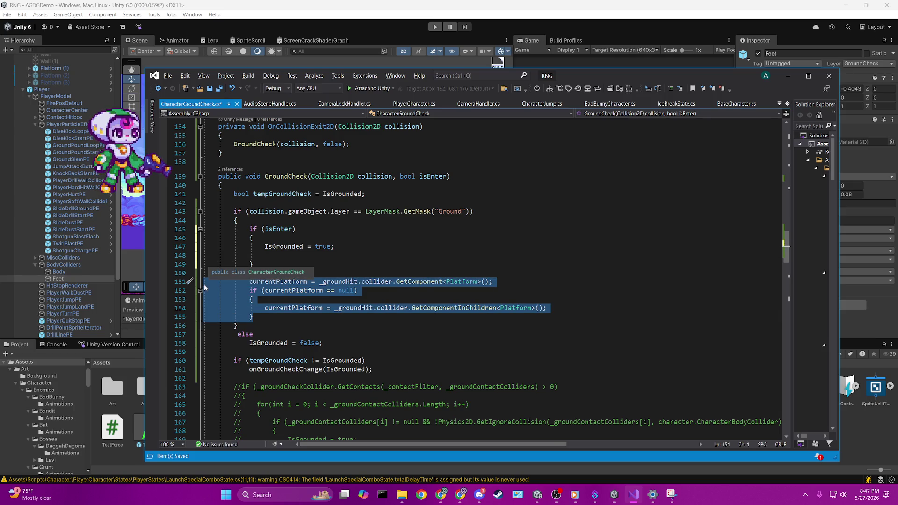
- Move the currentPlatform lookup and its GetComponentInChildren fallback into the if (isEnter) block
key(alt+Up)
key(alt+Up)
key(alt+Up)
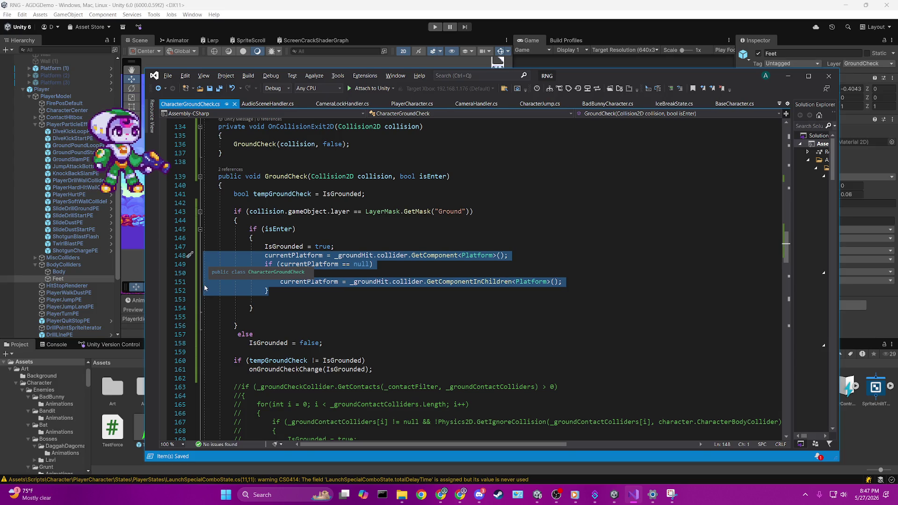
click(532, 276)
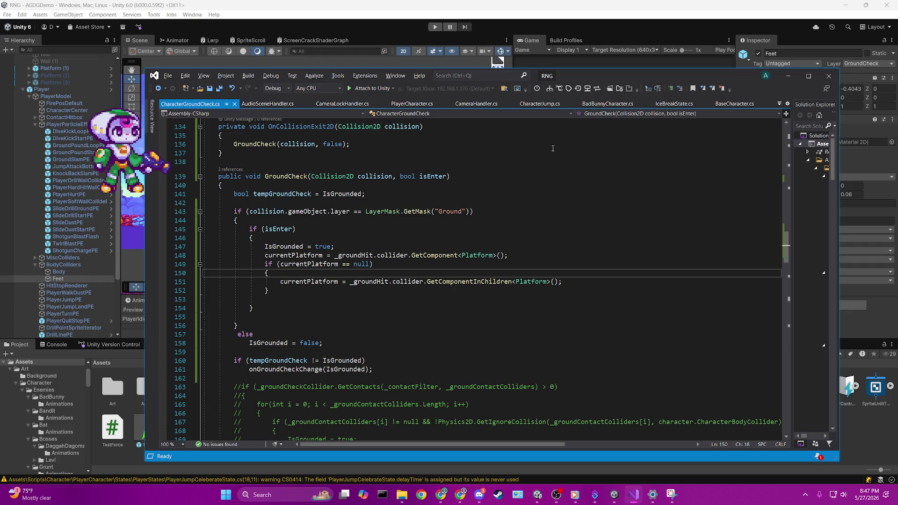
mouse_move(348, 265)
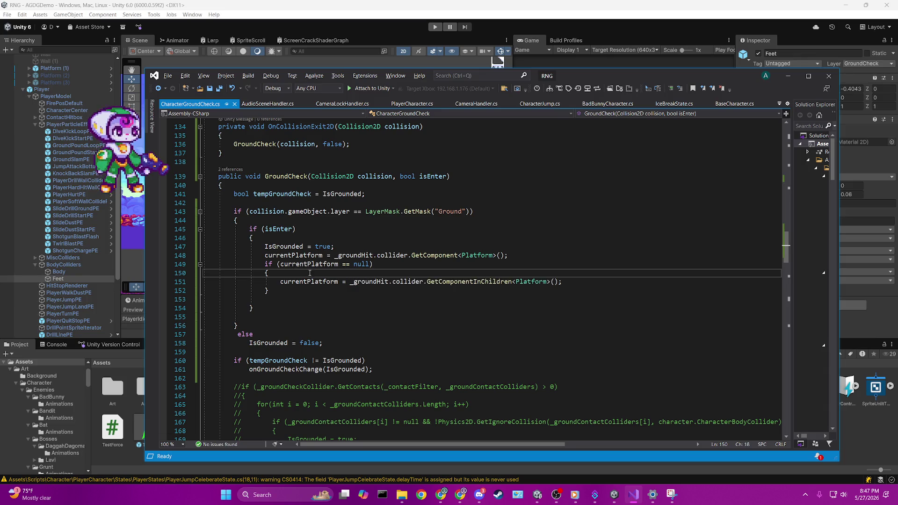
mouse_move(383, 283)
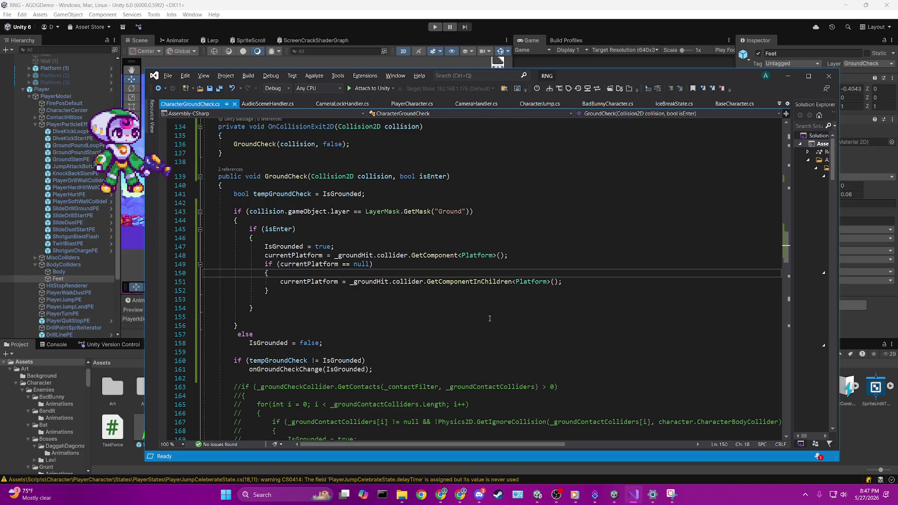
click(307, 283)
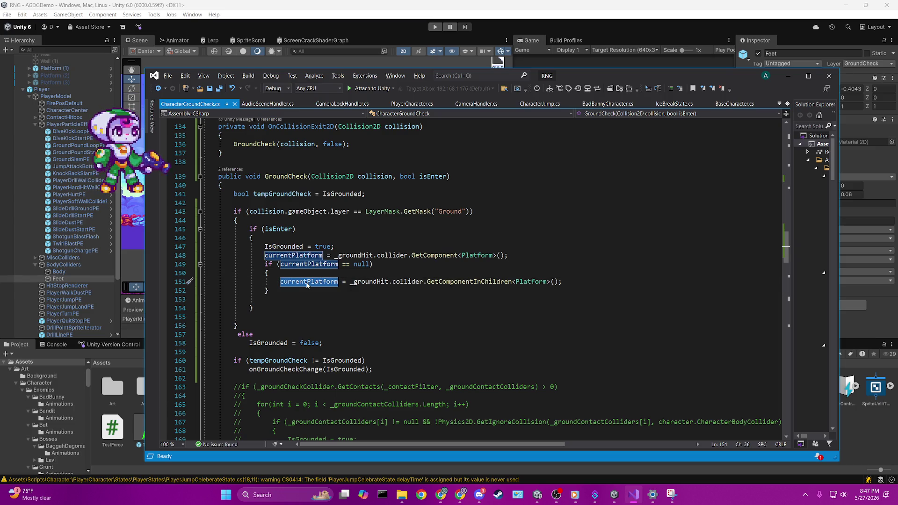
- Remove the extra blank lines around the closing braces of the isEnter block
click(374, 229)
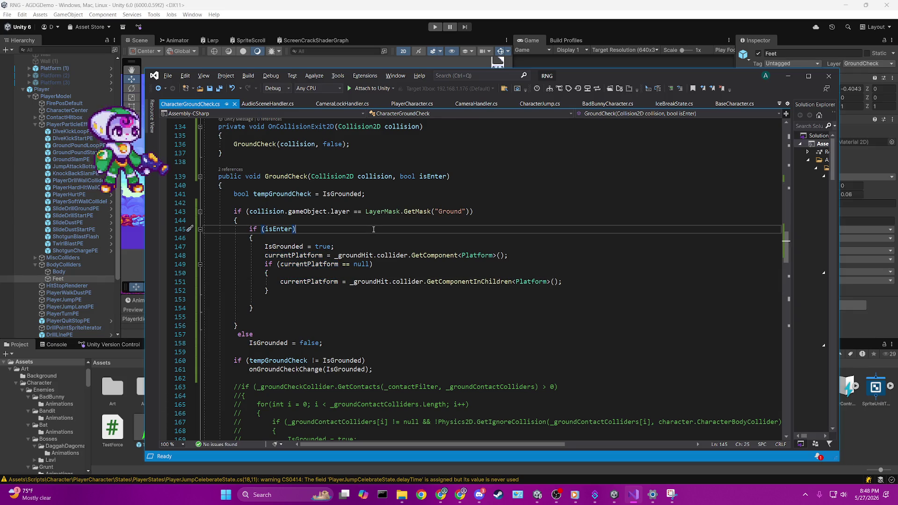
click(280, 292)
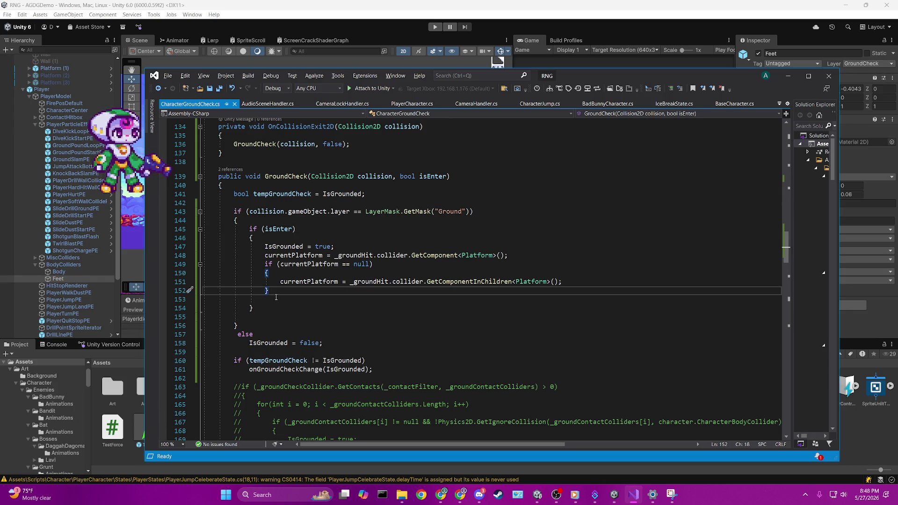
key(Down)
key(Delete)
key(Delete)
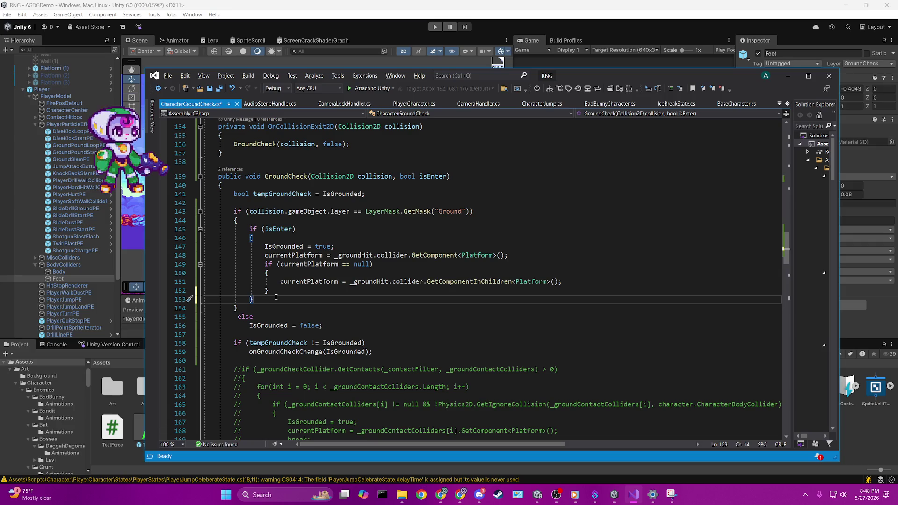
- Add an else after the isEnter block that sets IsGrounded = false, and save
key(Return)
text(else)
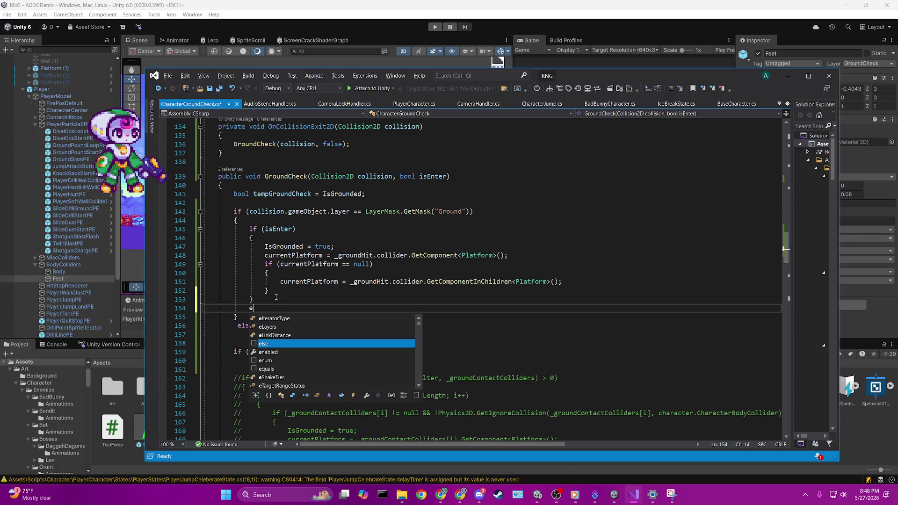
key(Return)
text(isEnter =)
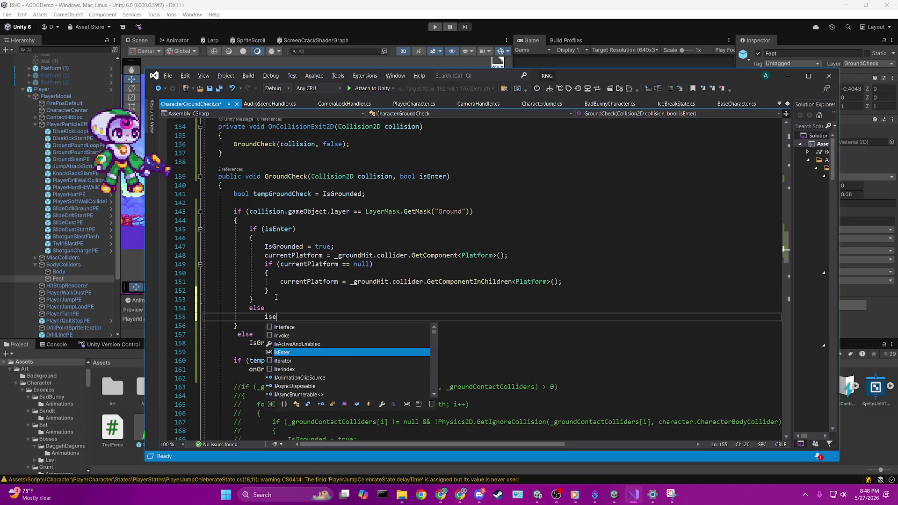
key(BackSpace)
key(BackSpace)
key(BackSpace)
text(IsGrounded = false;)
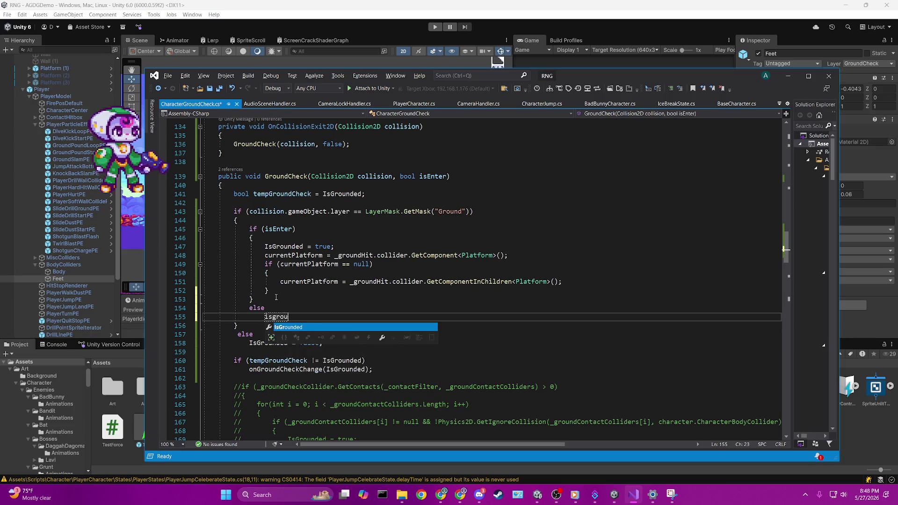
key(ctrl+s)
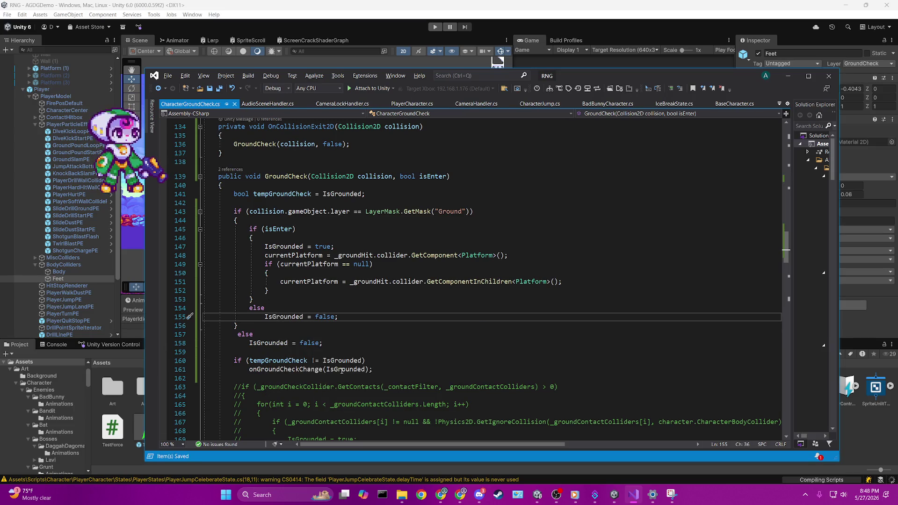
- Delete the old outer else branch that handled non-Ground hits
drag(249, 354, 204, 334)
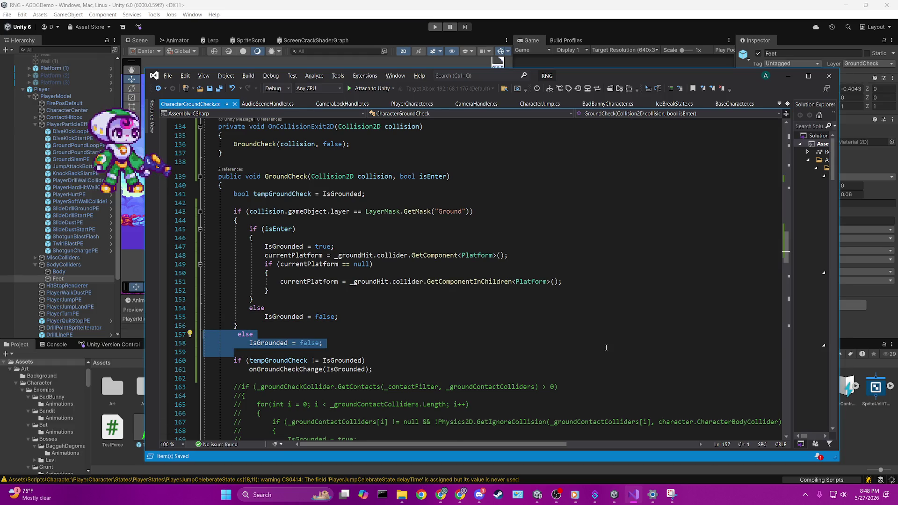
key(Delete)
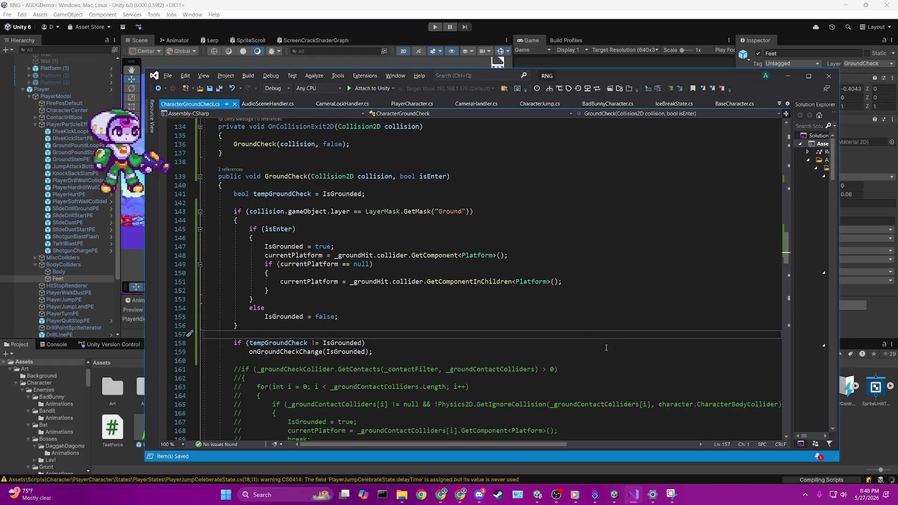
scroll(down, 3)
click(439, 264)
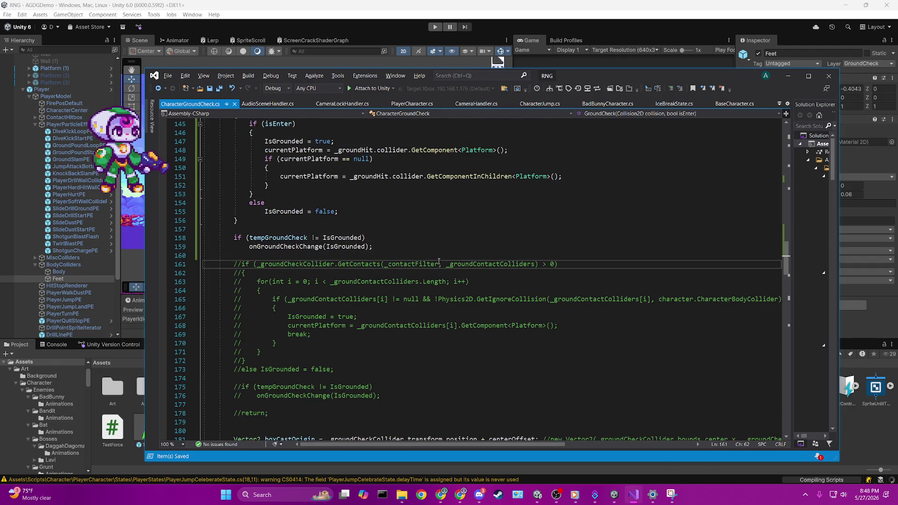
- Insert 'return;' above the commented-out block, save the script, and switch back to Unity
key(ctrl+Return)
key(ctrl+Return)
text(return;)
key(ctrl+s)
scroll(up, 3)
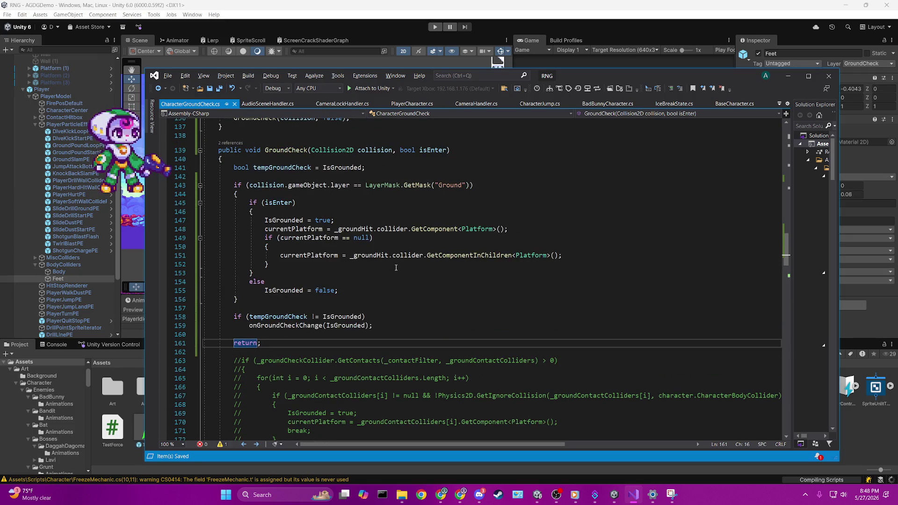
scroll(up, 3)
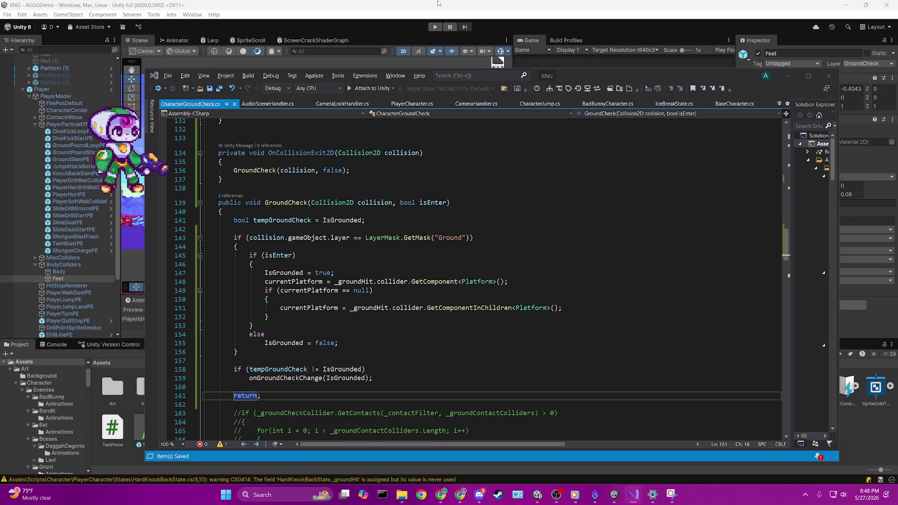
click(438, 3)
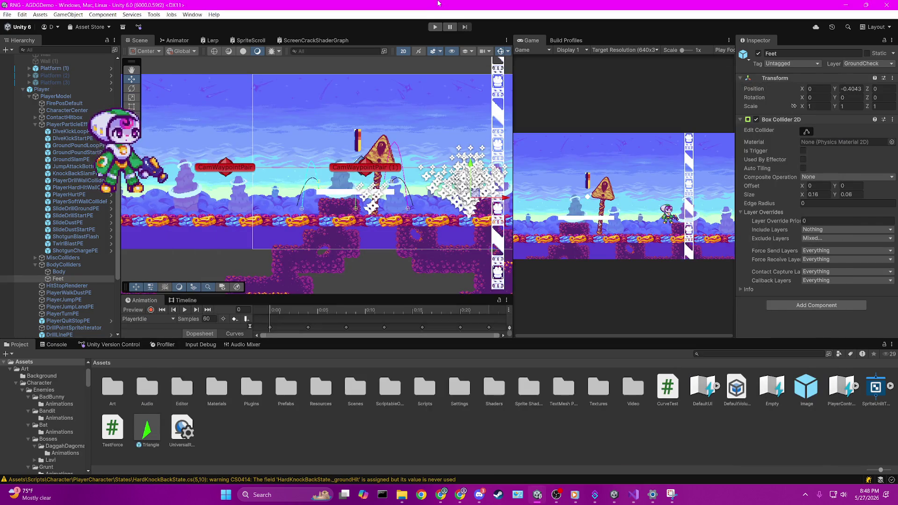
- Widen the Game view, play and walk the player left, then return to CharacterGroundCheck.cs
drag(514, 98, 234, 99)
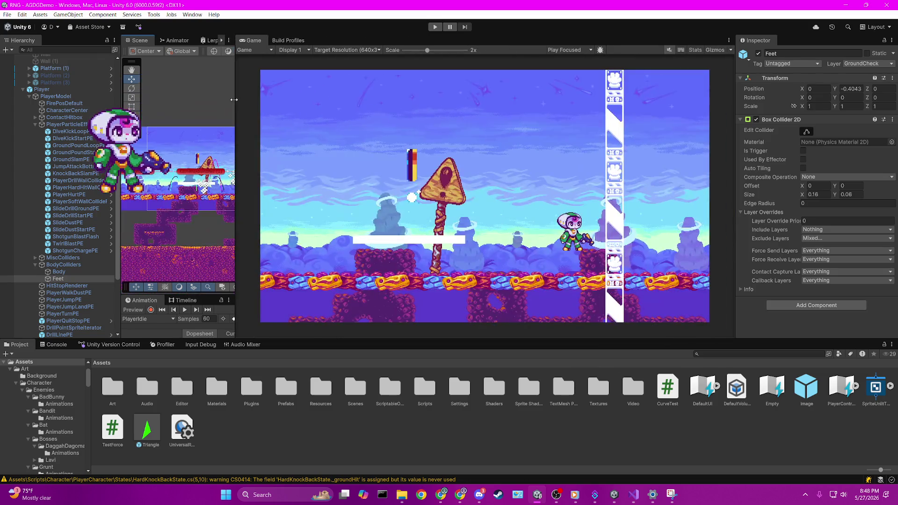
key(ctrl+p)
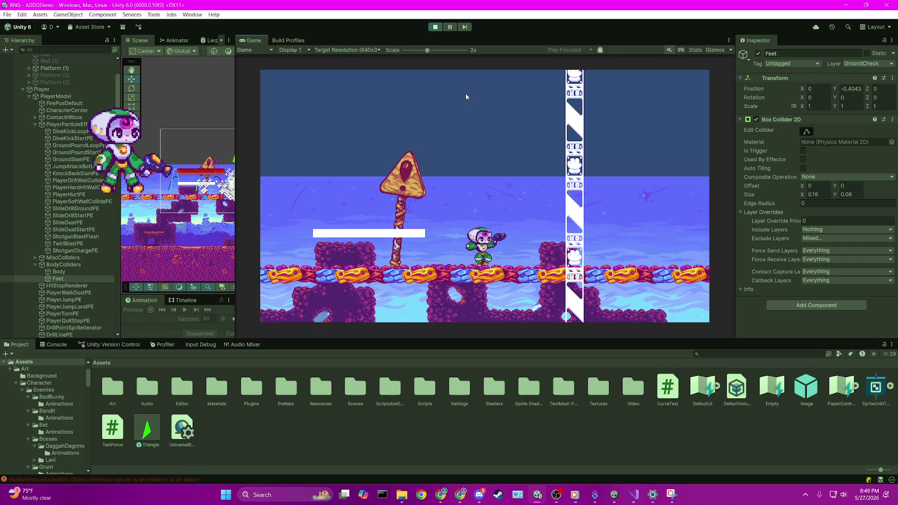
key(Left)
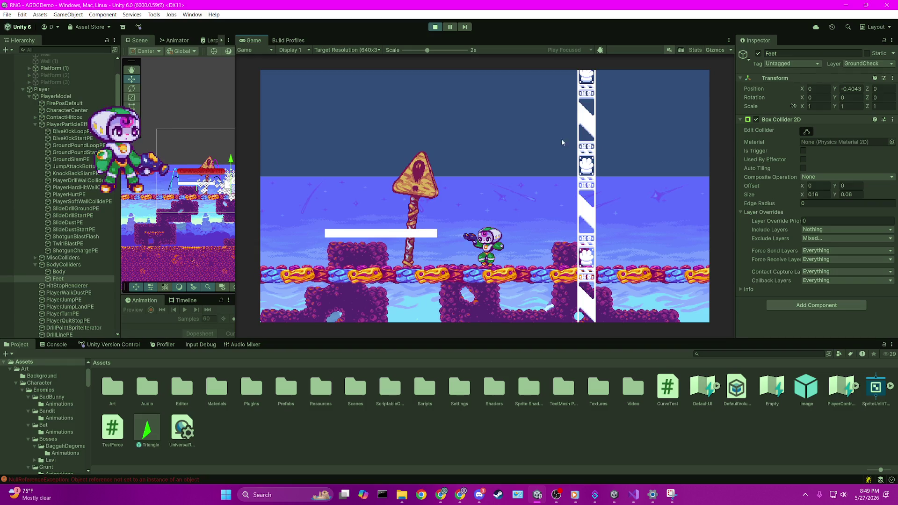
click(634, 495)
scroll(up, 3)
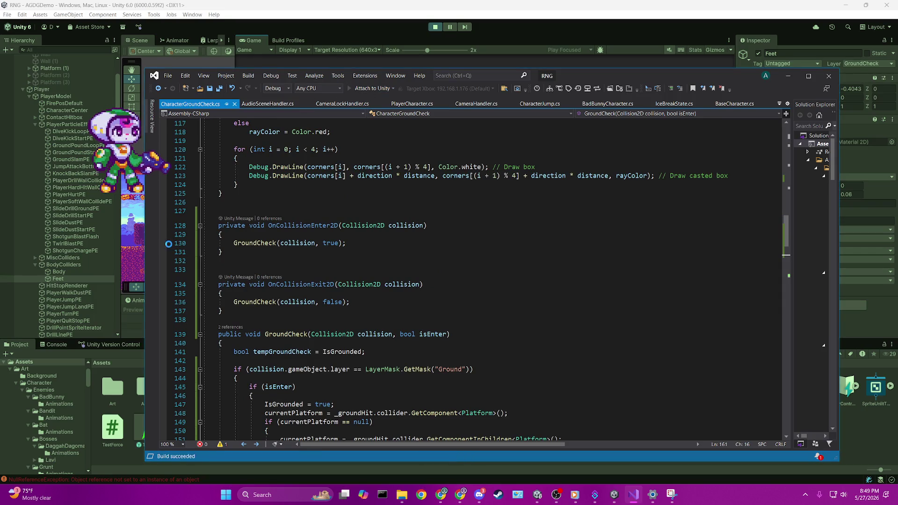
- Set a breakpoint on the GroundCheck call at line 130 and move the player left in-game
click(152, 243)
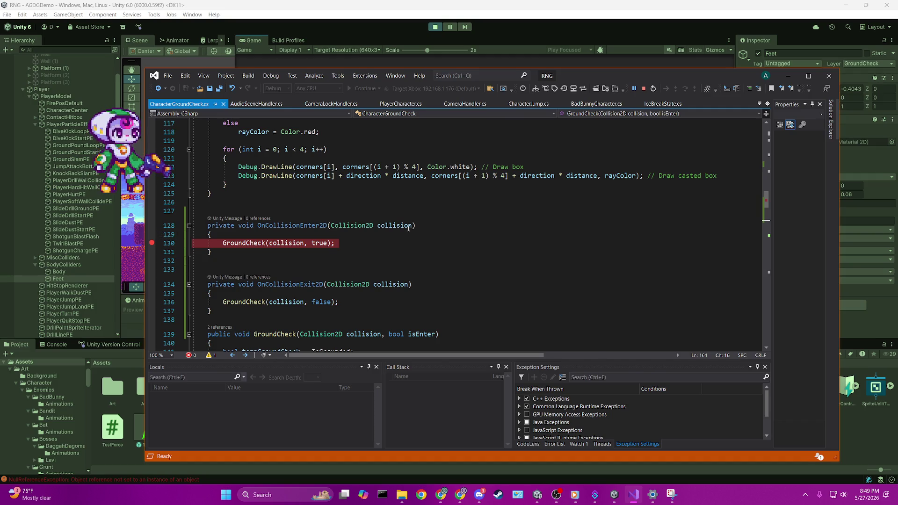
key(alt+Tab)
key(a)
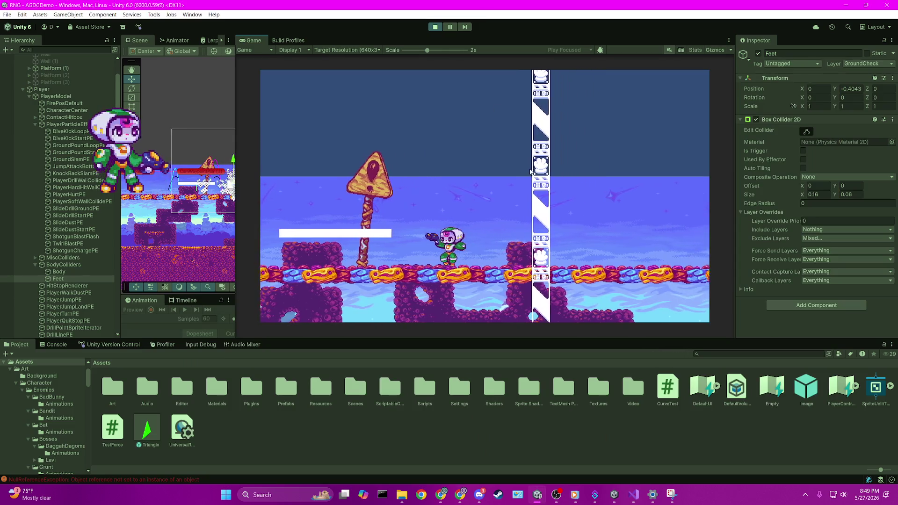
- Stop the game, disable breaking on C++ exceptions, stop debugging, and return to Unity
click(436, 27)
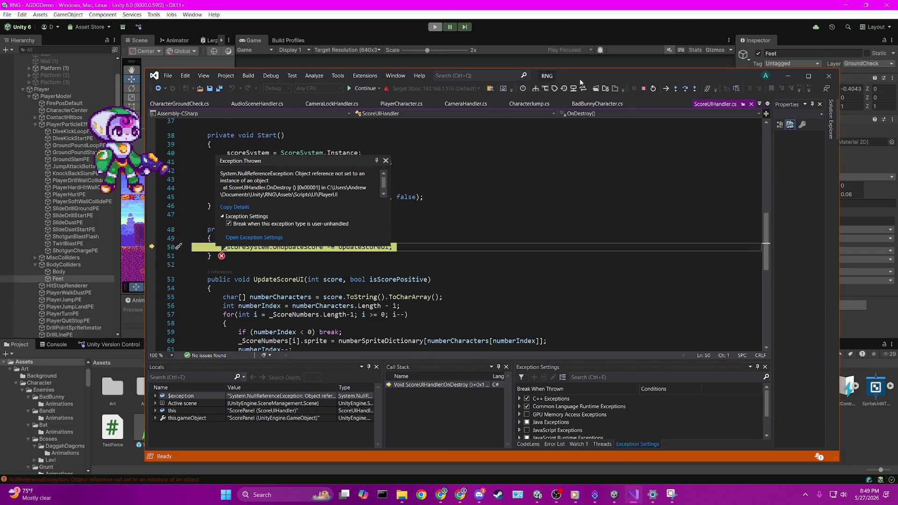
click(527, 399)
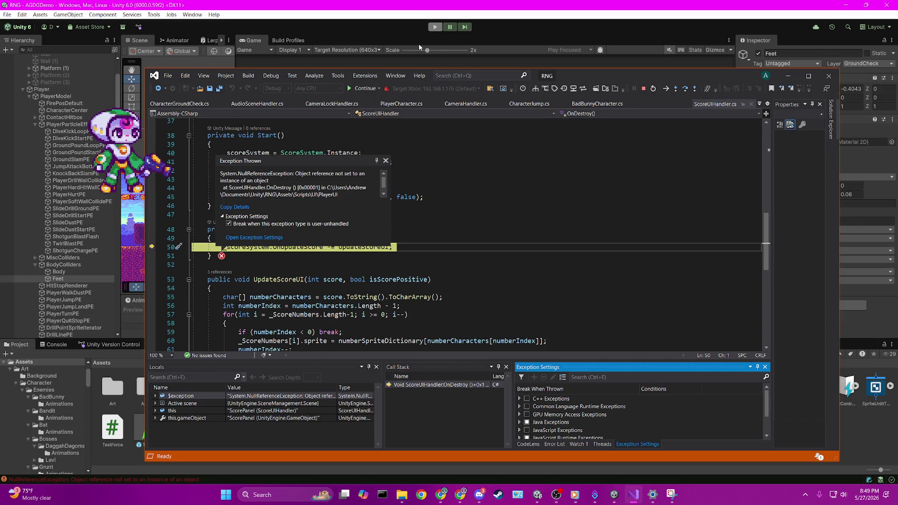
key(F5)
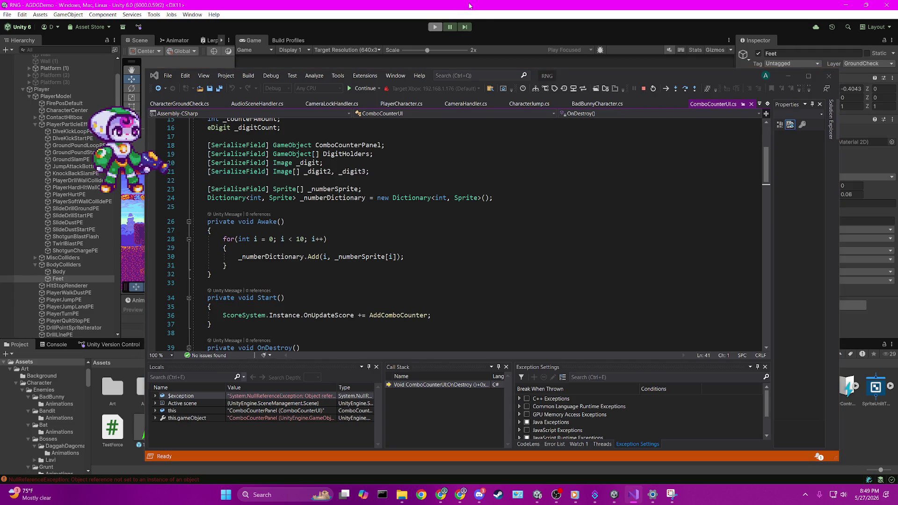
click(364, 88)
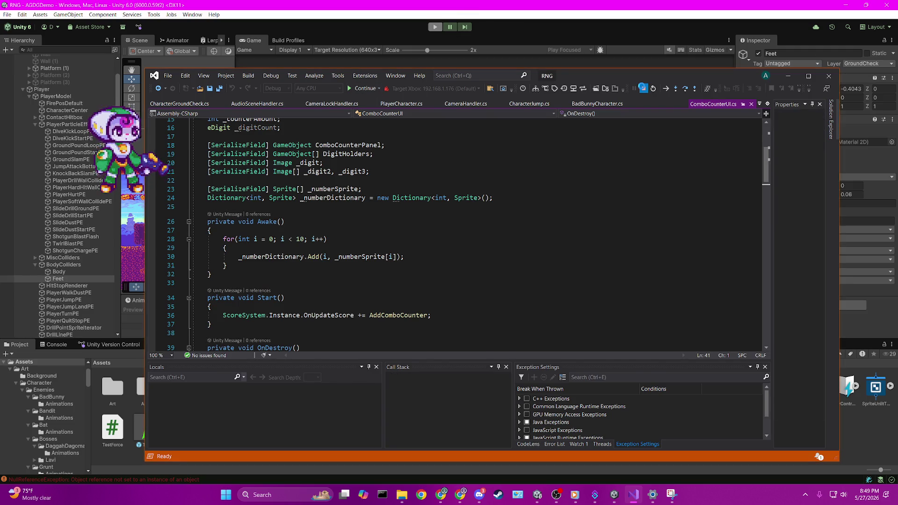
click(421, 32)
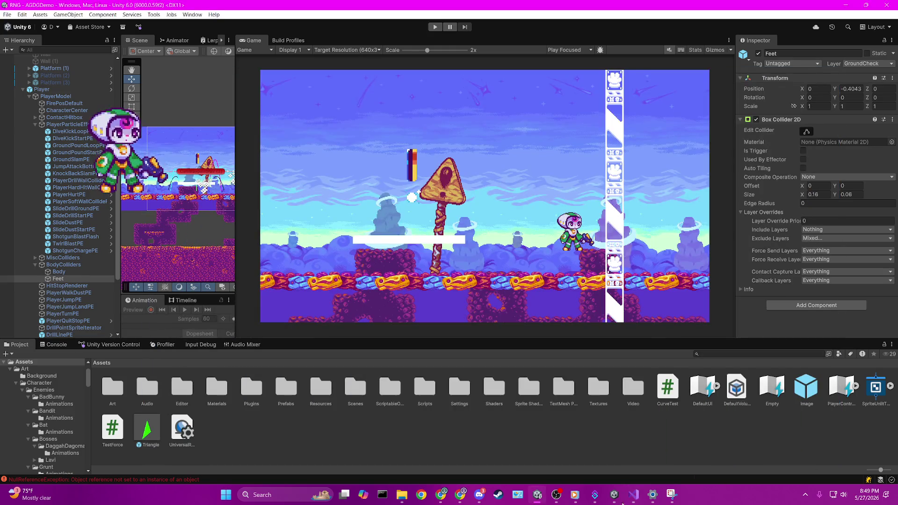
- Attach the Visual Studio debugger to Unity and start Play mode
click(628, 500)
click(356, 90)
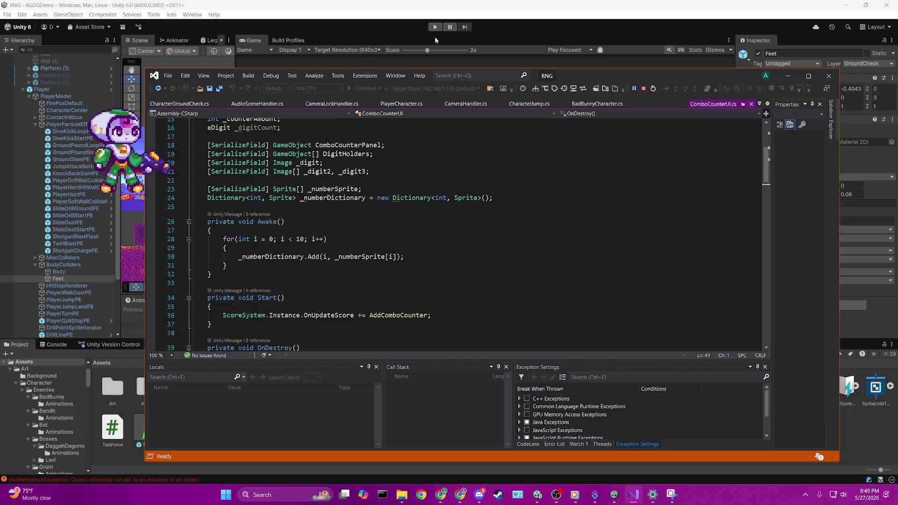
click(435, 27)
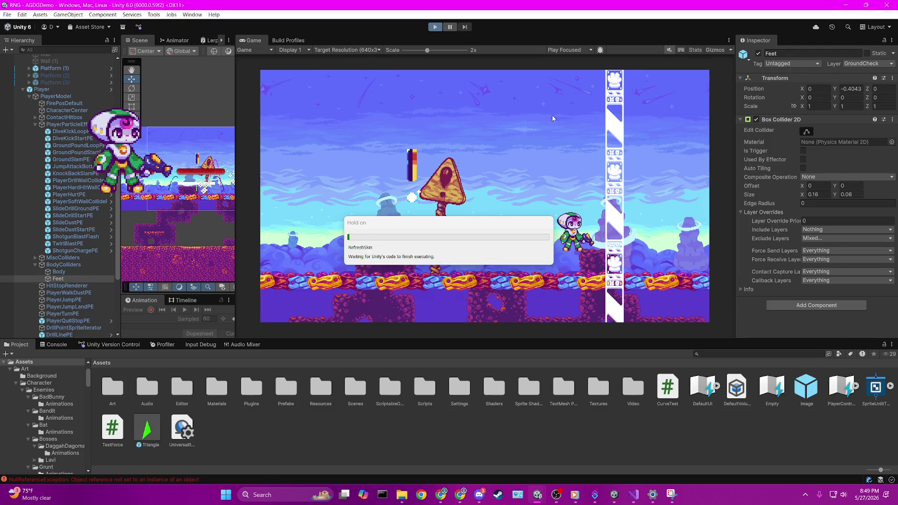
- Continue past the NullReferenceExceptions until the line 130 breakpoint hits, then minimize Visual Studio
click(364, 89)
click(364, 88)
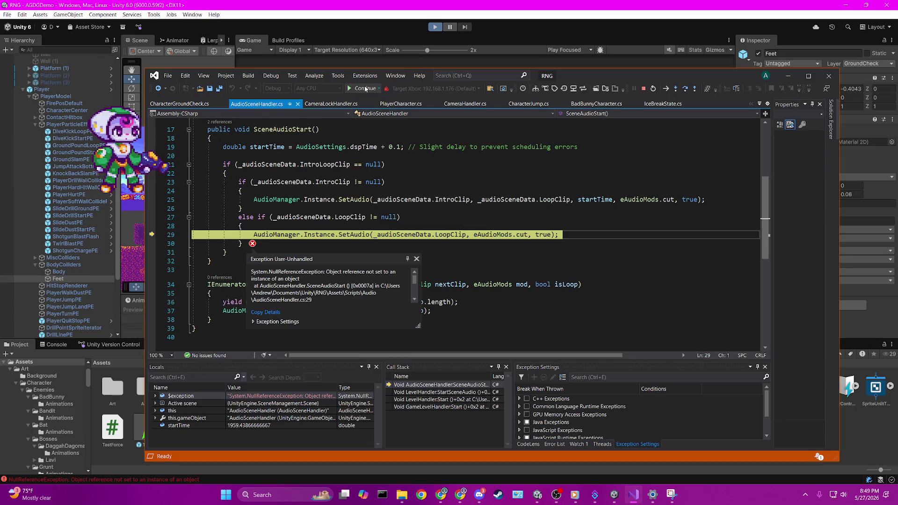
click(365, 88)
click(365, 89)
click(364, 88)
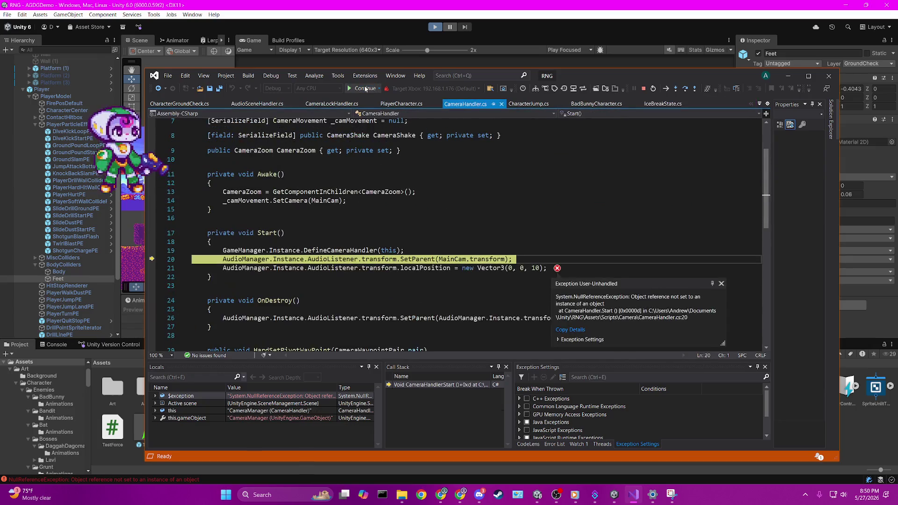
click(365, 89)
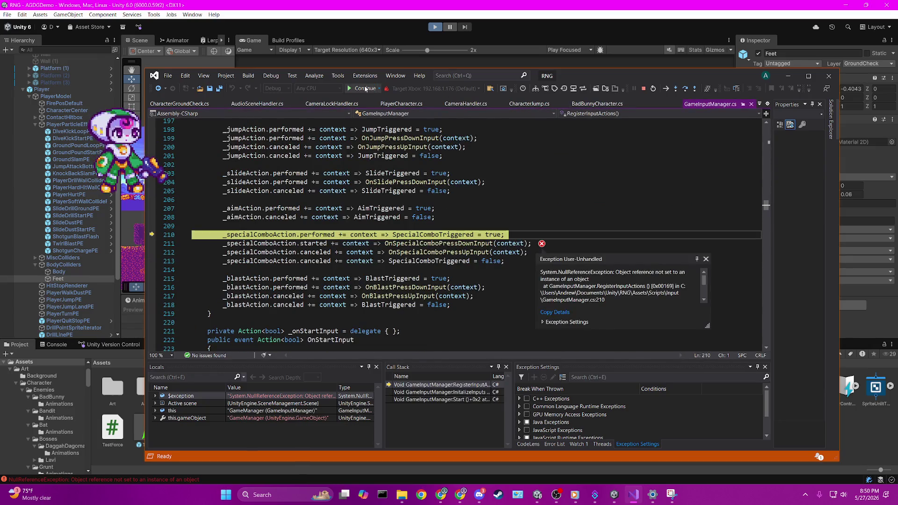
click(365, 88)
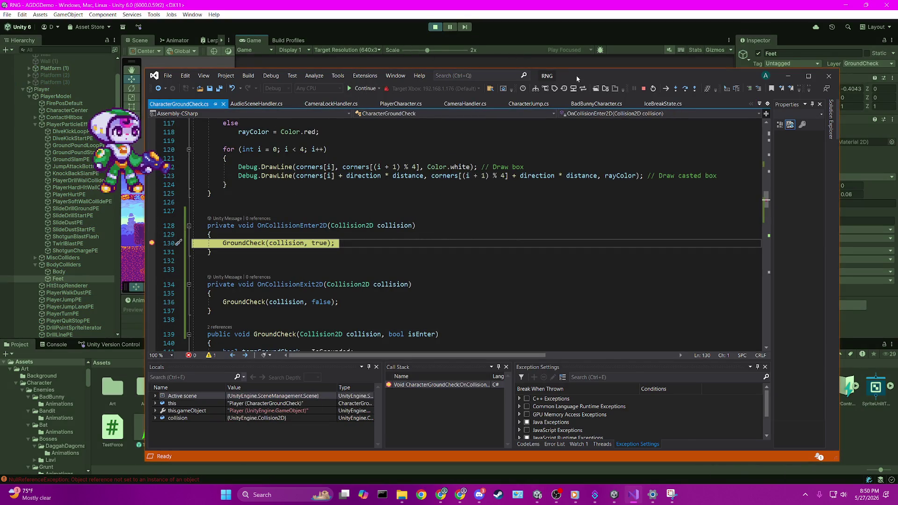
click(789, 76)
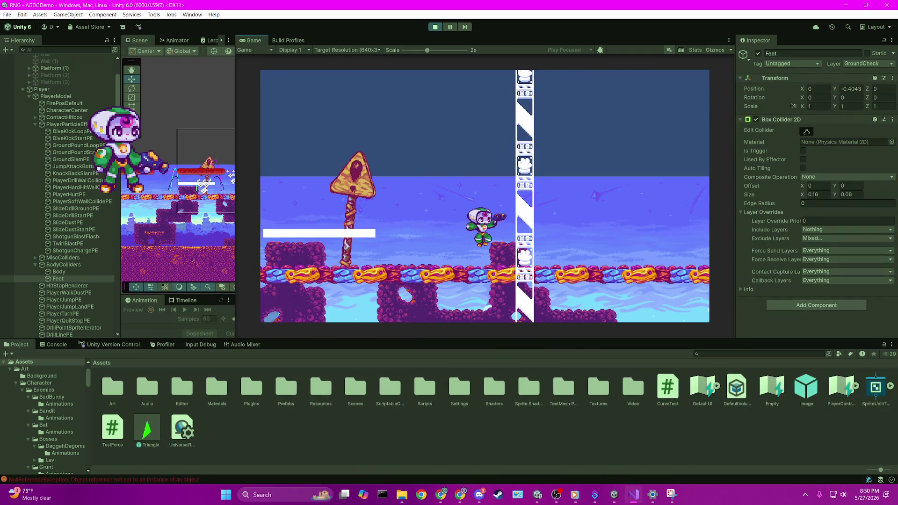
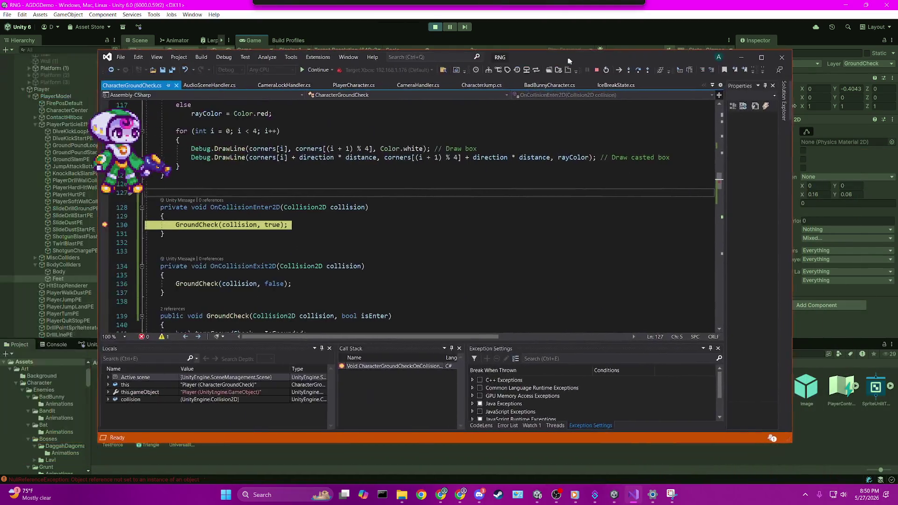
- Step into GroundCheck and on to line 158, checking that the colliding object is on layer 9
click(469, 242)
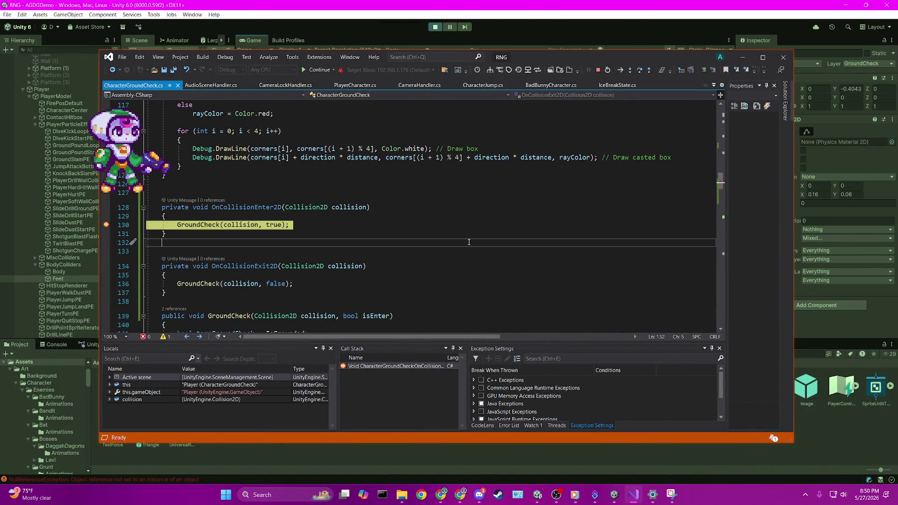
key(F11)
scroll(down, 3)
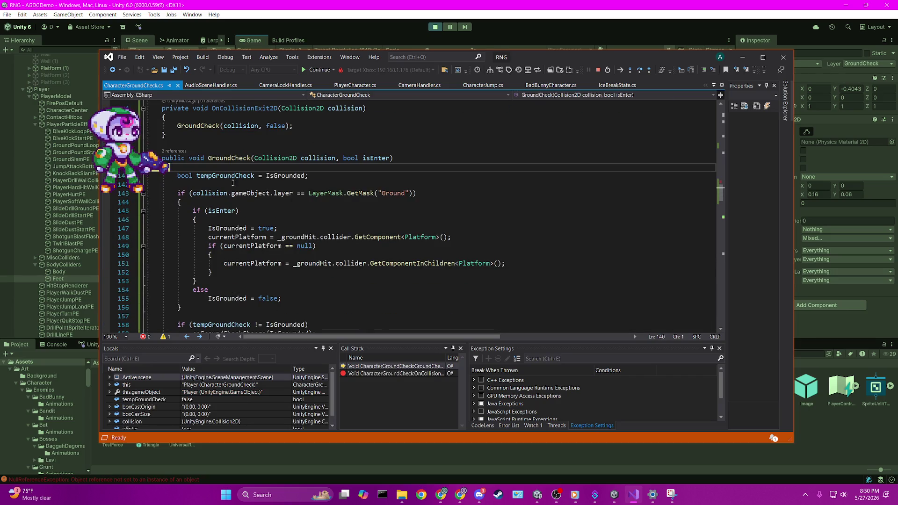
mouse_move(283, 177)
key(F10)
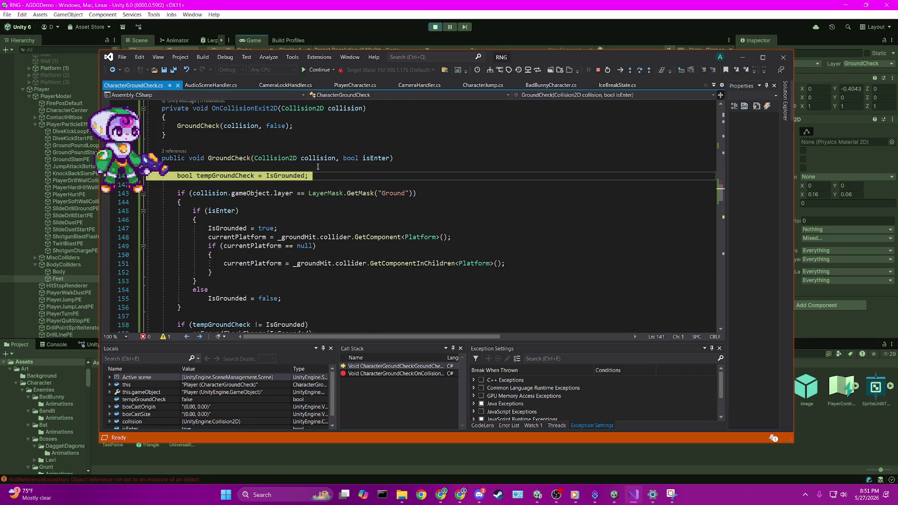
key(F10)
key(F10)
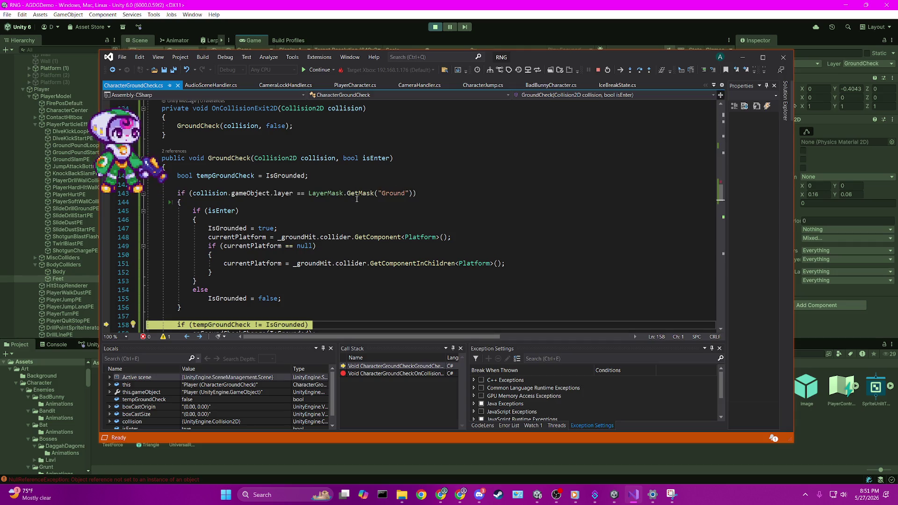
mouse_move(284, 194)
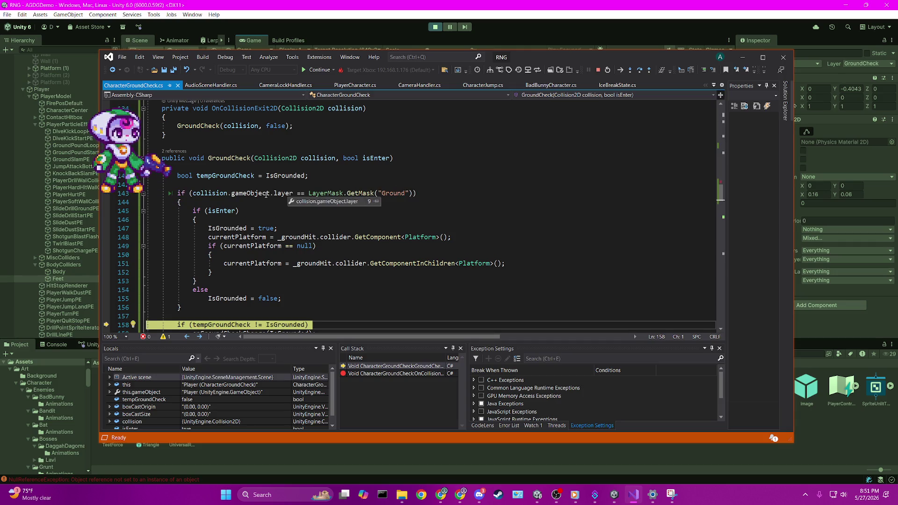
click(355, 167)
- Resume the paused game in the debugger and return to the Unity editor
click(369, 179)
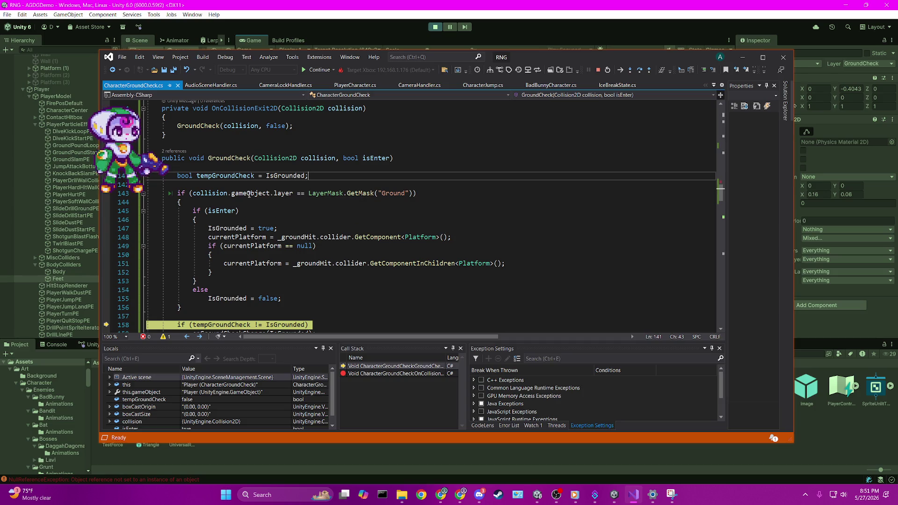
mouse_move(249, 194)
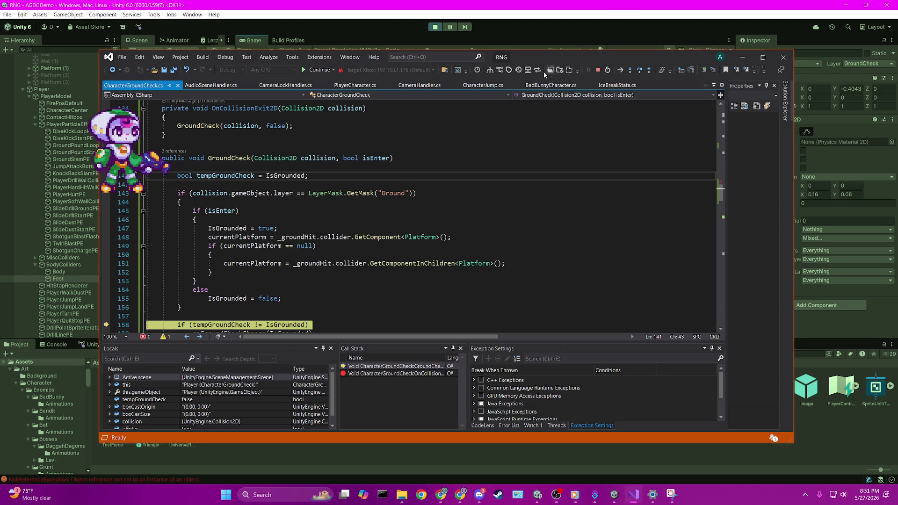
click(326, 74)
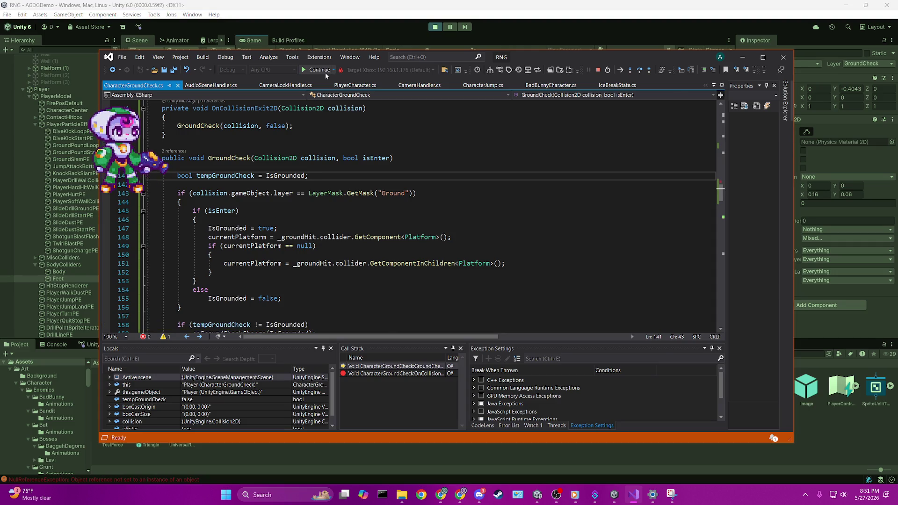
click(465, 4)
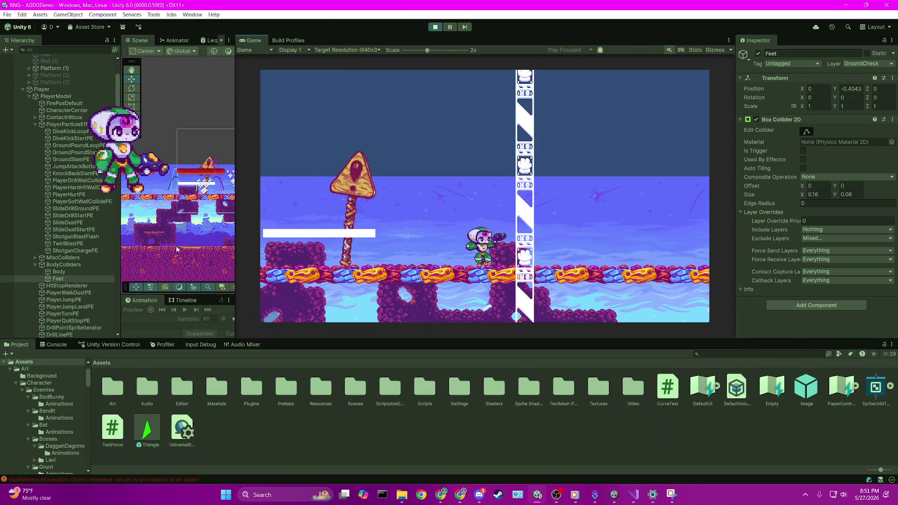
- Select Platform (1) and confirm its Layer dropdown shows Ground, leaving it unchanged
scroll(up, 3)
click(179, 186)
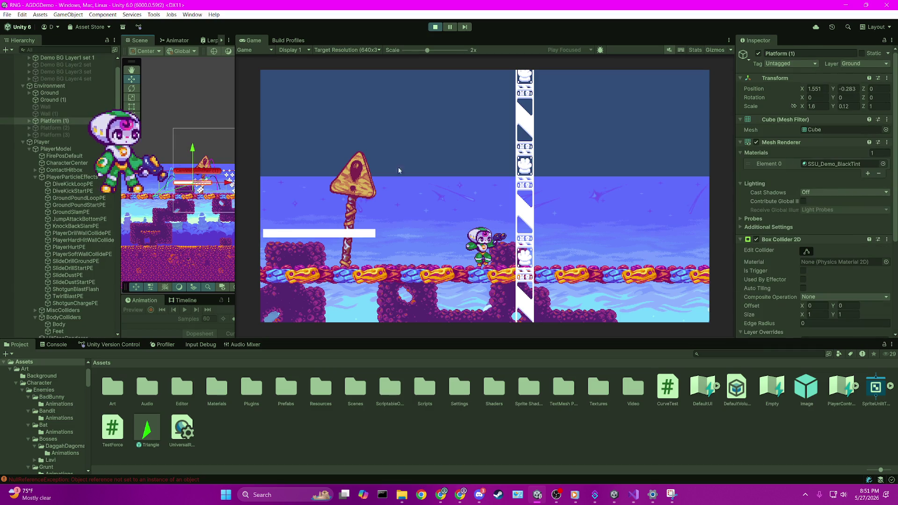
click(864, 63)
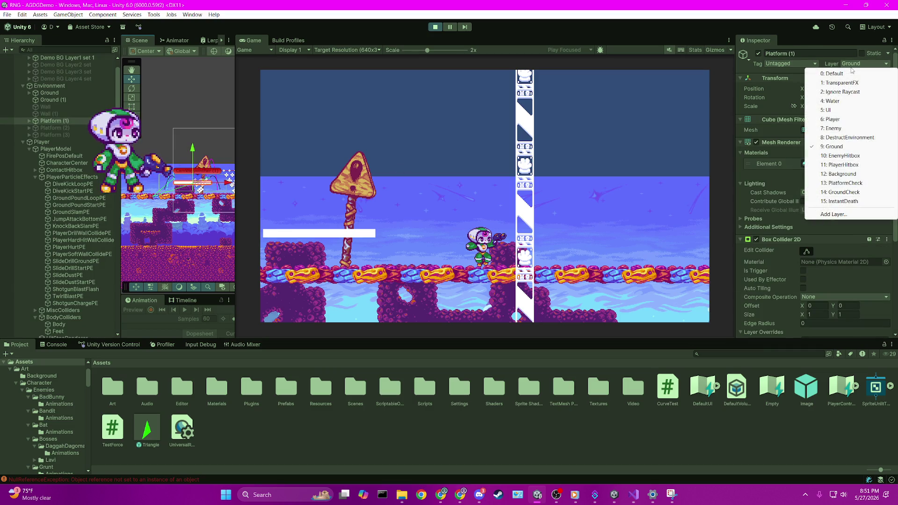
click(722, 137)
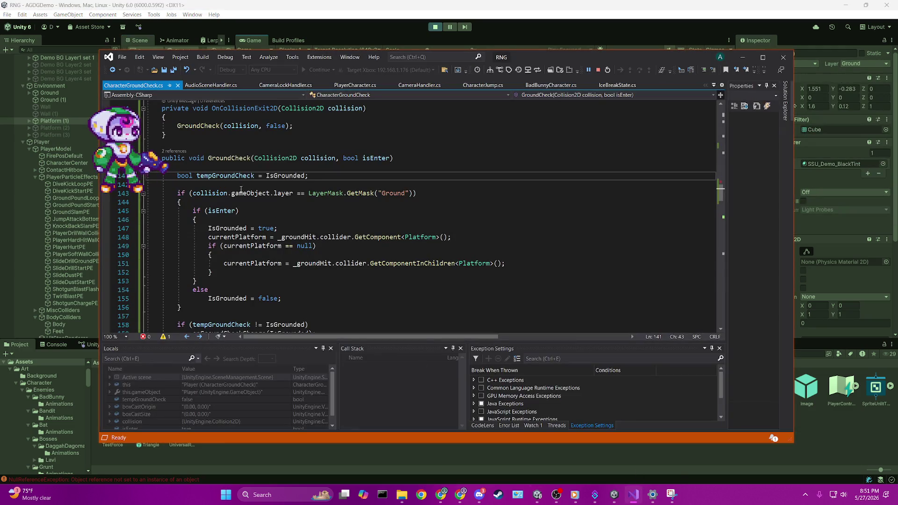
- Move the breakpoint from line 130 to the Ground-layer check on line 143
scroll(up, 3)
click(109, 145)
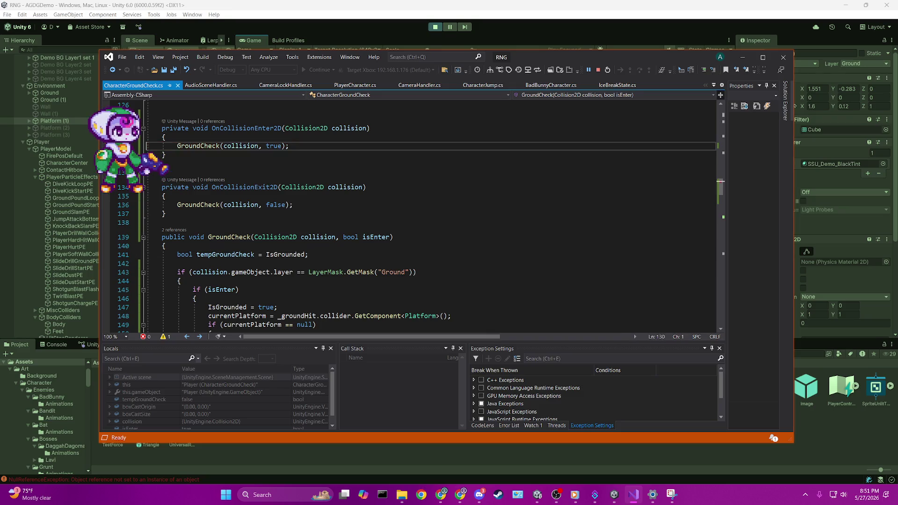
click(133, 273)
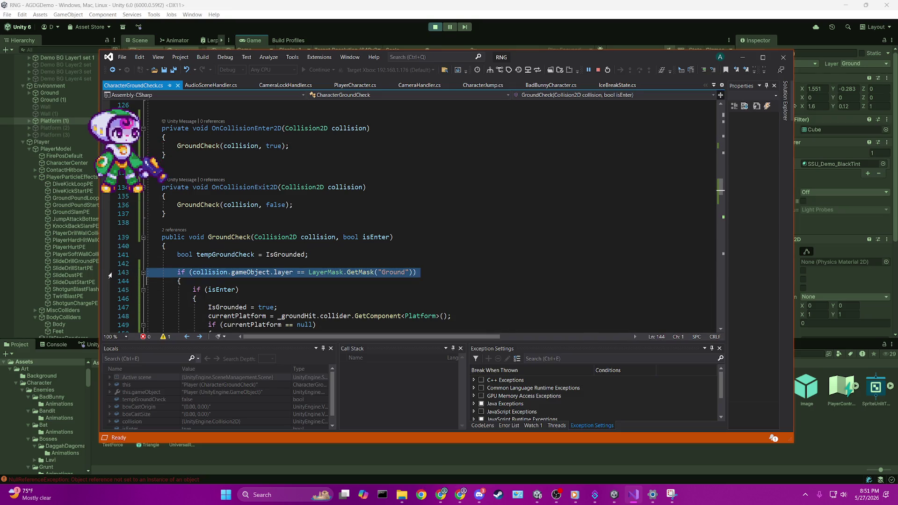
key(F9)
- Highlight the collision parameter's references, stop debugging, and return to Unity
scroll(down, 3)
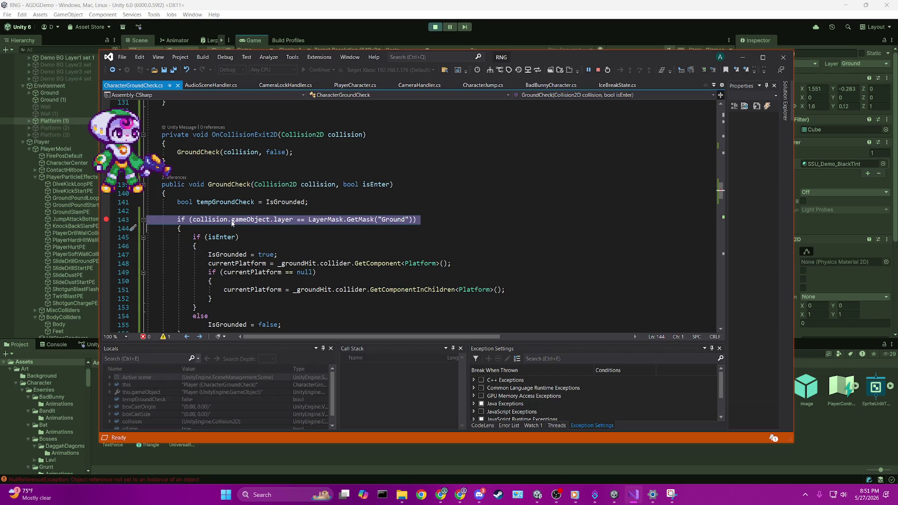
mouse_move(232, 223)
click(334, 185)
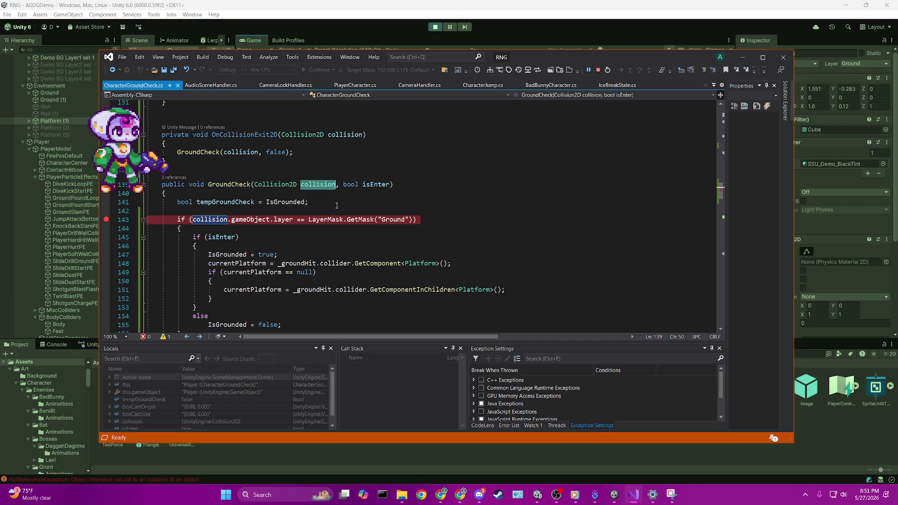
mouse_move(335, 217)
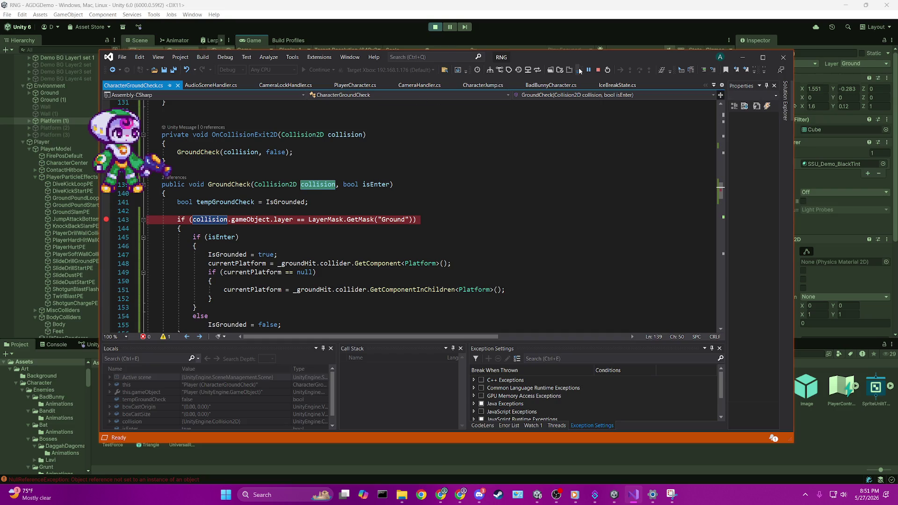
click(598, 69)
click(425, 47)
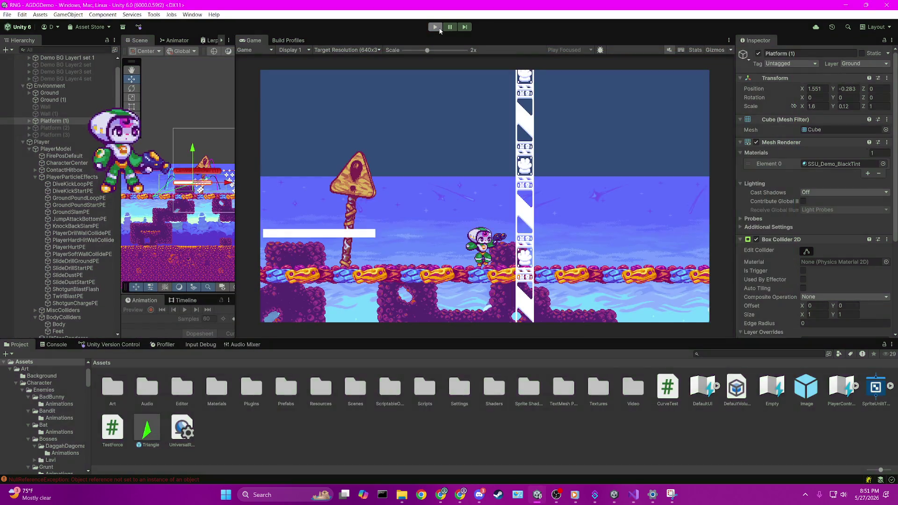
- Run the game in play mode with the line 143 breakpoint, then review the layer check code
click(434, 27)
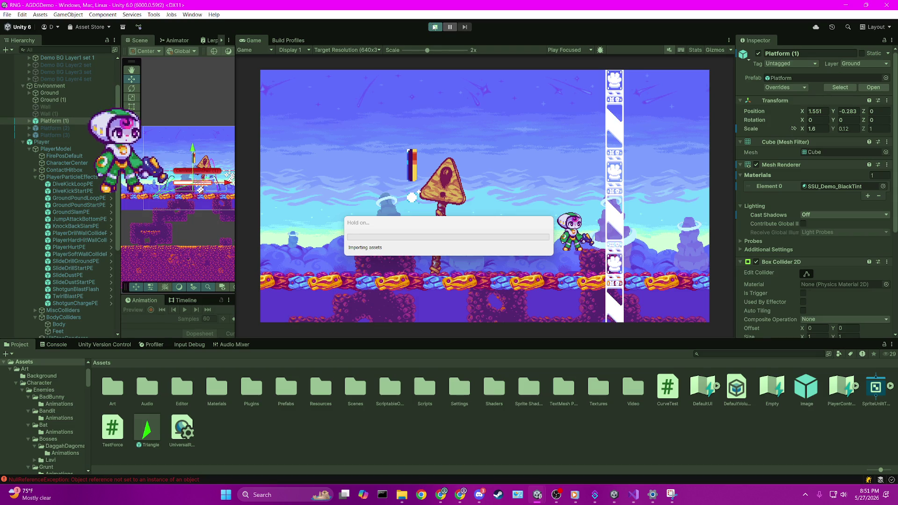
click(635, 499)
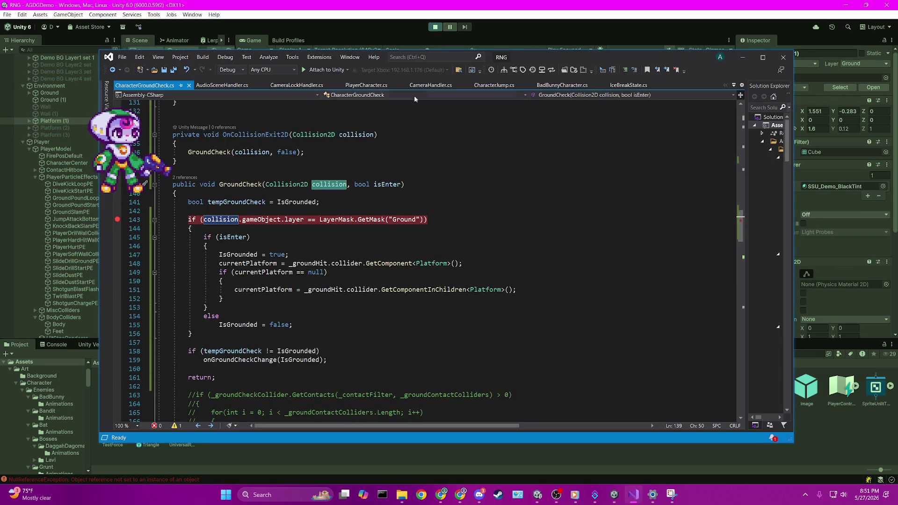
click(398, 14)
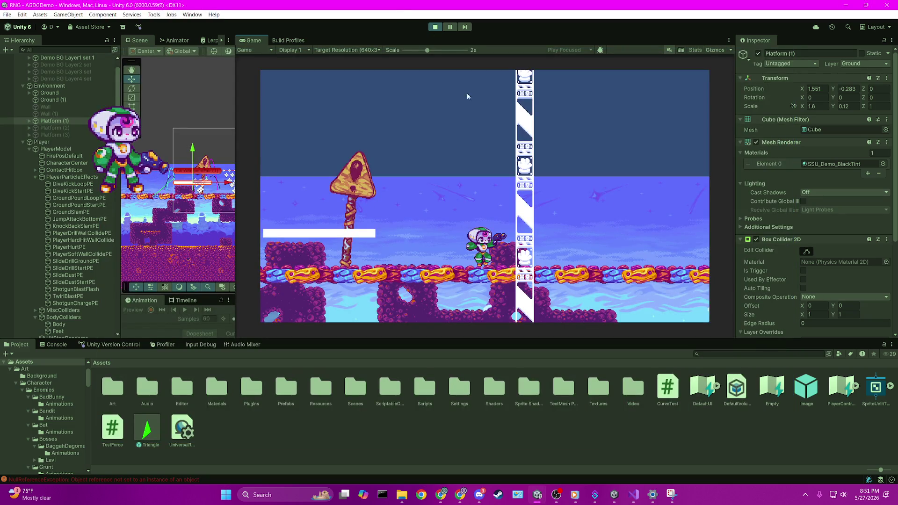
click(634, 495)
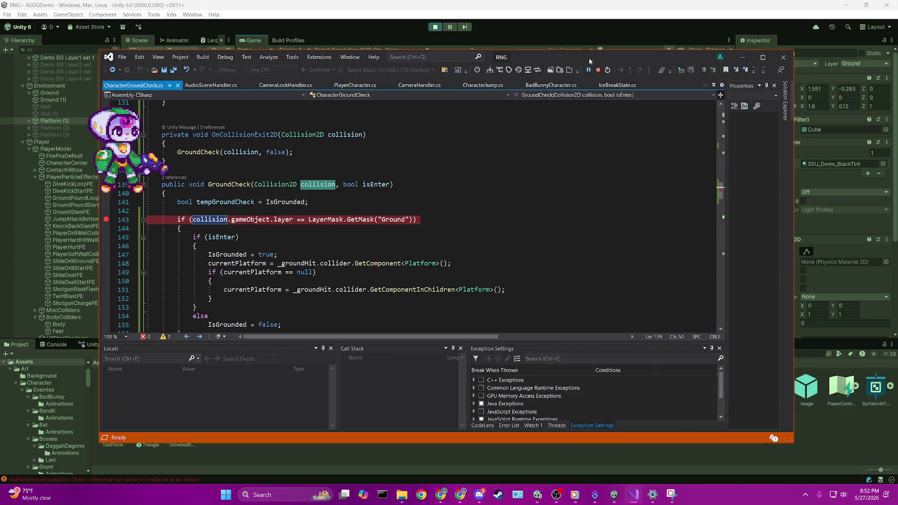
click(433, 27)
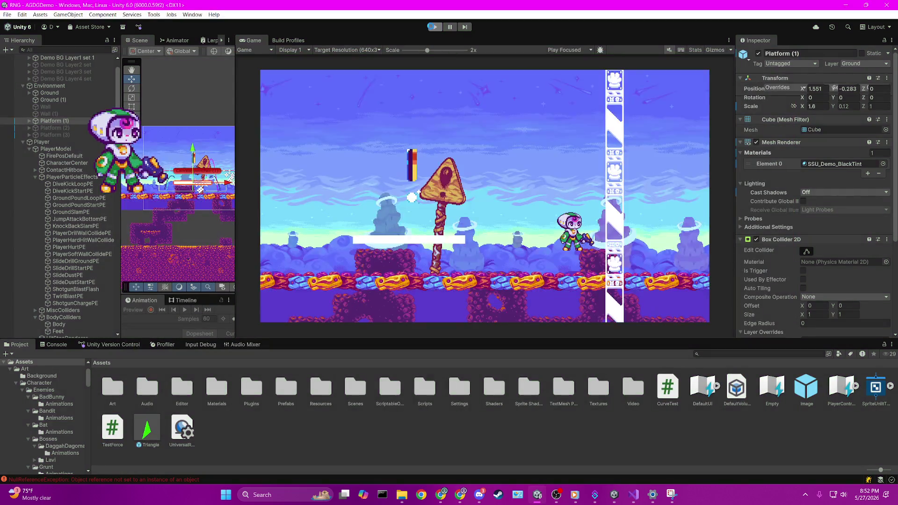
scroll(down, 3)
scroll(down, 3)
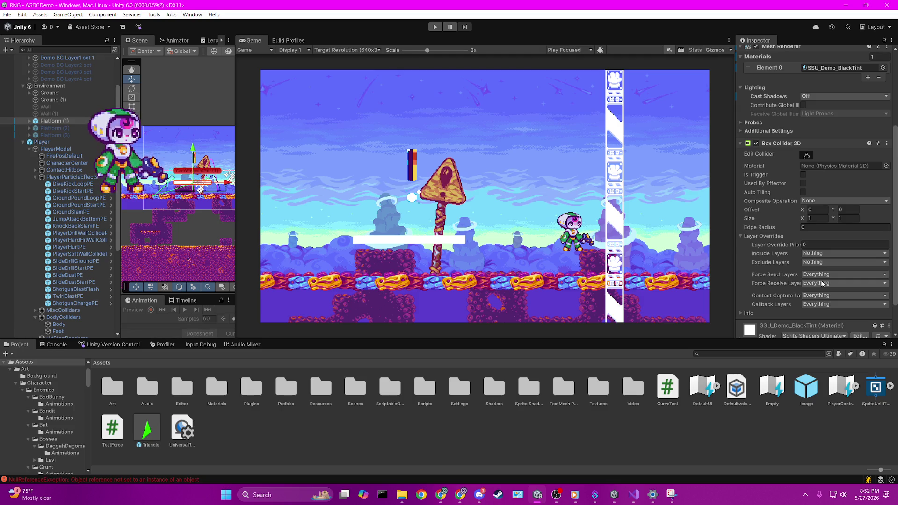
scroll(up, 3)
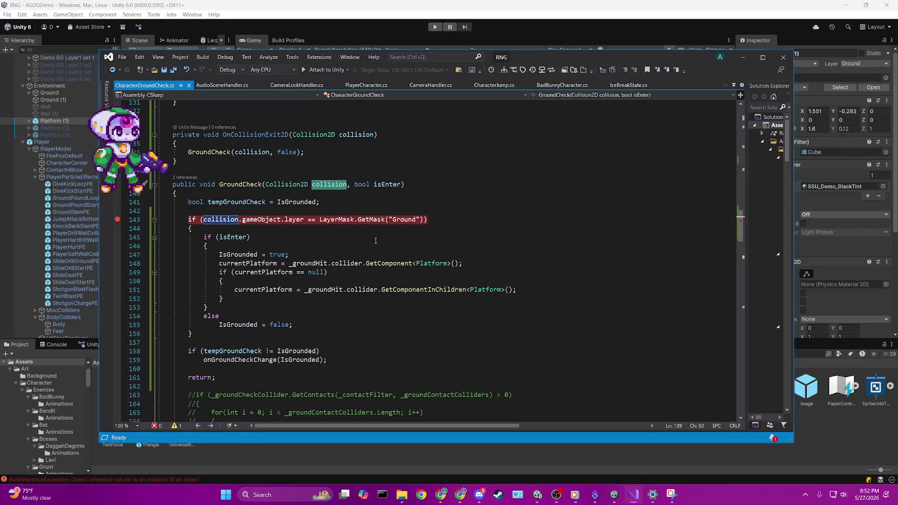
mouse_move(298, 223)
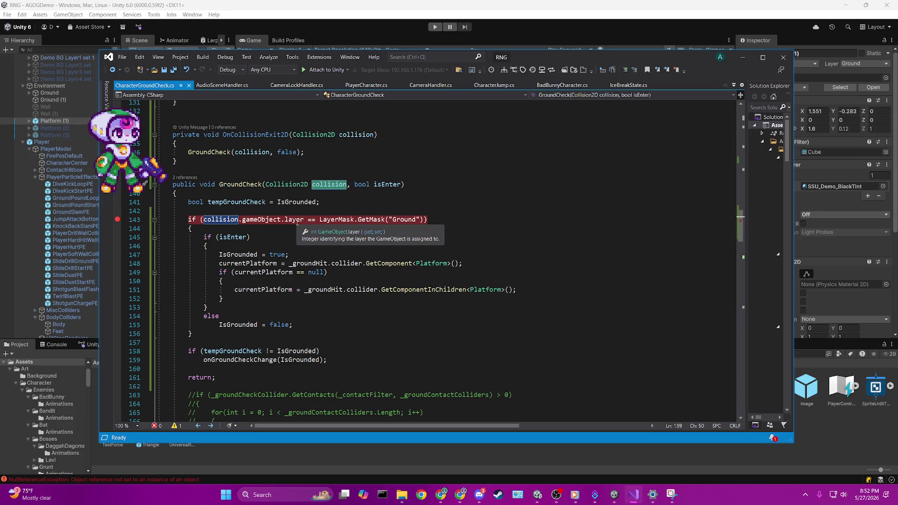
click(40, 122)
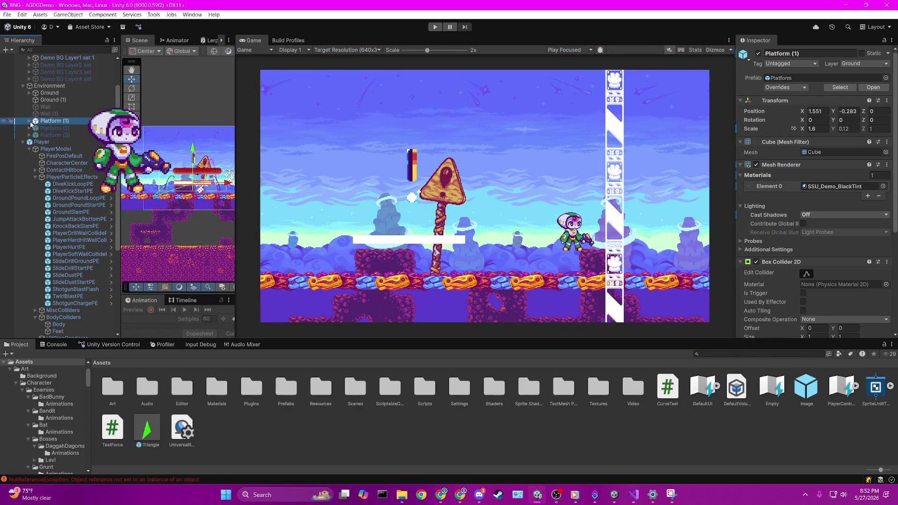
- Inspect Platform (1)'s children, OuterCollider and the inner Platform (1), then collapse the group
click(30, 121)
click(54, 128)
click(54, 134)
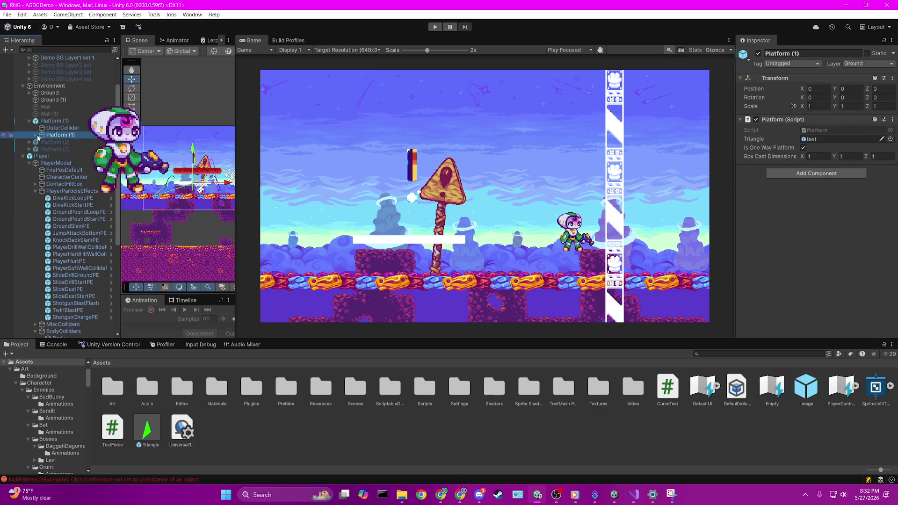
key(Right)
click(59, 128)
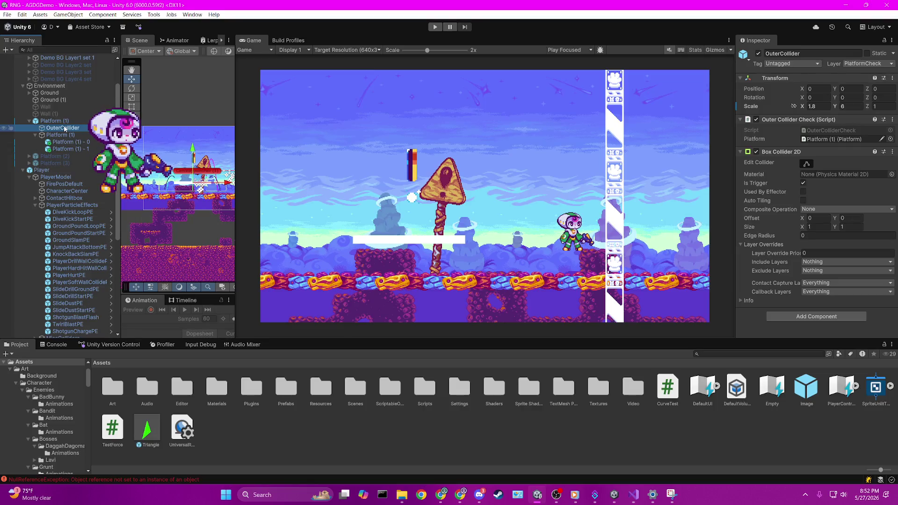
click(54, 121)
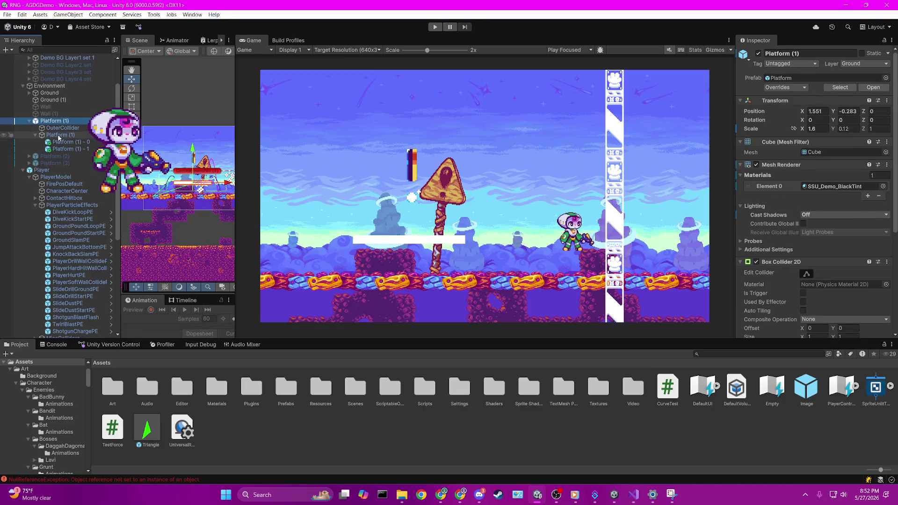
click(60, 135)
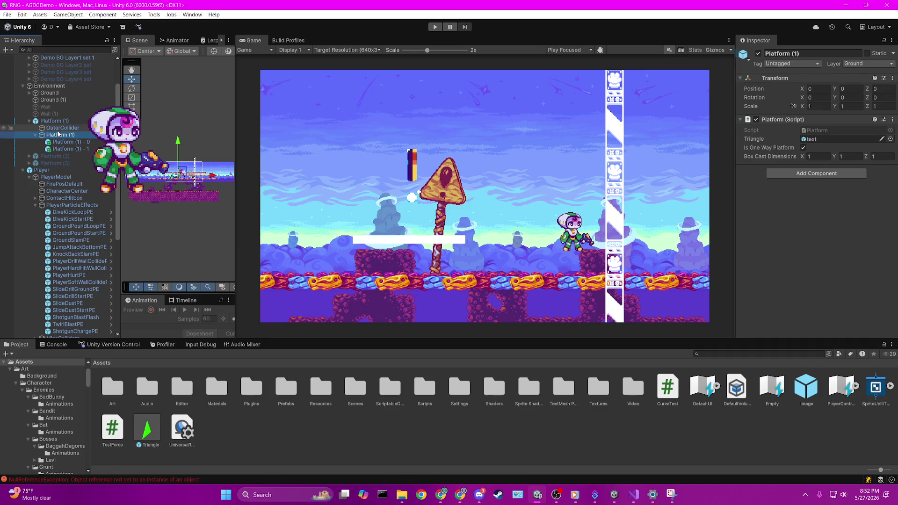
click(35, 136)
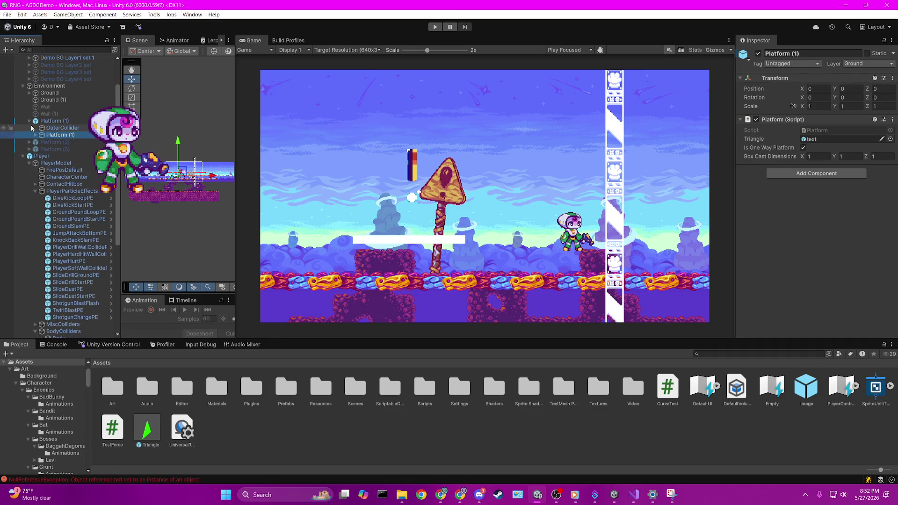
click(54, 120)
- Select Ground, check its Ground - 0 child piece, and frame Ground in the Scene view
click(29, 121)
click(65, 99)
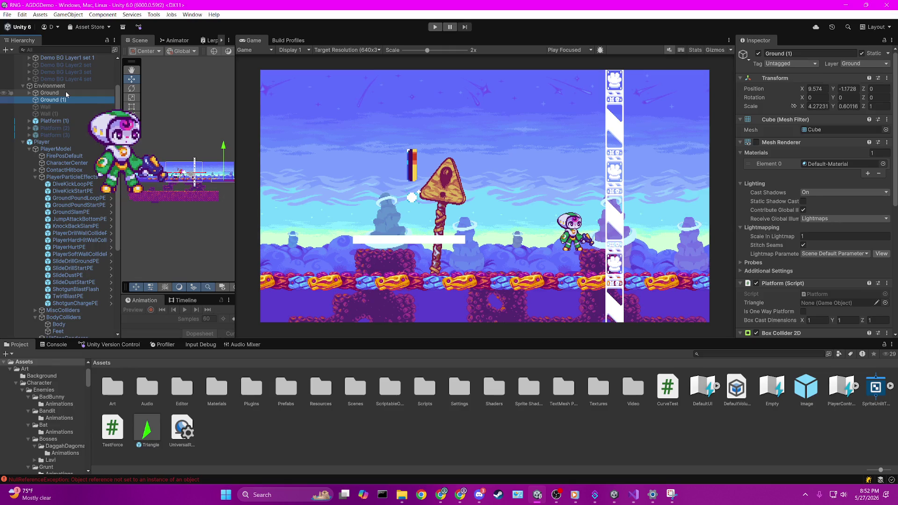
click(66, 93)
click(66, 93)
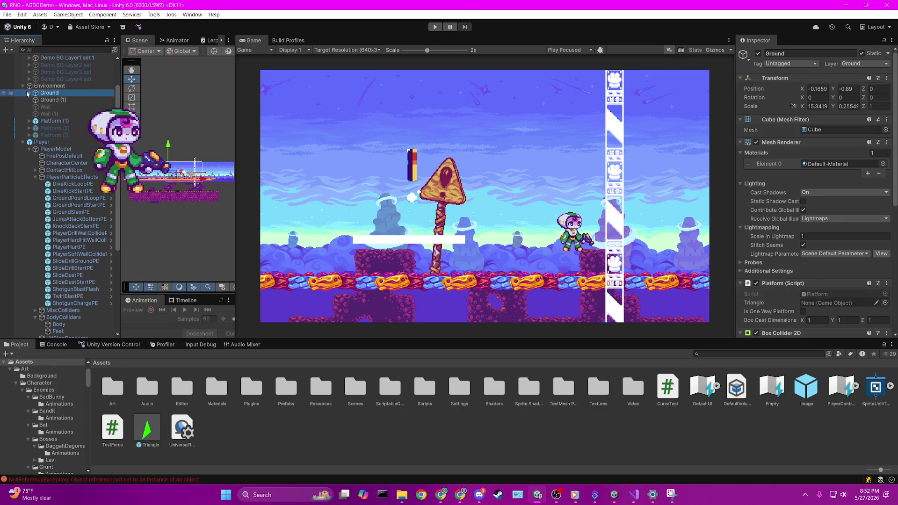
click(29, 93)
click(48, 101)
click(47, 93)
click(30, 94)
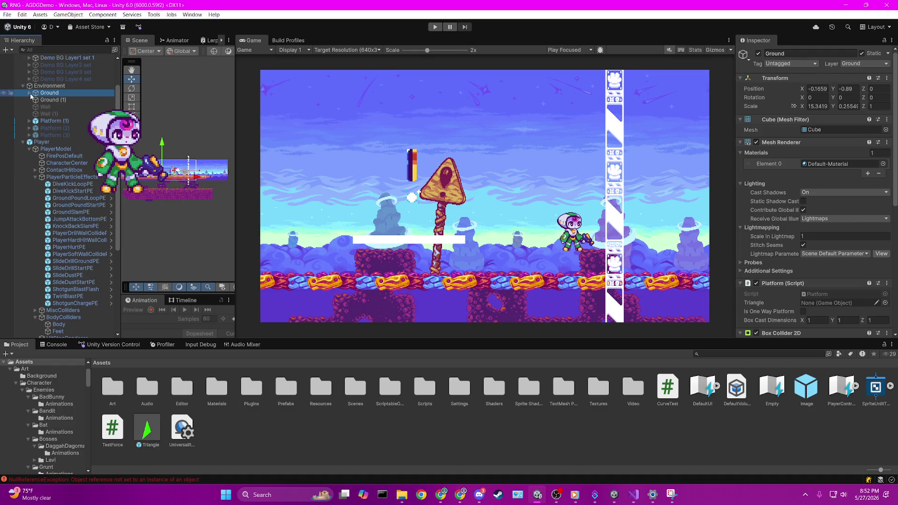
double_click(47, 96)
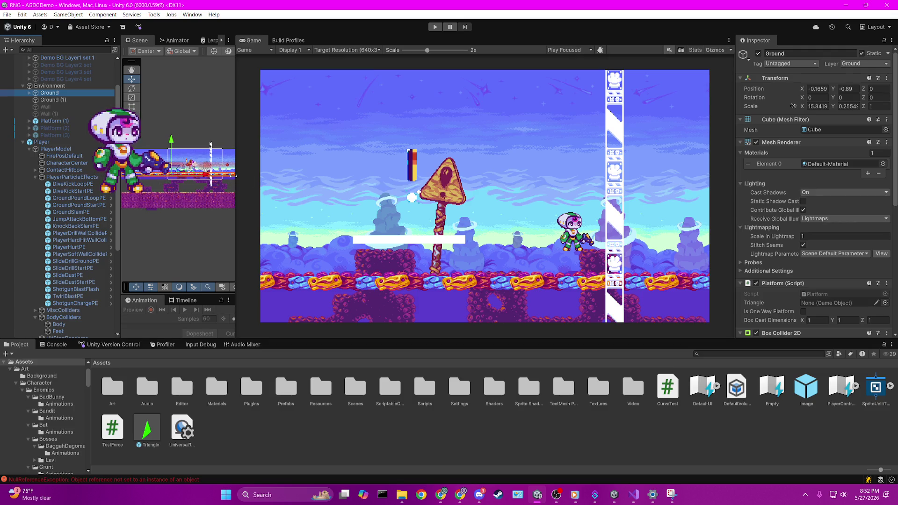
- Review Ground's Inspector, folding away the Platform script and the Box Collider 2D layer overrides
scroll(down, 3)
scroll(down, 3)
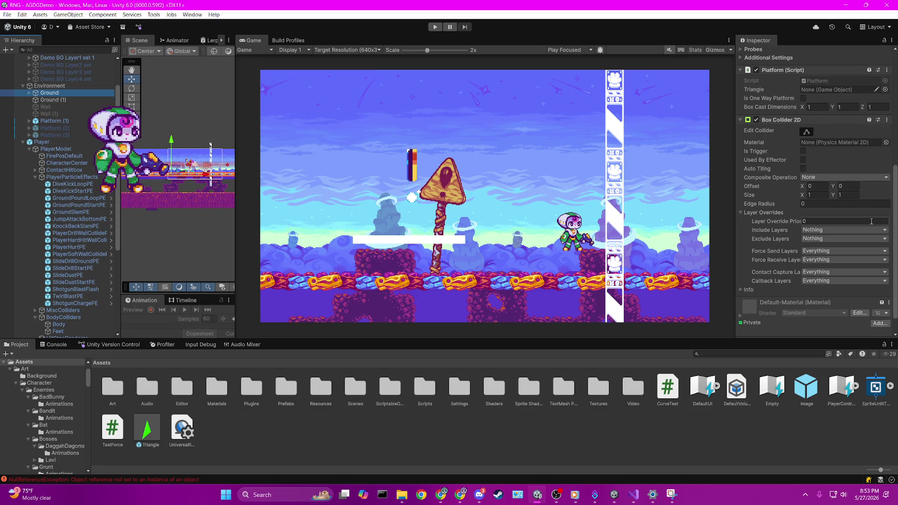
scroll(up, 3)
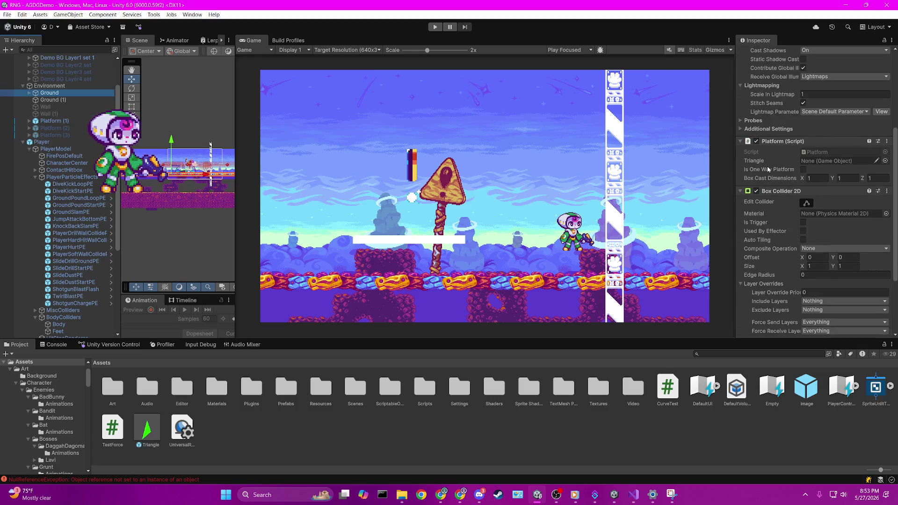
click(795, 142)
click(795, 143)
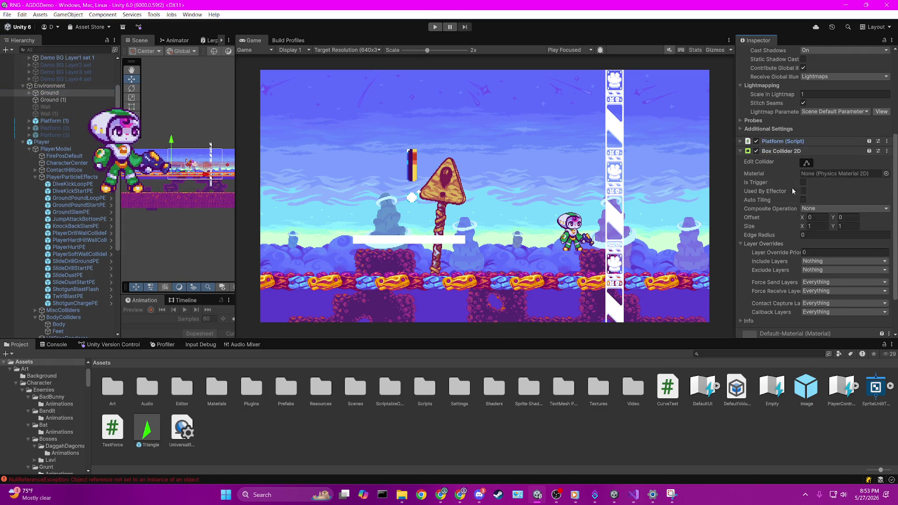
click(763, 244)
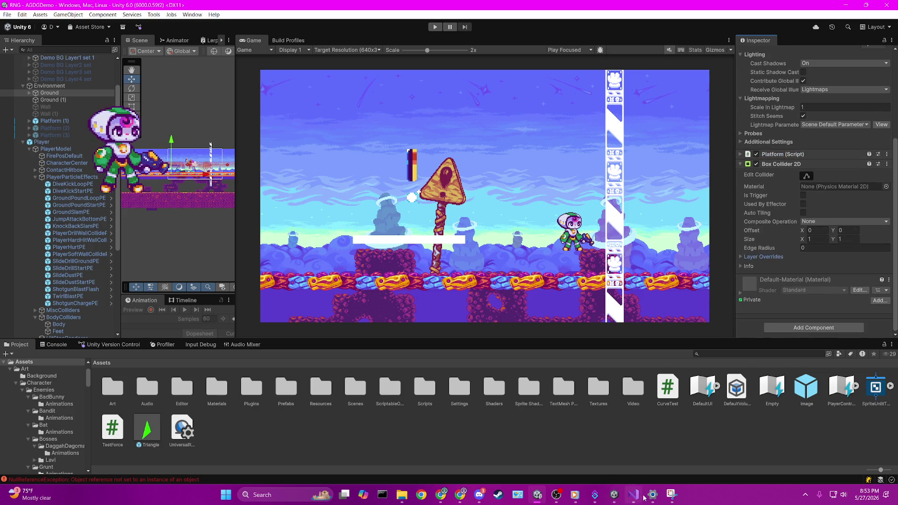
- Go to the OnCollisionEnter2D handler in CharacterGroundCheck.cs
key(alt+Tab)
scroll(up, 3)
click(265, 207)
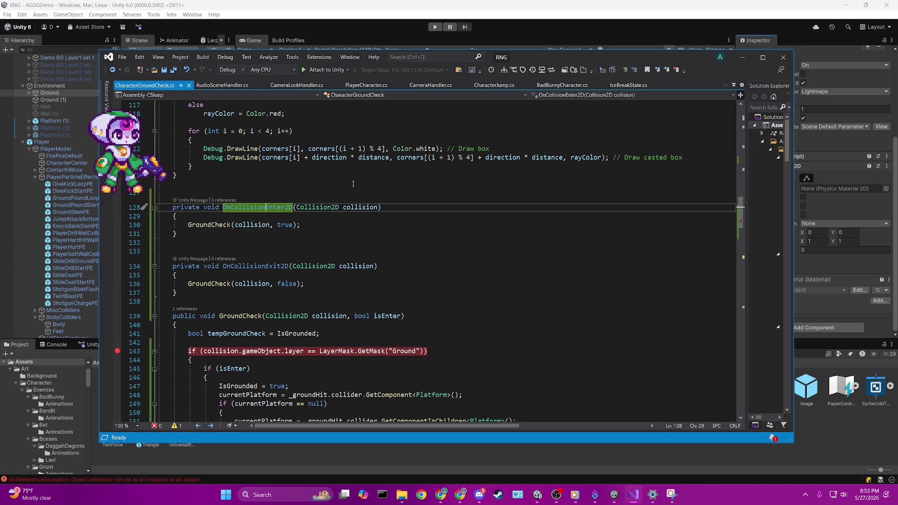
scroll(down, 3)
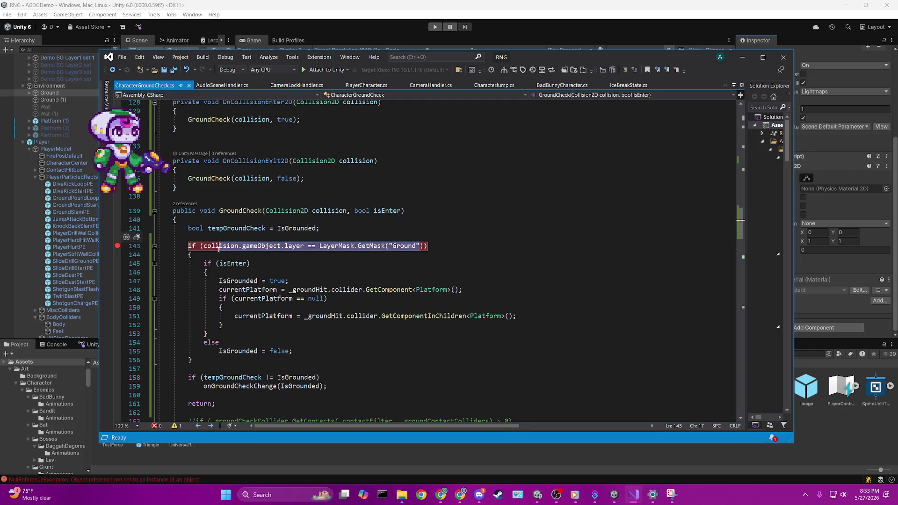
- Start play mode and continue past seven NullReferenceException stops until reaching the line 143 breakpoint
click(448, 28)
click(436, 26)
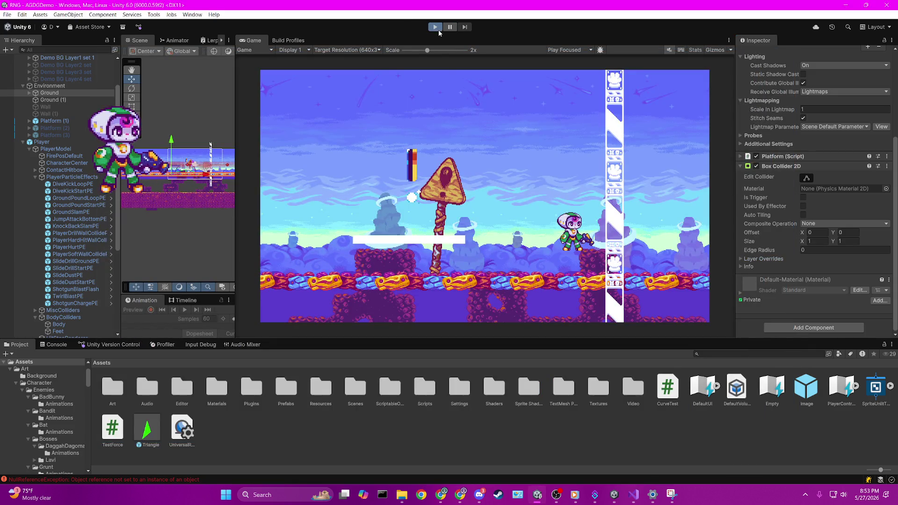
click(637, 500)
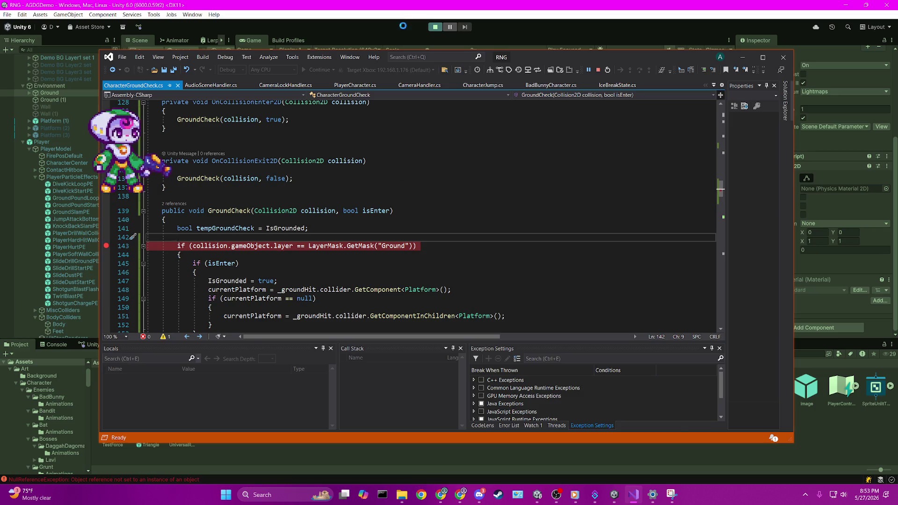
click(319, 69)
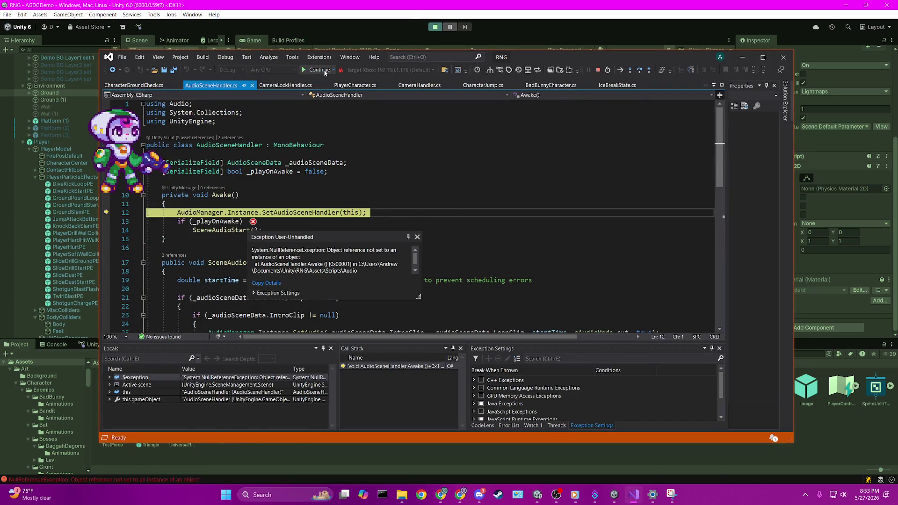
click(320, 70)
click(324, 71)
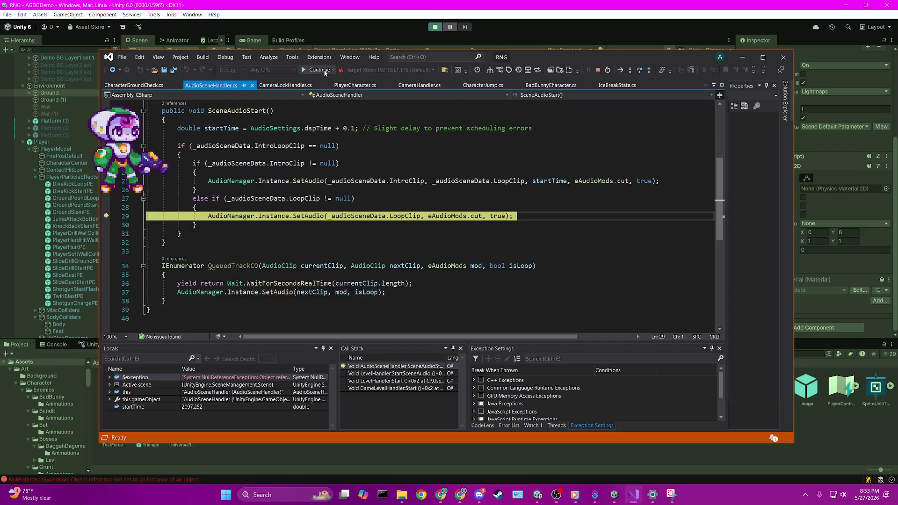
click(325, 72)
click(325, 72)
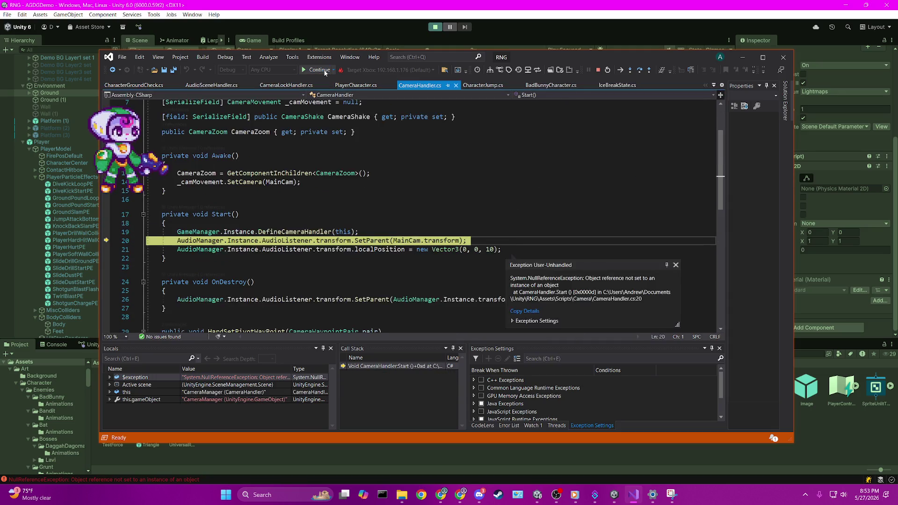
click(324, 71)
click(324, 72)
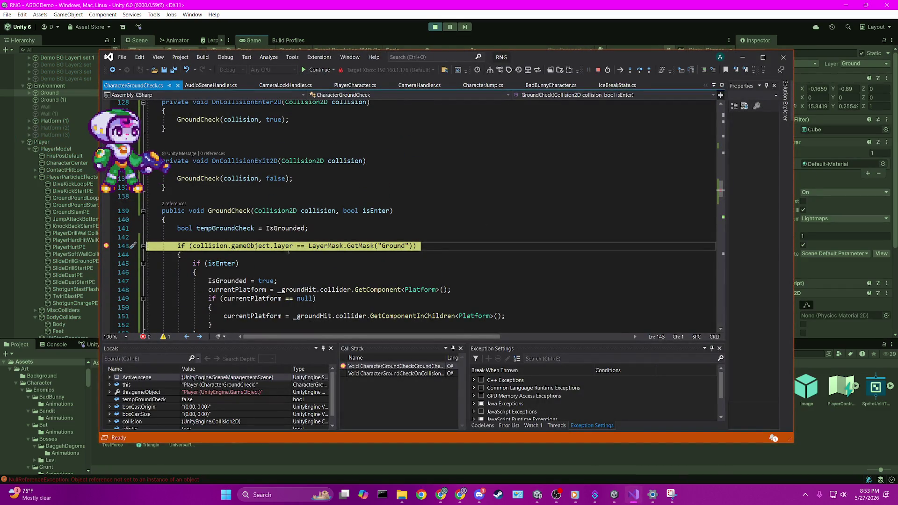
- Inspect collision.gameObject.layer and LayerMask values, confirming the colliding object is on layer 9
mouse_move(288, 253)
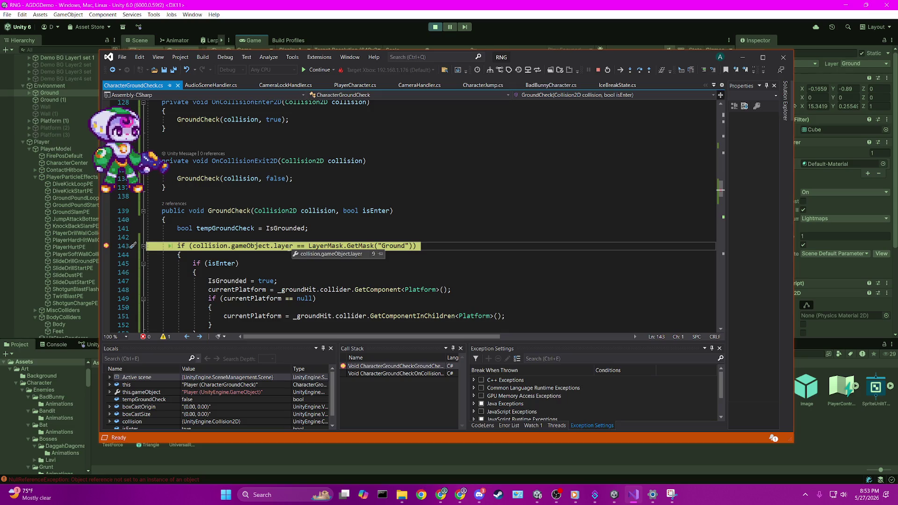
mouse_move(387, 242)
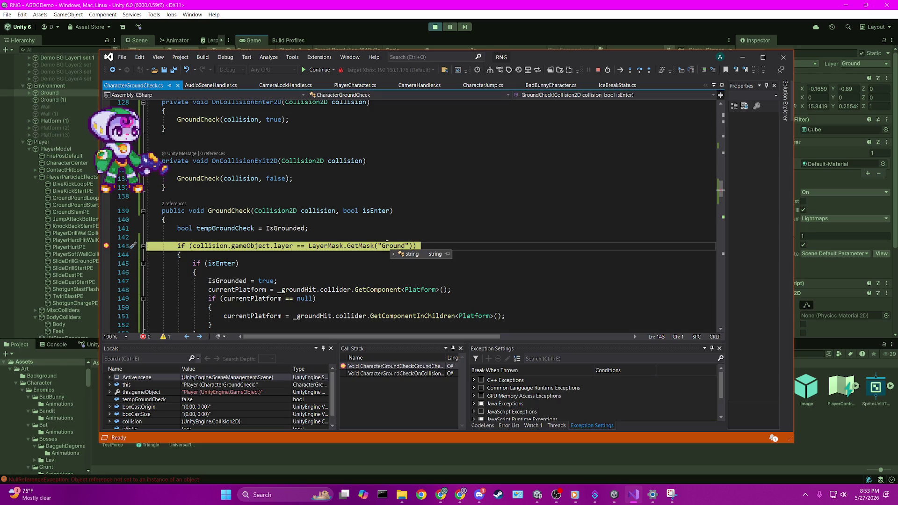
mouse_move(329, 246)
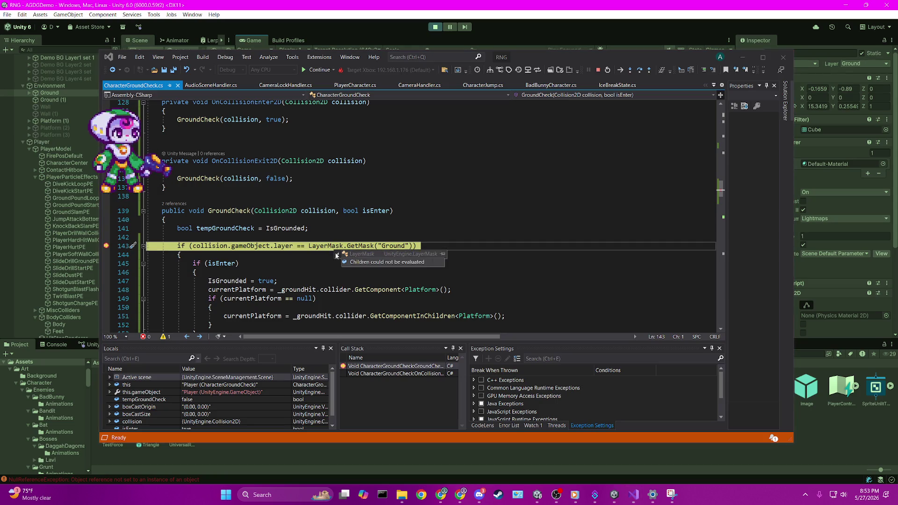
click(328, 228)
mouse_move(262, 247)
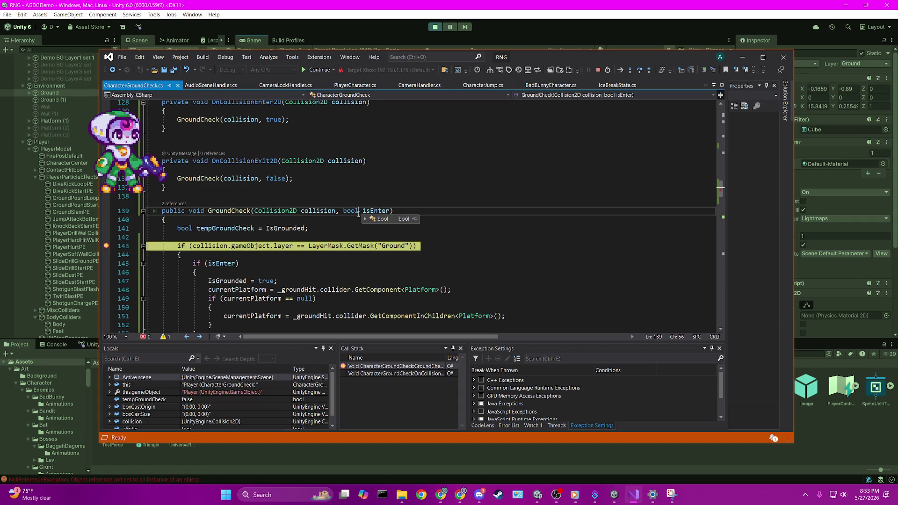
- Step through GroundCheck to the return statement, then stop debugging
key(F10)
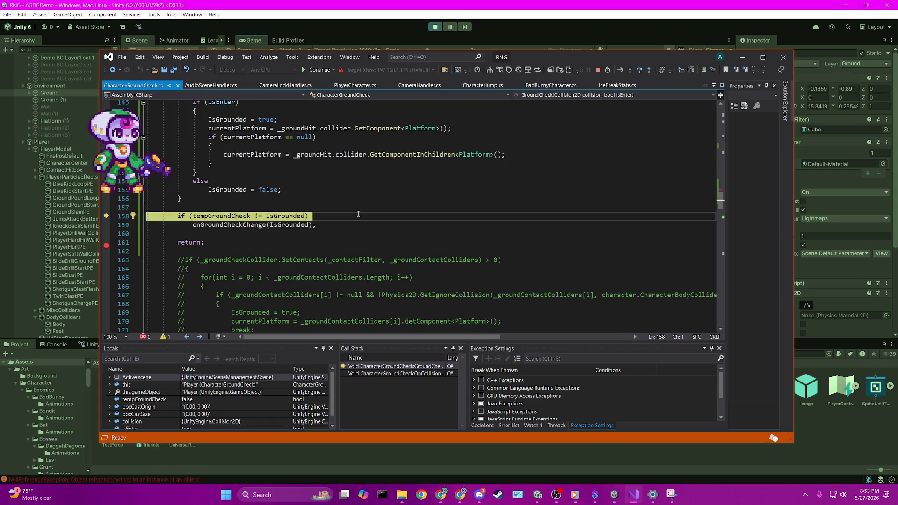
key(F10)
scroll(up, 3)
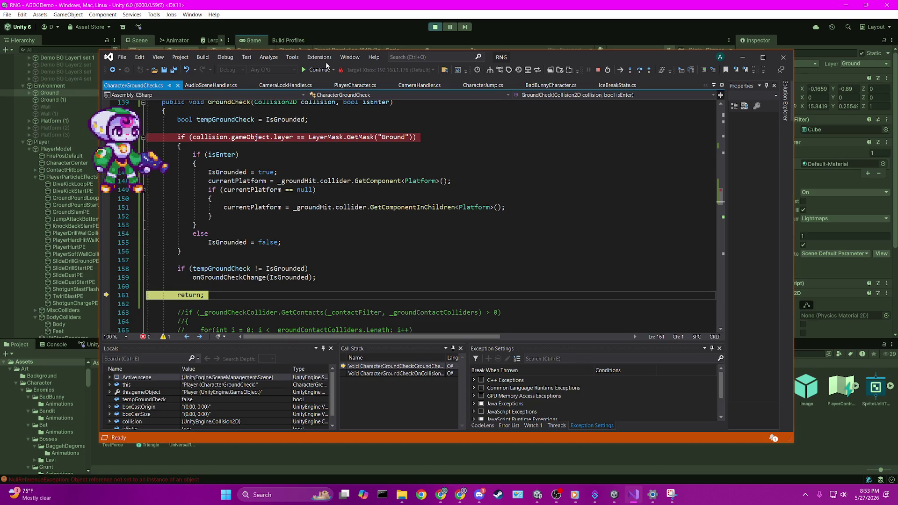
click(598, 70)
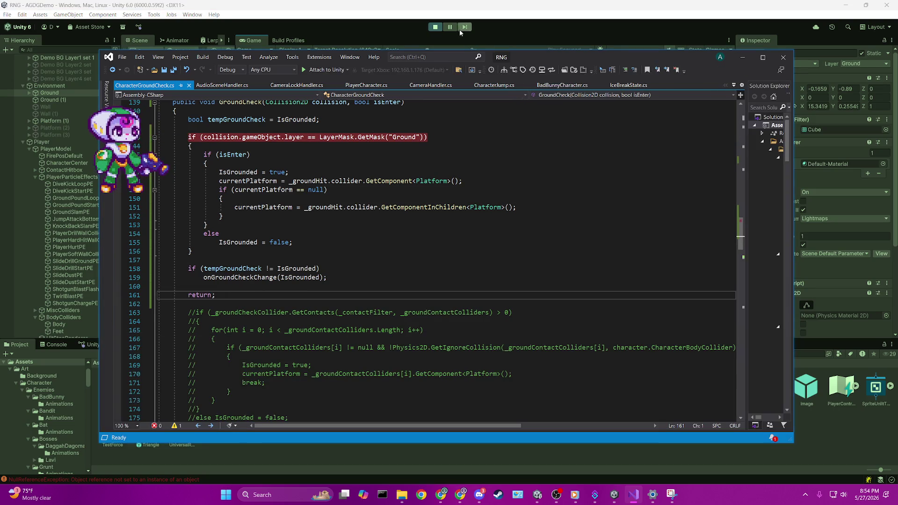
- Pause the running game in Unity and bring up the GroundCheck code
click(459, 30)
click(451, 28)
click(633, 495)
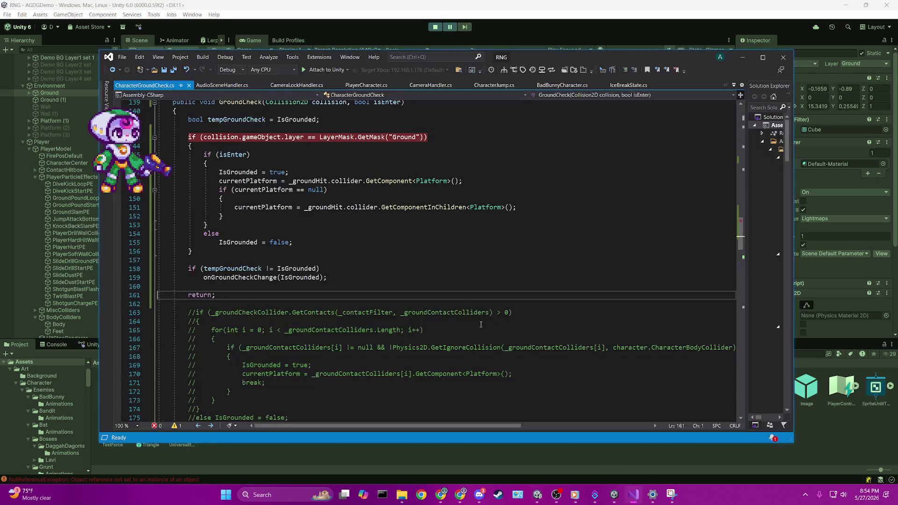
mouse_move(375, 139)
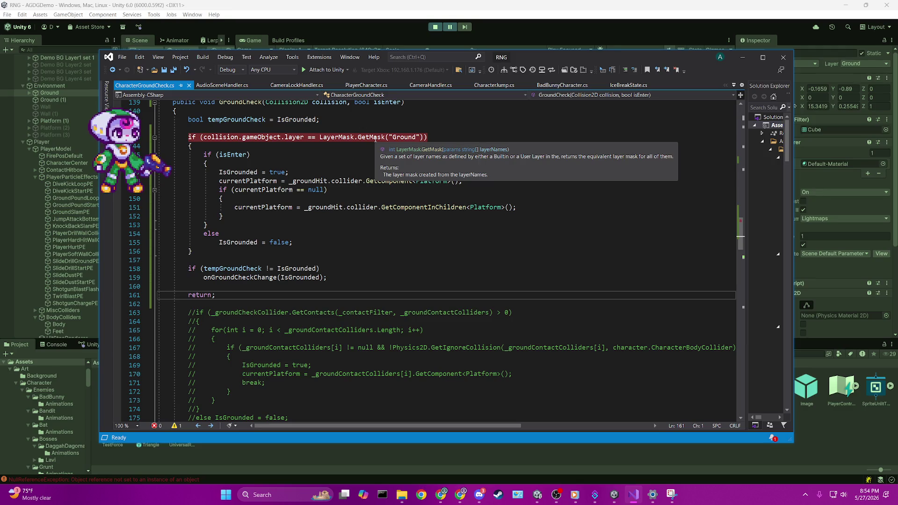
- Confirm Ground's layer is 9: Ground, then place the caret on blank line 142
click(814, 40)
click(869, 66)
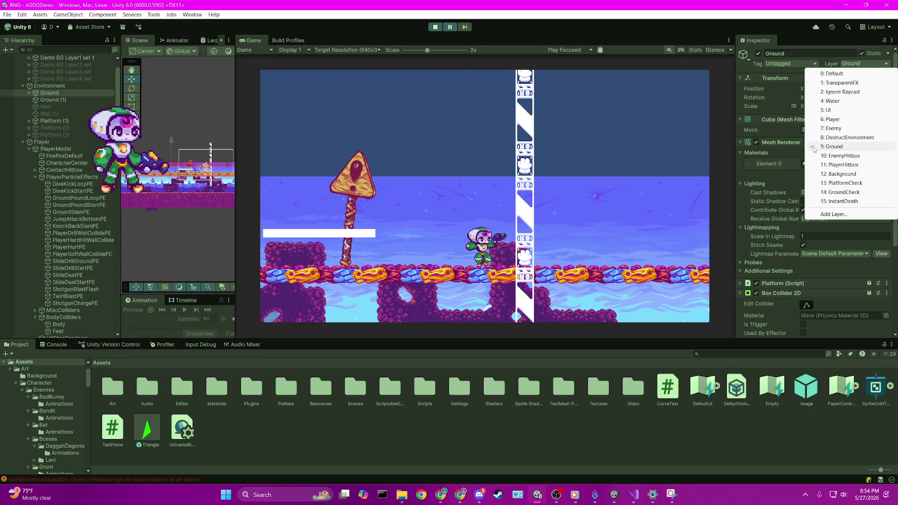
click(633, 495)
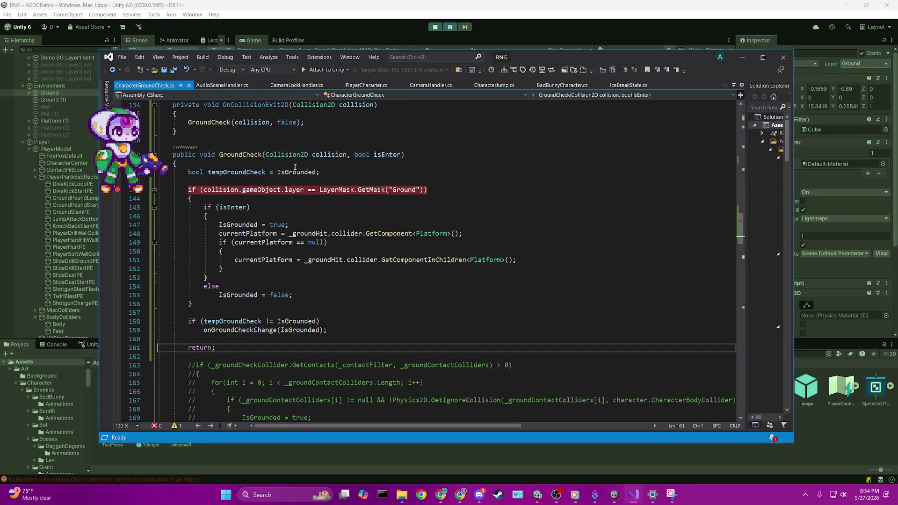
mouse_move(290, 191)
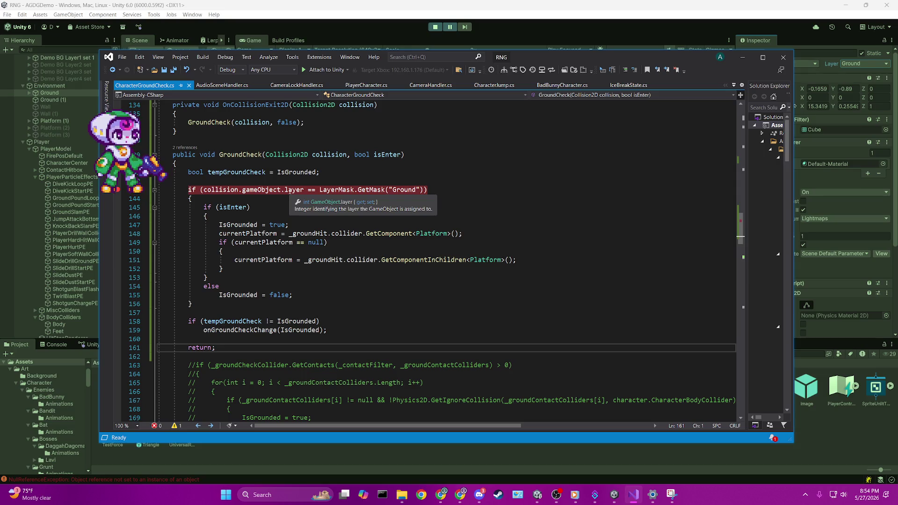
click(302, 180)
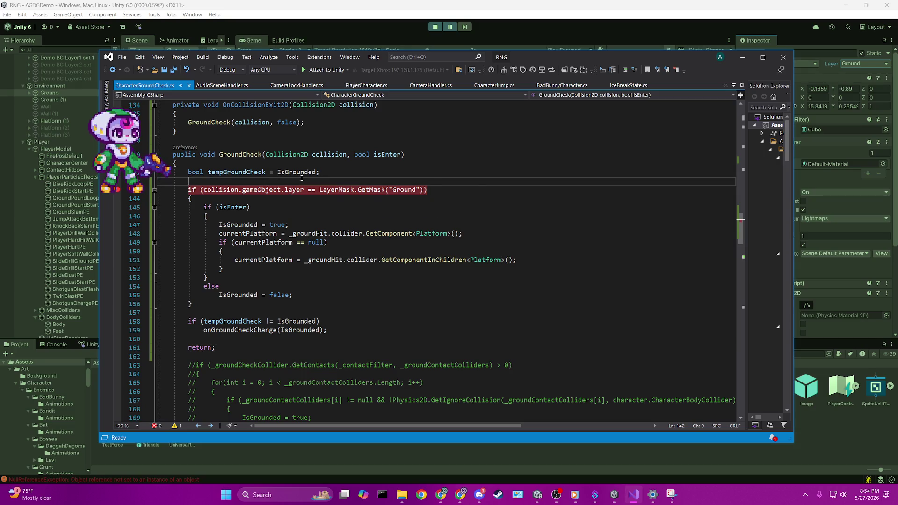
- Add 'int groundLayer = LayerMask.GetMask("Ground");' above the layer check and save the script
key(Return)
text(int gr)
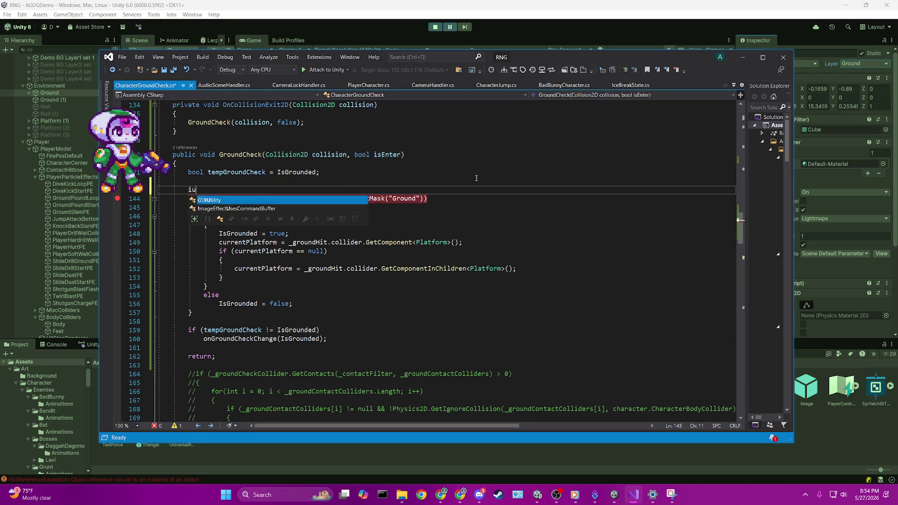
text(oundL)
text(ayer = )
text(LayerMask.)
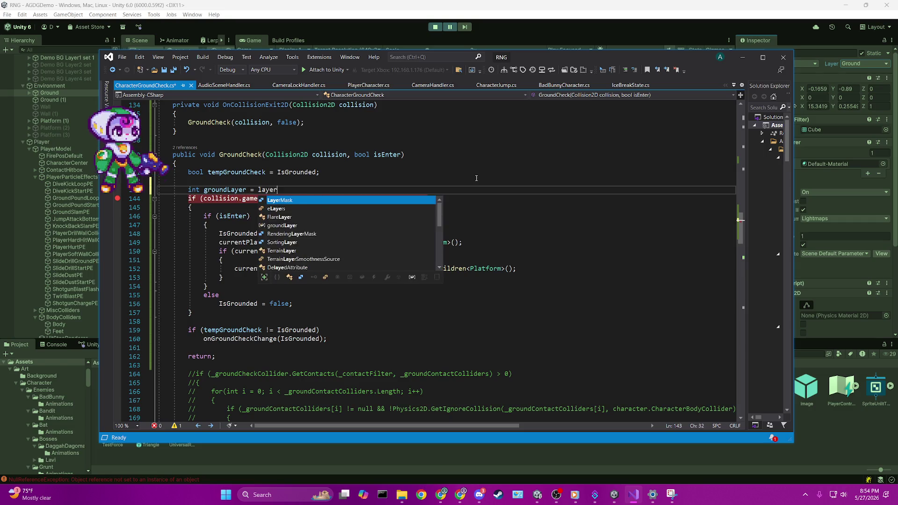
text(GetMask("Ground)
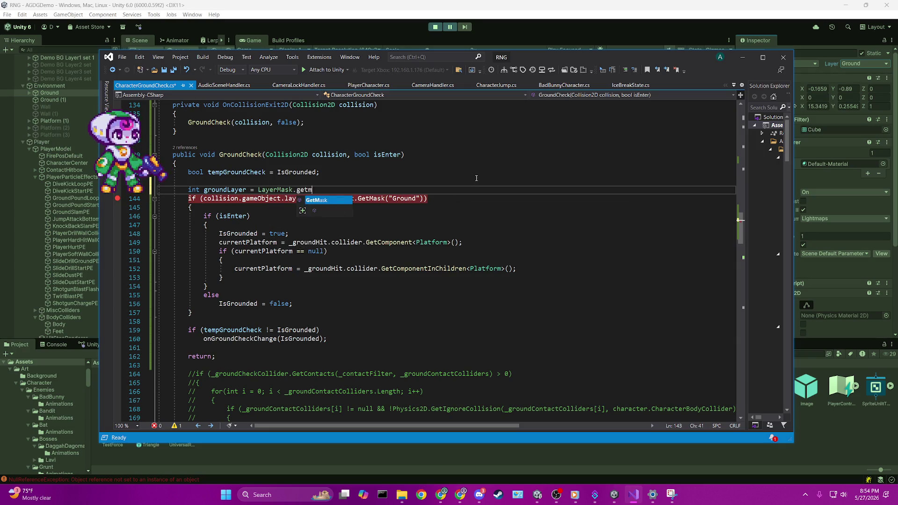
text(");)
key(ctrl+s)
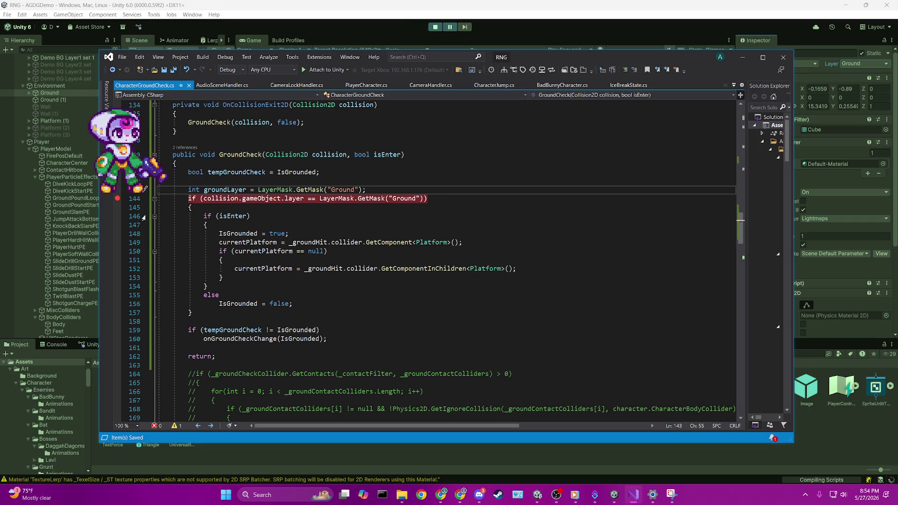
click(449, 26)
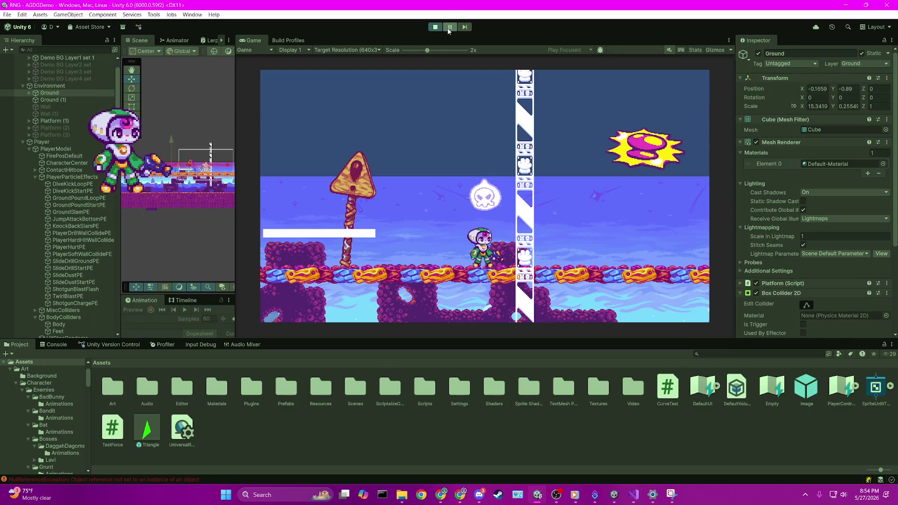
- Exit play mode, select Ground, then attach Visual Studio's debugger to the Unity editor
click(440, 27)
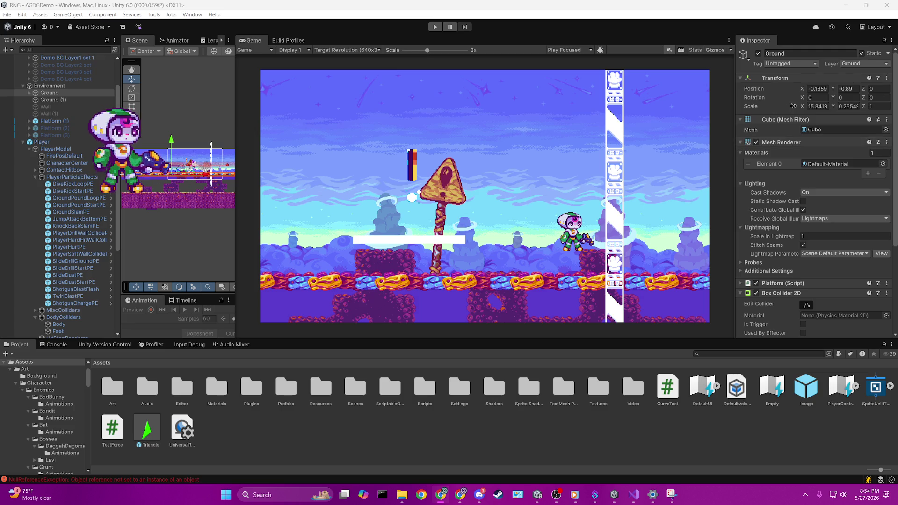
click(69, 97)
click(71, 91)
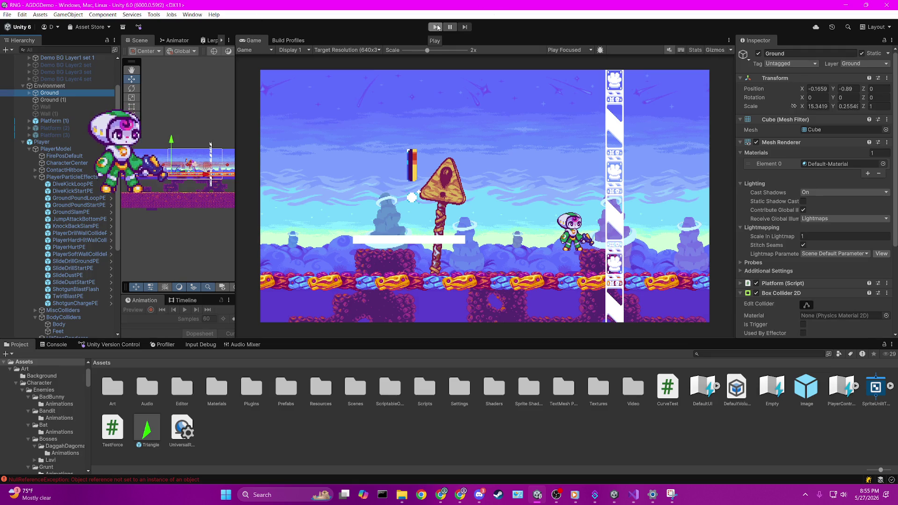
click(637, 495)
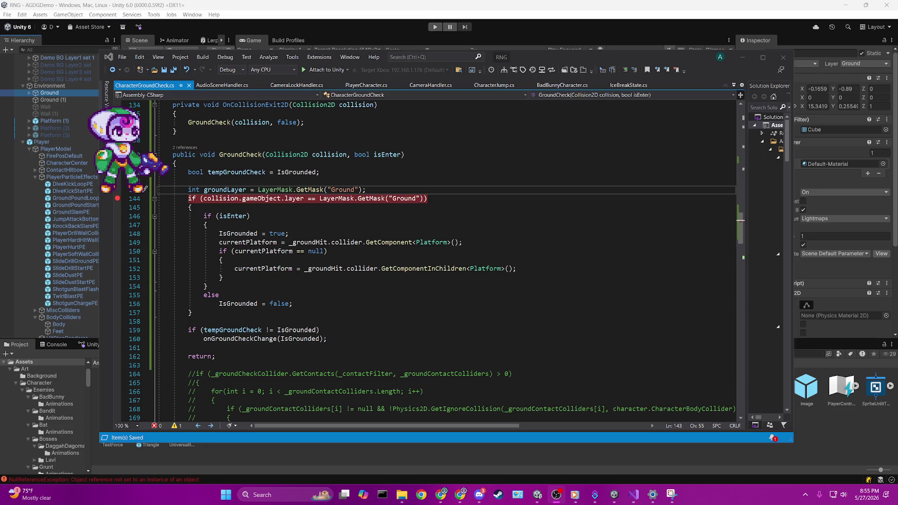
click(438, 180)
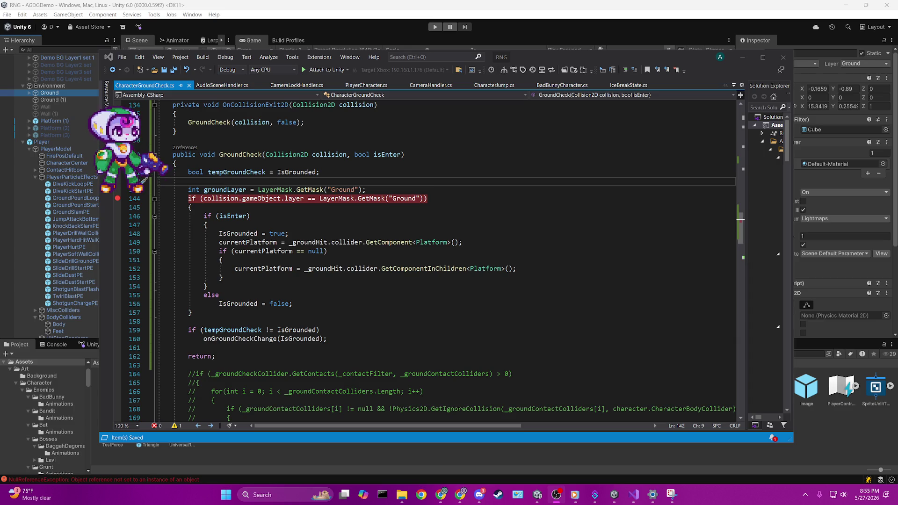
click(381, 28)
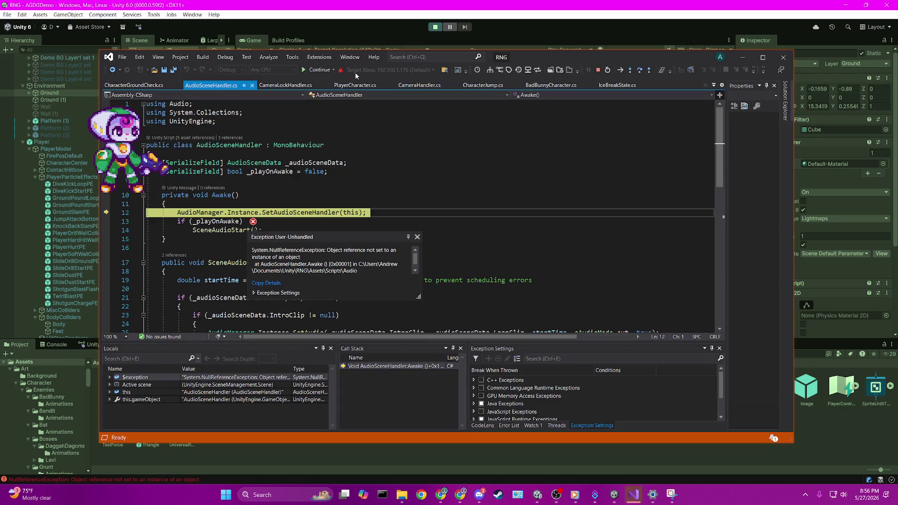
- Continue past the startup exceptions until the line 144 ground-check breakpoint hits
click(316, 70)
click(316, 69)
click(313, 73)
click(312, 73)
click(312, 73)
click(313, 74)
click(312, 72)
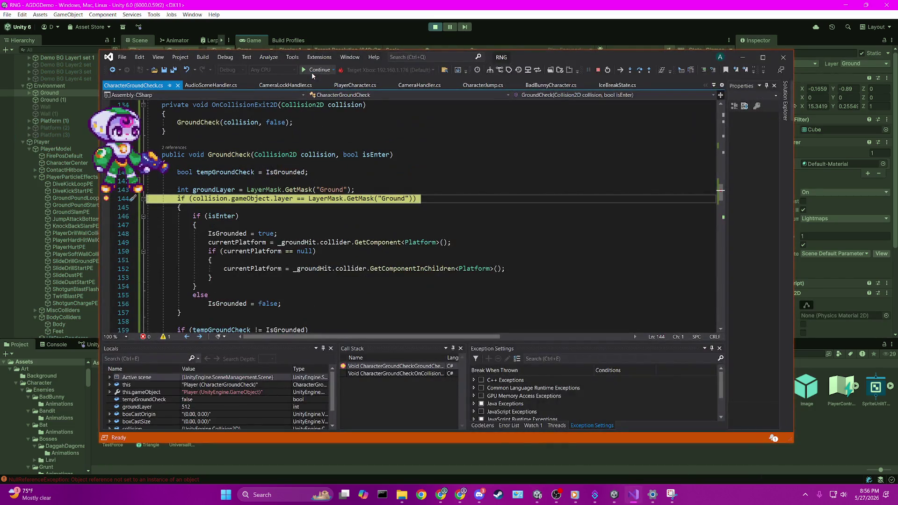
- Confirm groundLayer reads 512 at the breakpoint, then stop debugging
mouse_move(210, 190)
mouse_move(393, 199)
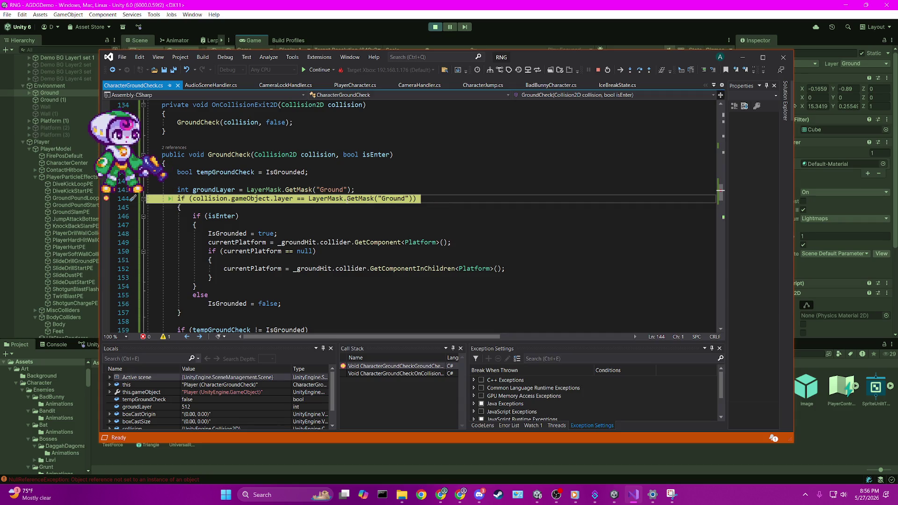
scroll(down, 3)
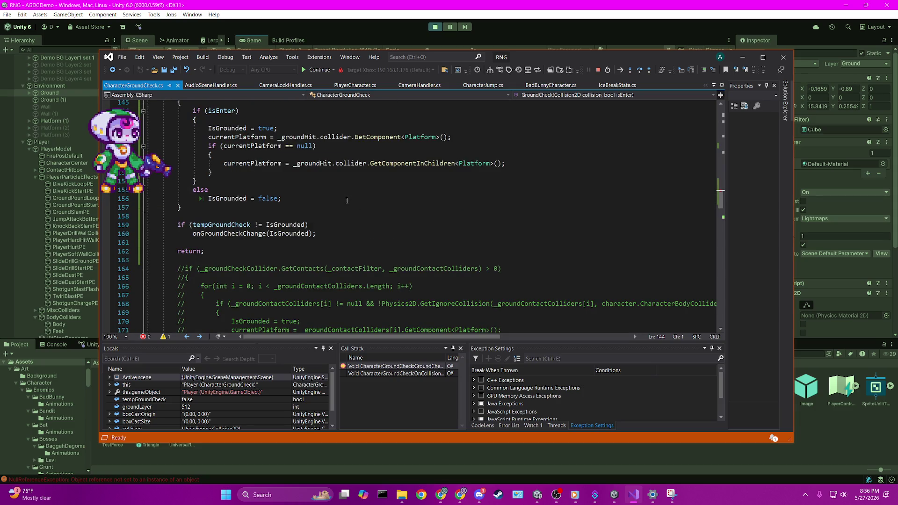
scroll(down, 3)
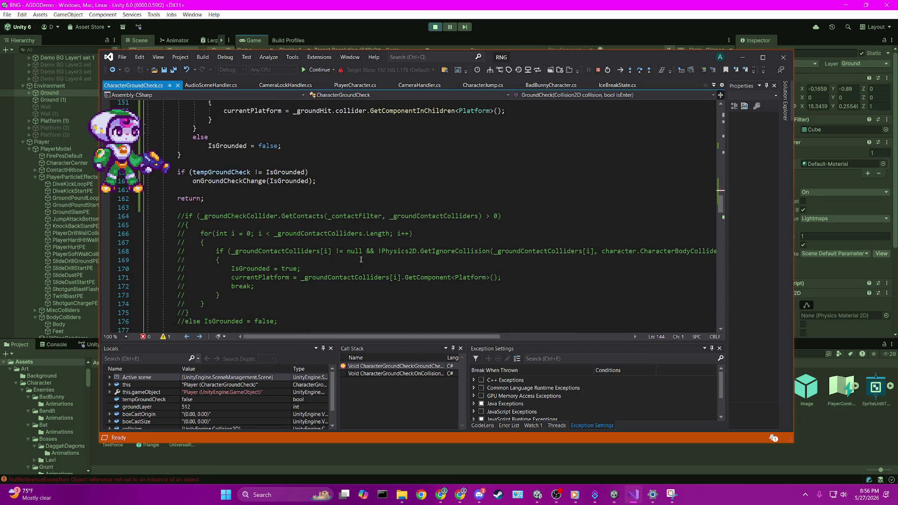
scroll(down, 3)
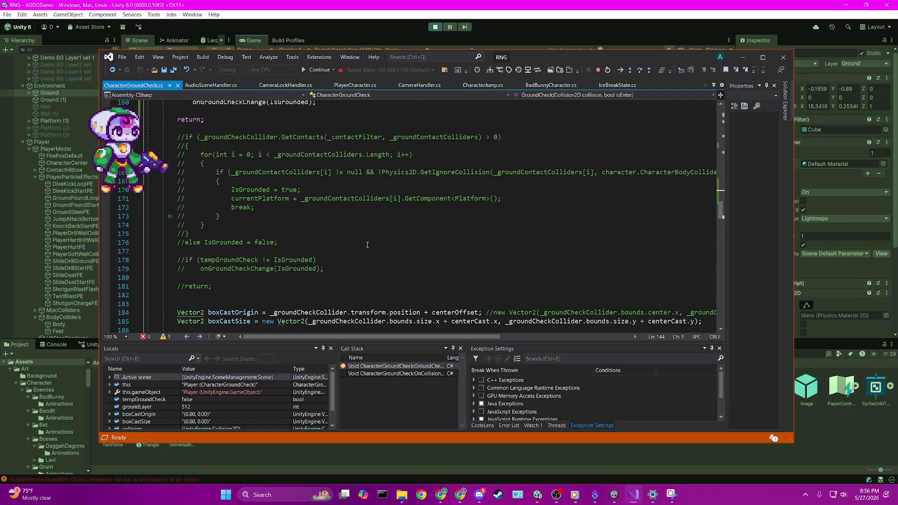
scroll(down, 3)
scroll(up, 3)
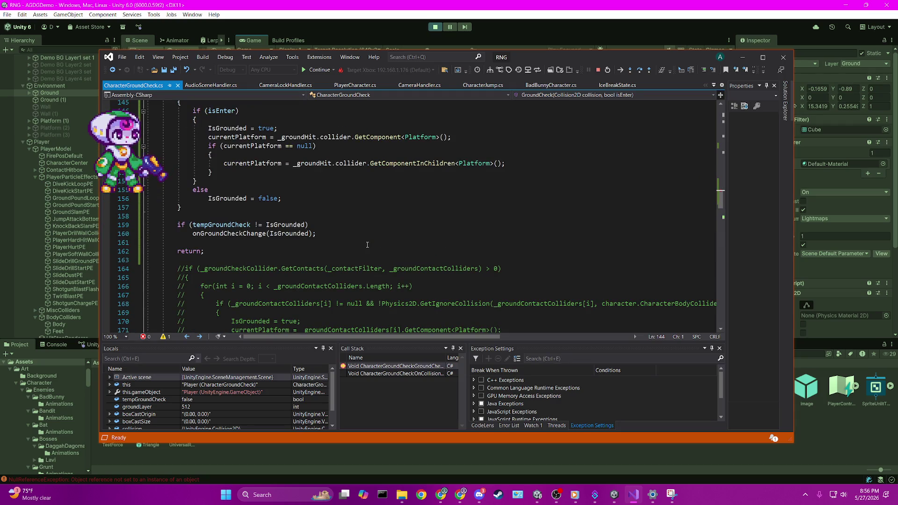
scroll(up, 3)
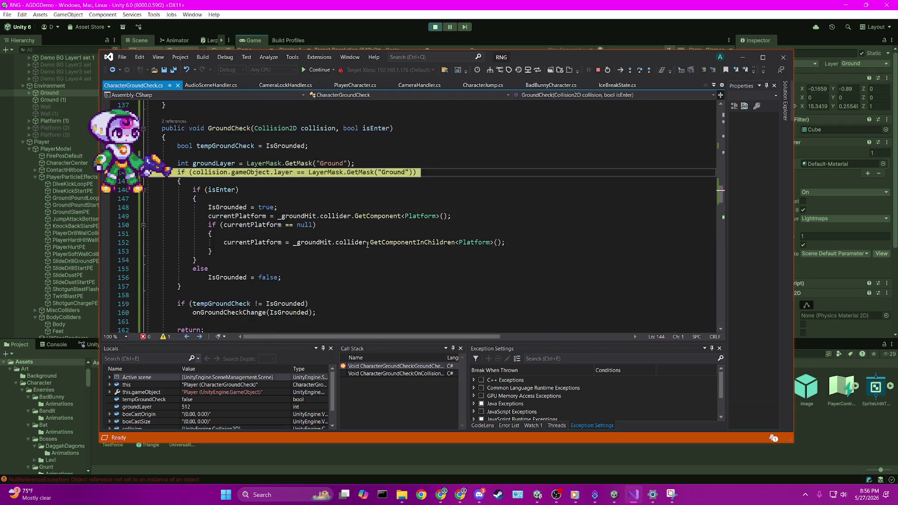
click(598, 69)
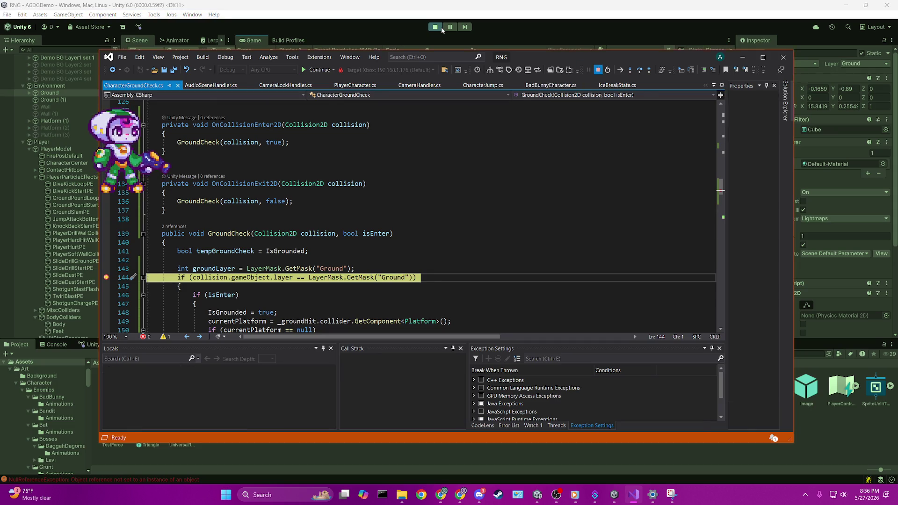
- End the game run and strip GetMask from the groundLayer line, leaving LayerMask.("Ground")
click(440, 26)
click(635, 498)
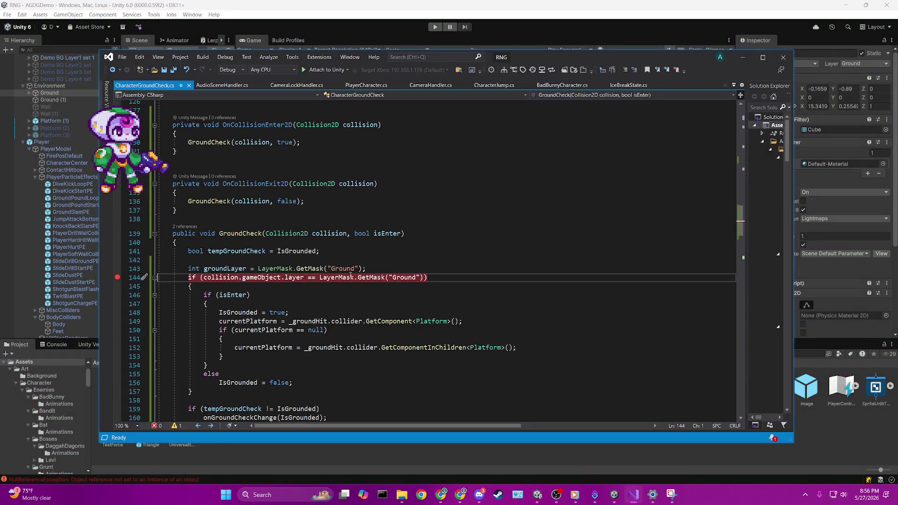
mouse_move(309, 272)
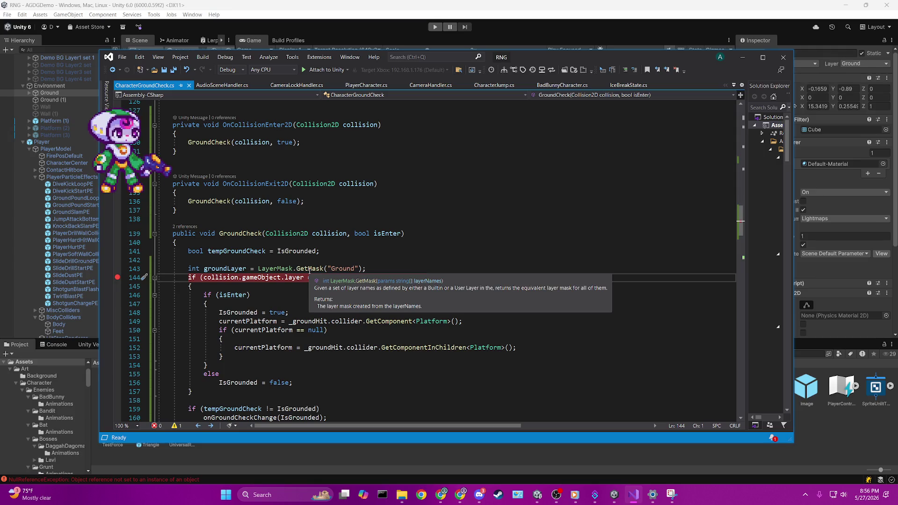
double_click(309, 269)
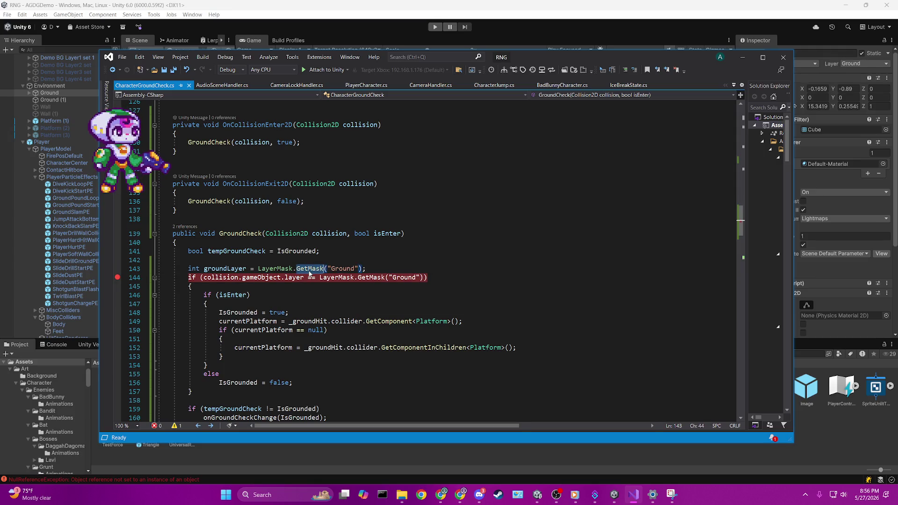
text(get)
key(BackSpace)
key(BackSpace)
key(BackSpace)
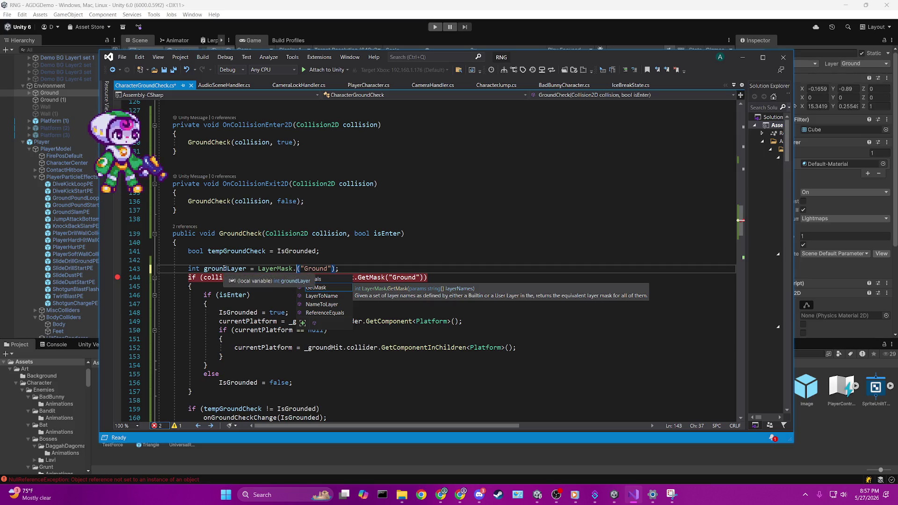
key(Escape)
key(Up)
key(Up)
key(Up)
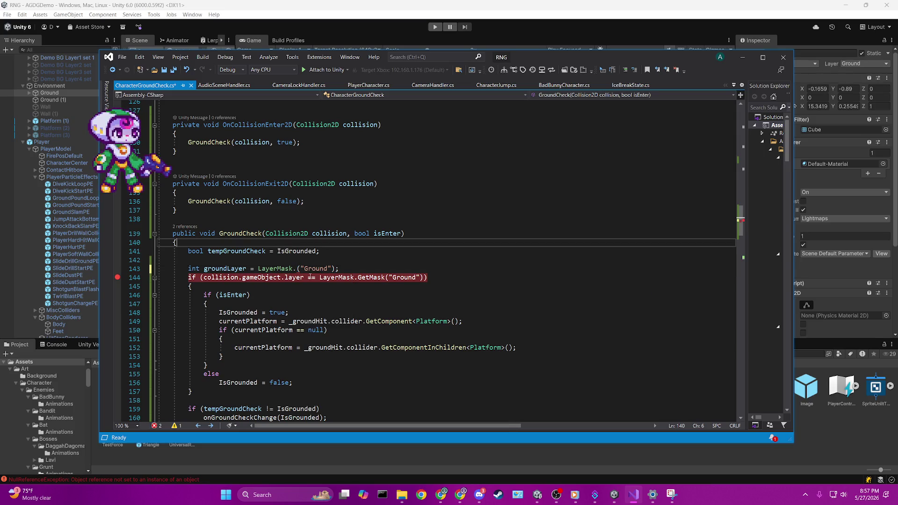
key(Down)
key(Down)
key(Down)
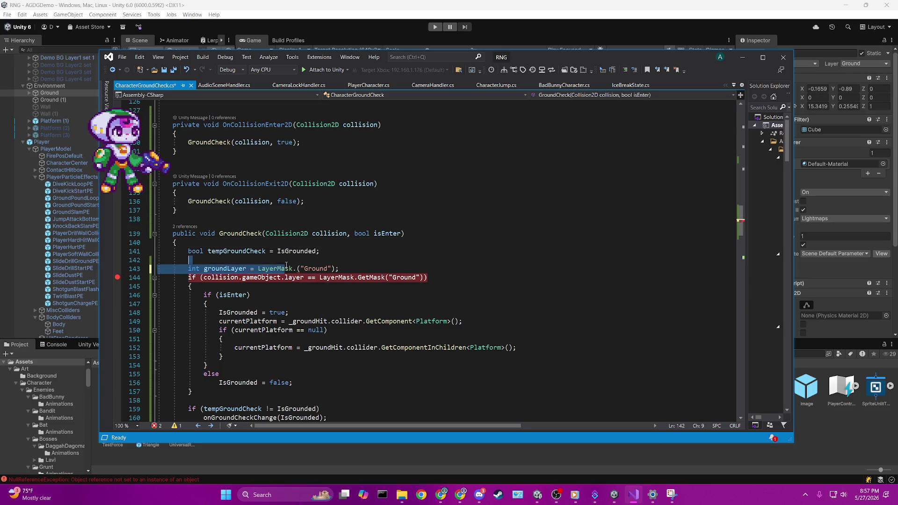
- Select LayerMask on line 143 and start a Find in Files search for 'layermask'
double_click(262, 277)
double_click(275, 268)
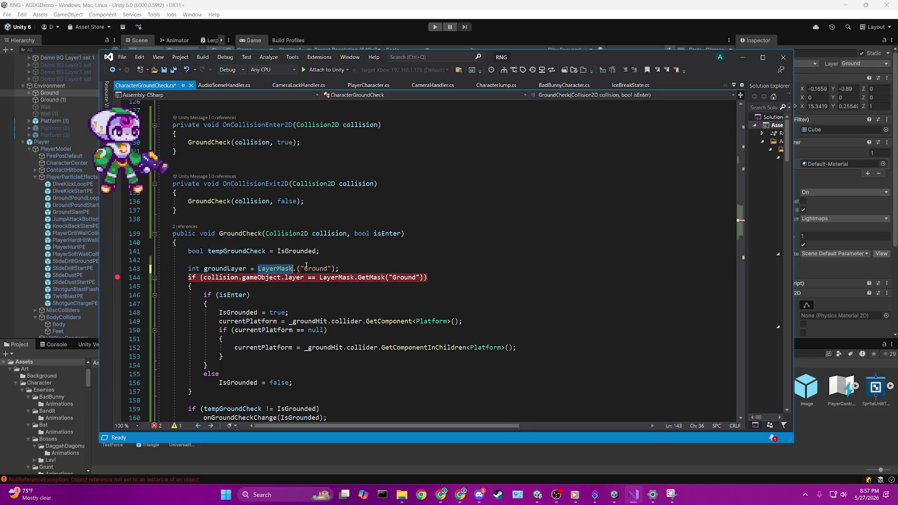
key(ctrl+shift+f)
text(layermask)
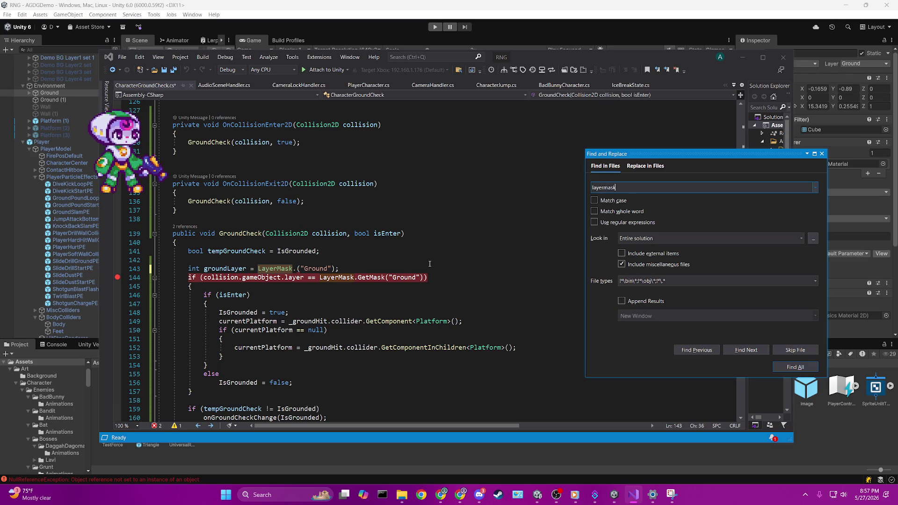
- Run the 'layermask' solution search and inspect the AttackColliderCheck.cs match at line 17
key(Return)
scroll(down, 3)
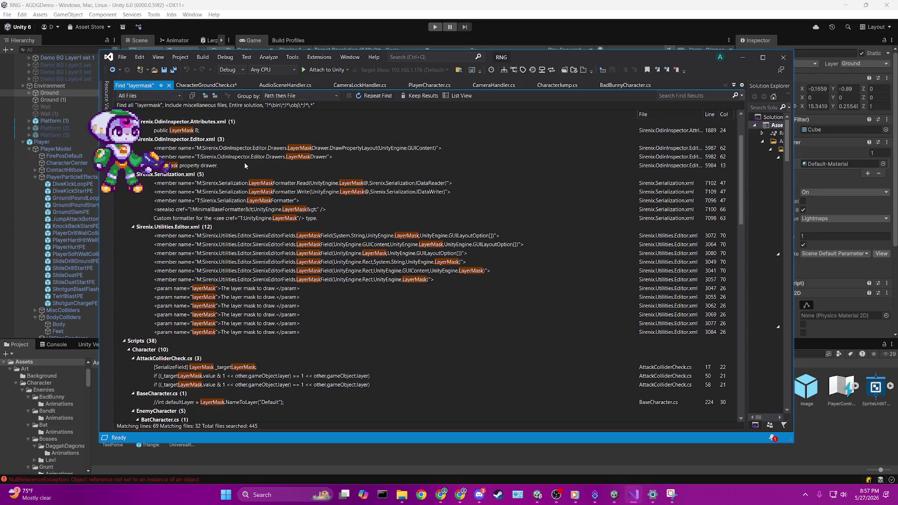
scroll(down, 3)
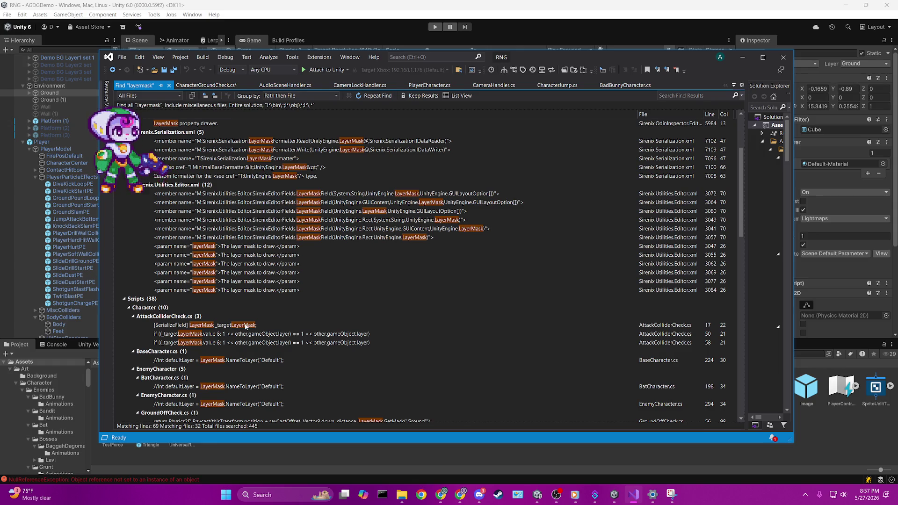
double_click(257, 325)
scroll(down, 3)
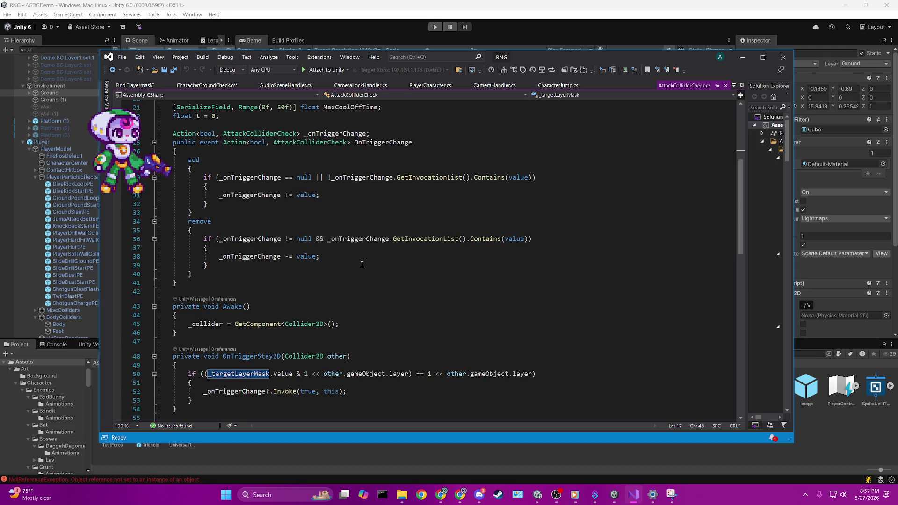
scroll(down, 3)
scroll(down, 3)
scroll(up, 3)
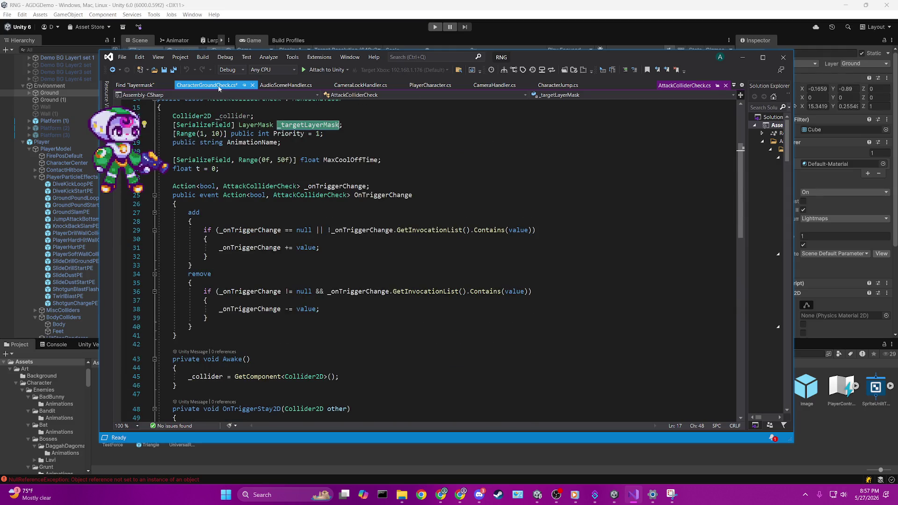
- Inspect BaseCharacter.cs's NameToLayer line at 224, then return to CharacterGroundCheck.cs
click(134, 85)
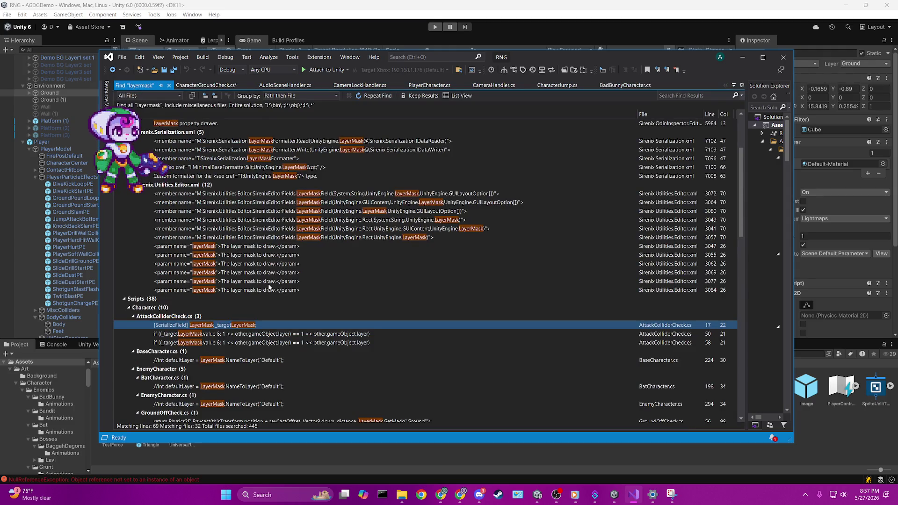
double_click(248, 363)
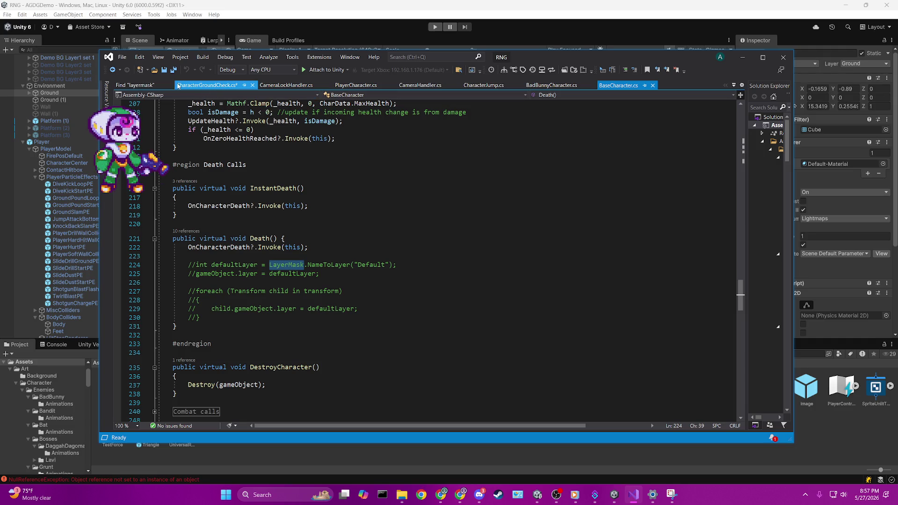
click(223, 88)
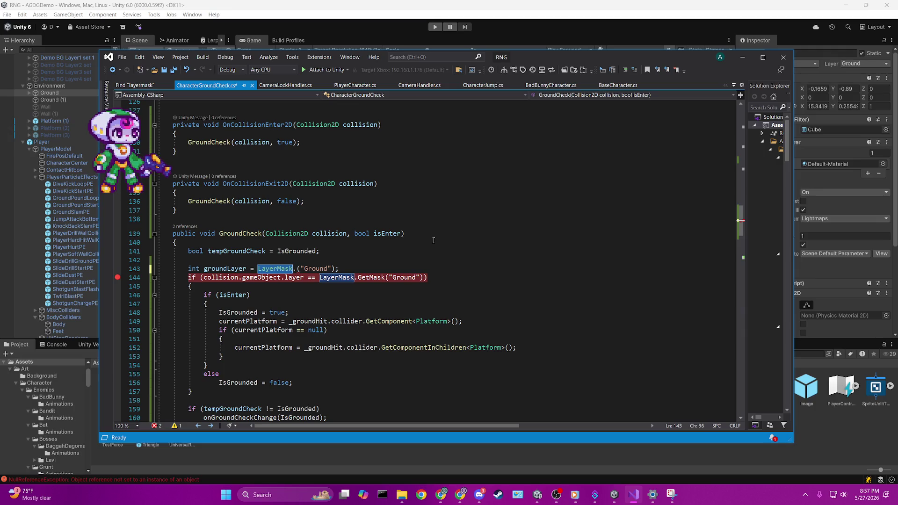
click(421, 236)
key(ctrl+z)
key(ctrl+z)
key(ctrl+z)
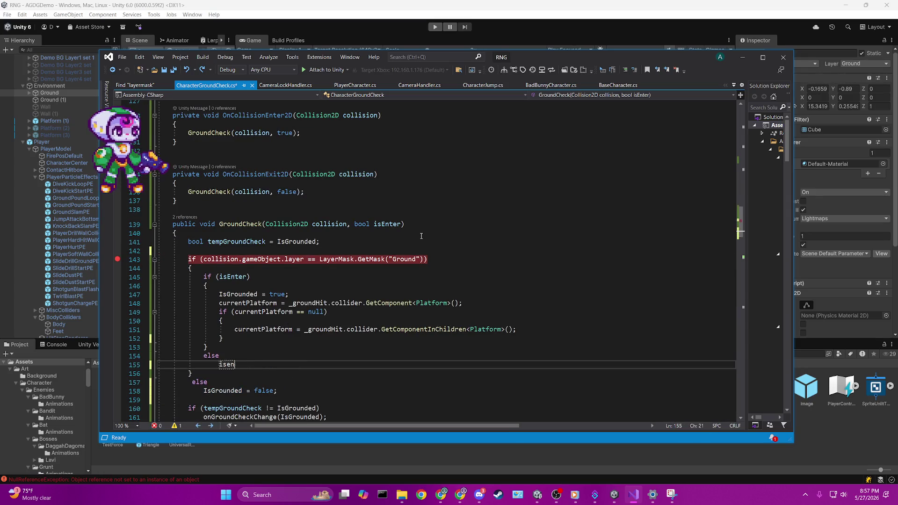
key(ctrl+z)
key(ctrl+z)
key(ctrl+z)
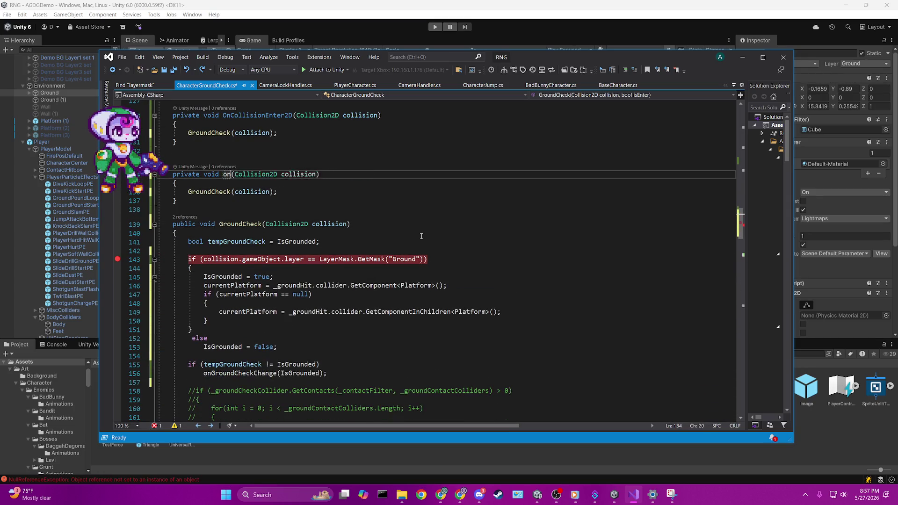
key(ctrl+z)
key(ctrl+z)
key(ctrl+z)
key(ctrl+z)
key(ctrl+z)
key(ctrl+z)
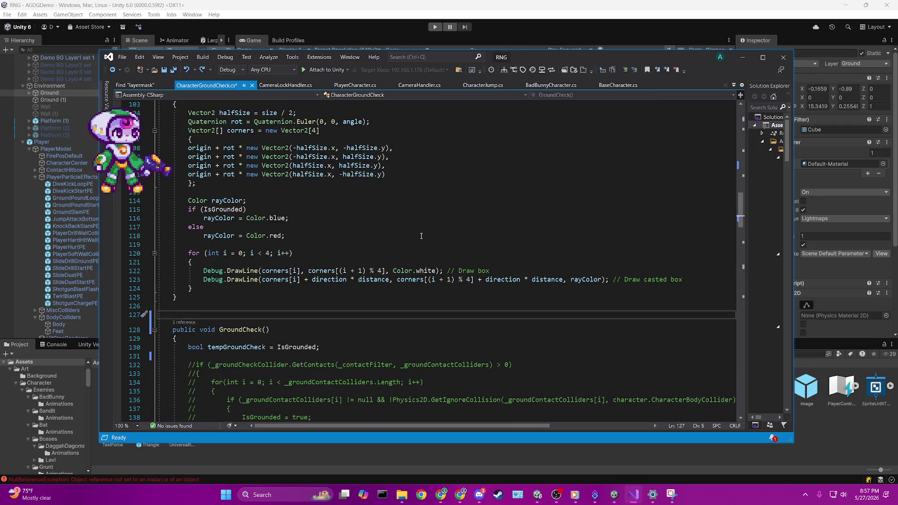
scroll(down, 3)
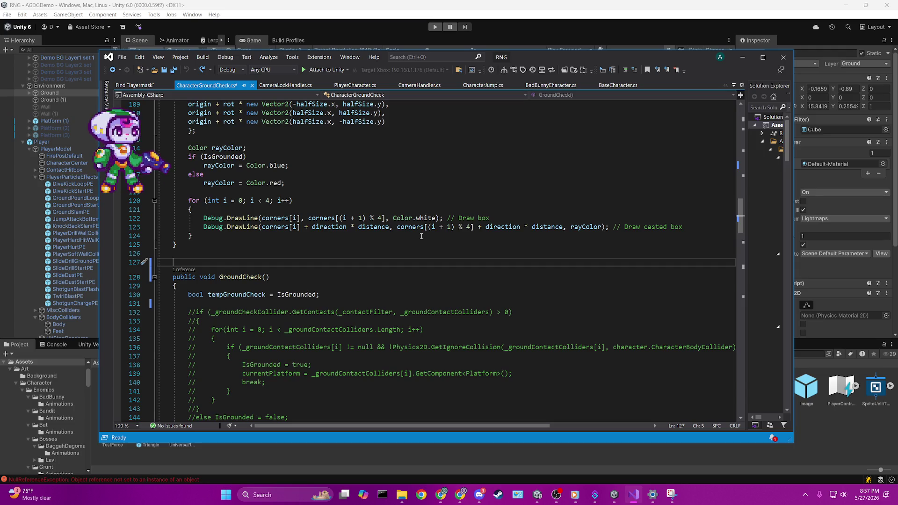
scroll(up, 3)
scroll(up, 3)
scroll(down, 3)
scroll(down, 3)
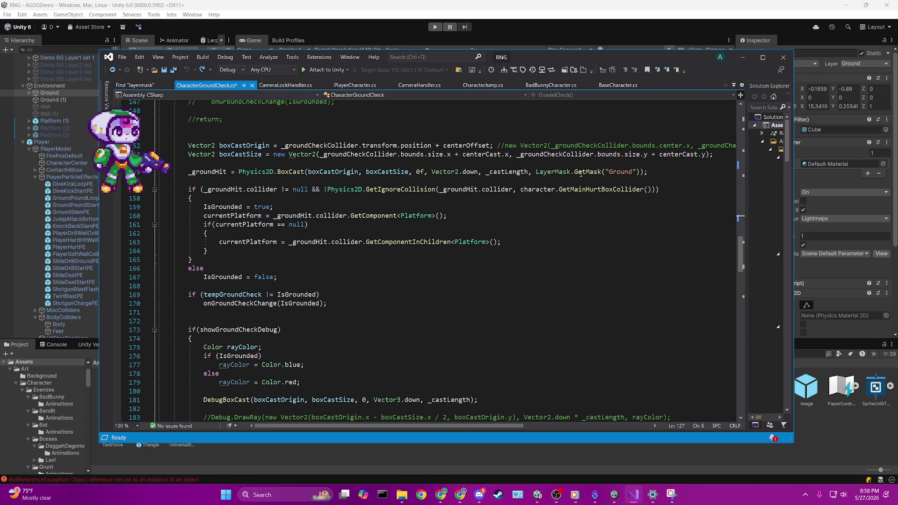
mouse_move(581, 174)
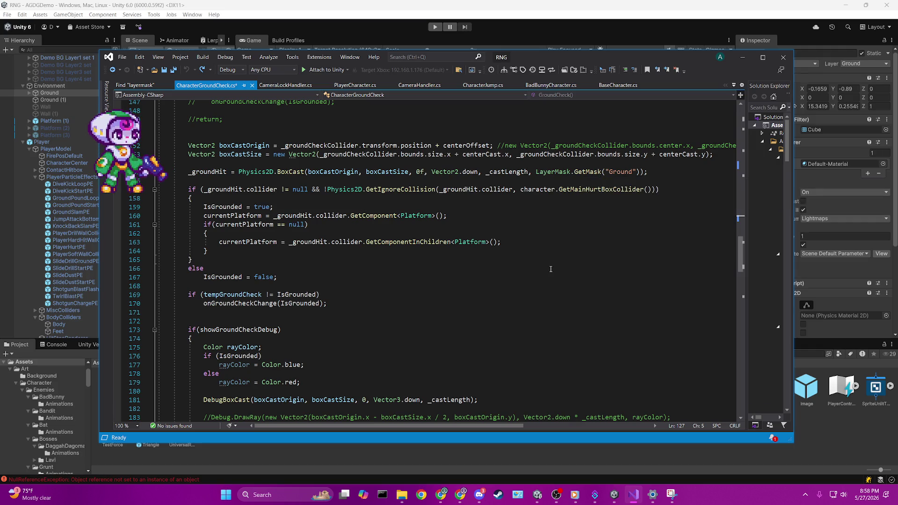
text(if(collision.gameObject.layer == LayerMask.GetMask("Ground")))
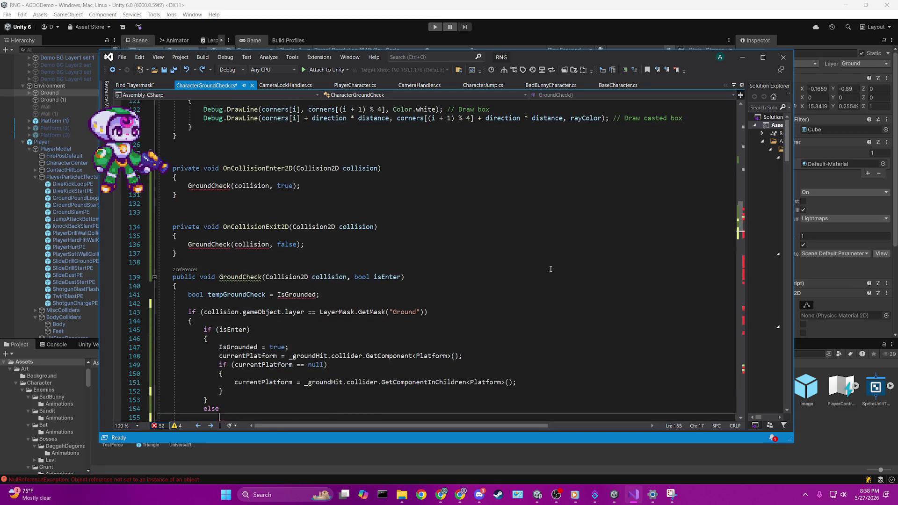
text(groundLayer = LayerMask.("Ground");)
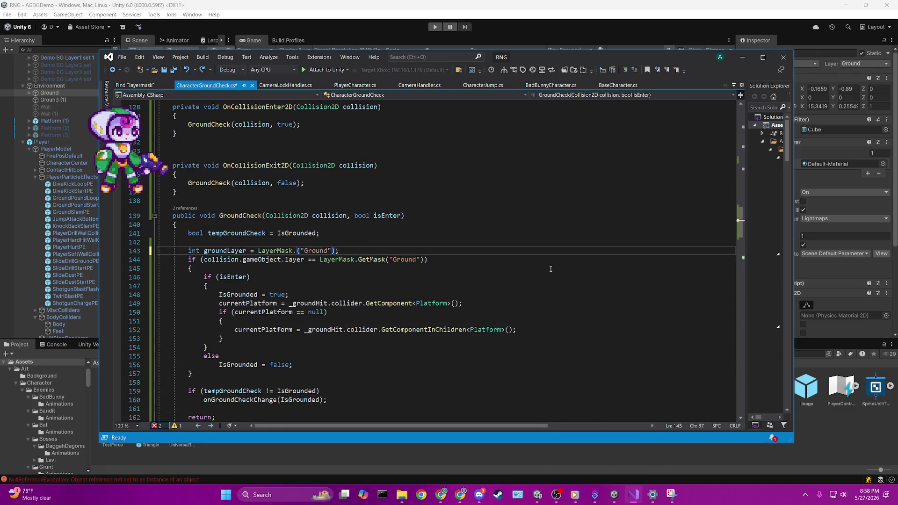
- Set groundLayer to LayerMask.NameToLayer("Ground") and save the script
key(ctrl+space)
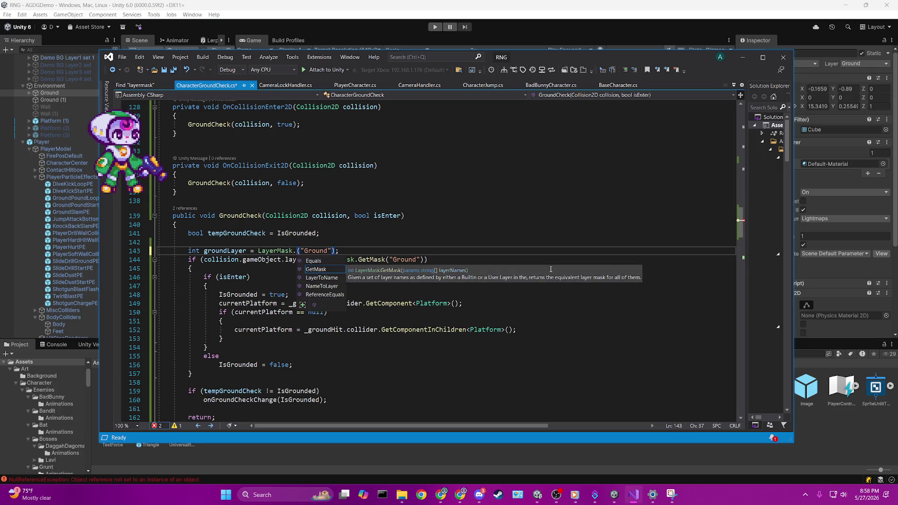
key(Escape)
key(ctrl+space)
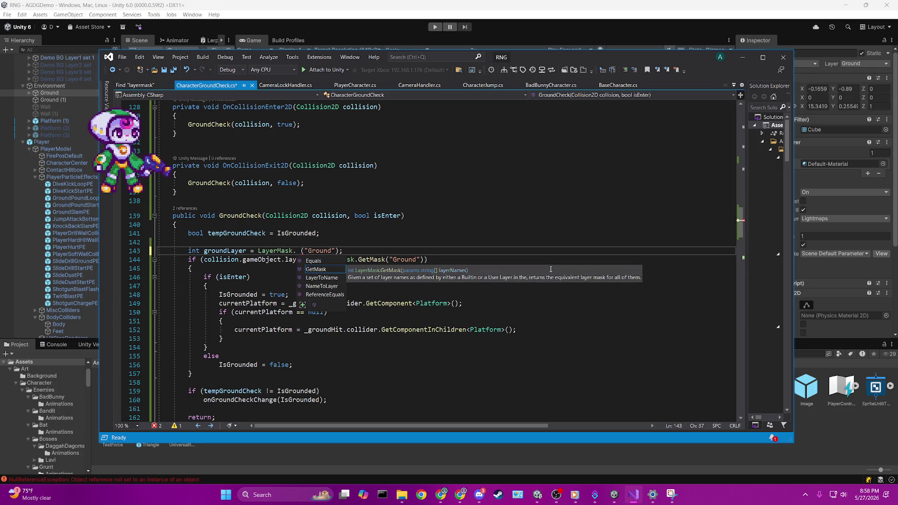
text(name)
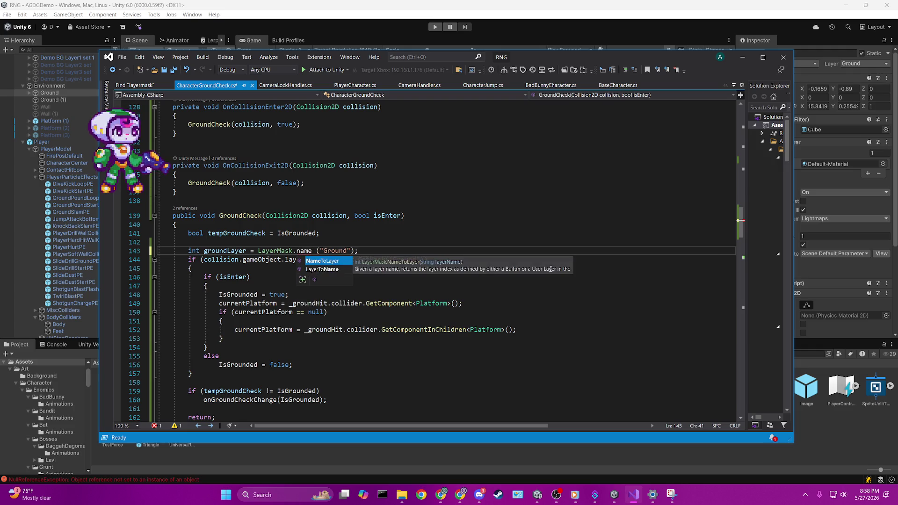
key(Tab)
key(ctrl+s)
- Replace GetMask("Ground") in the layer comparison with groundLayer
drag(319, 260, 425, 261)
text(groundLa)
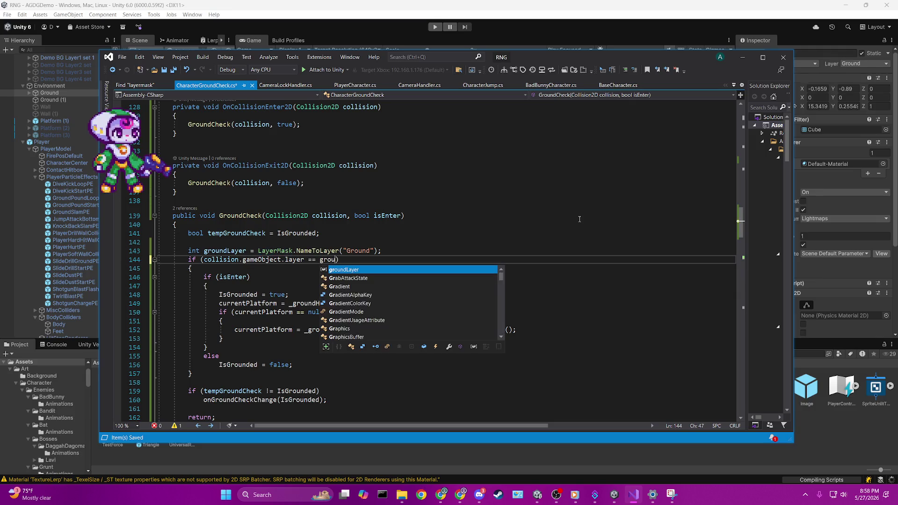
key(Tab)
key(Right)
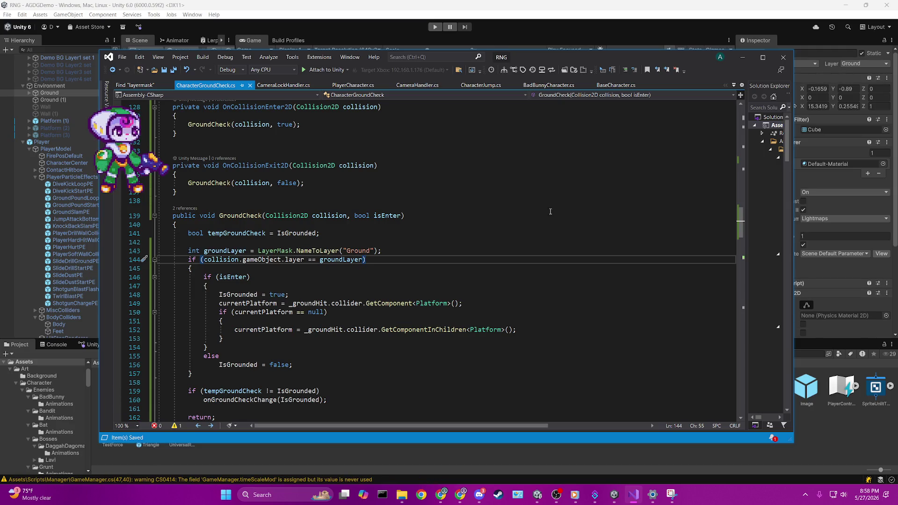
click(435, 26)
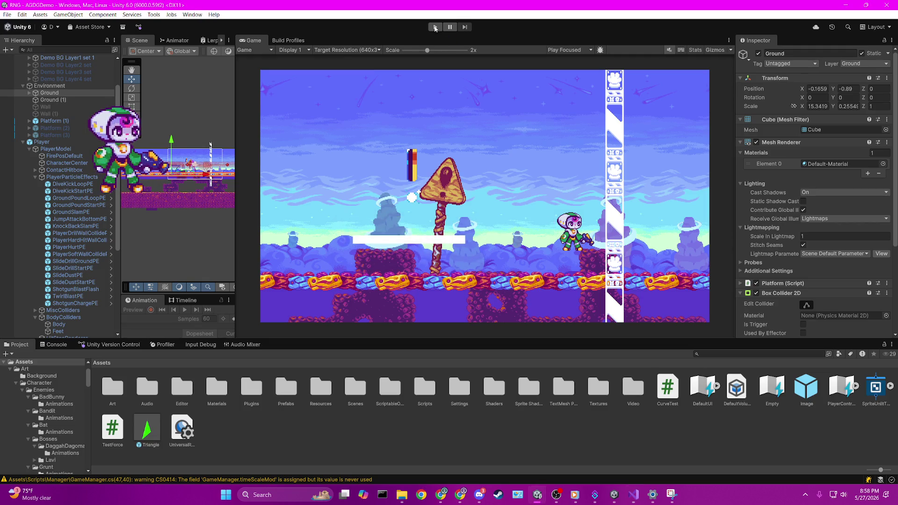
- Start Play mode and jump the character onto the white platform and around the sign
click(432, 29)
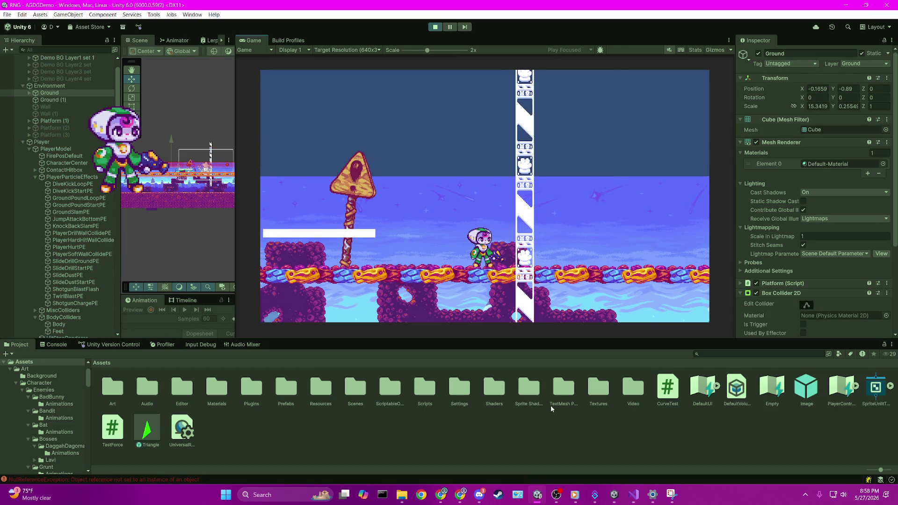
click(480, 496)
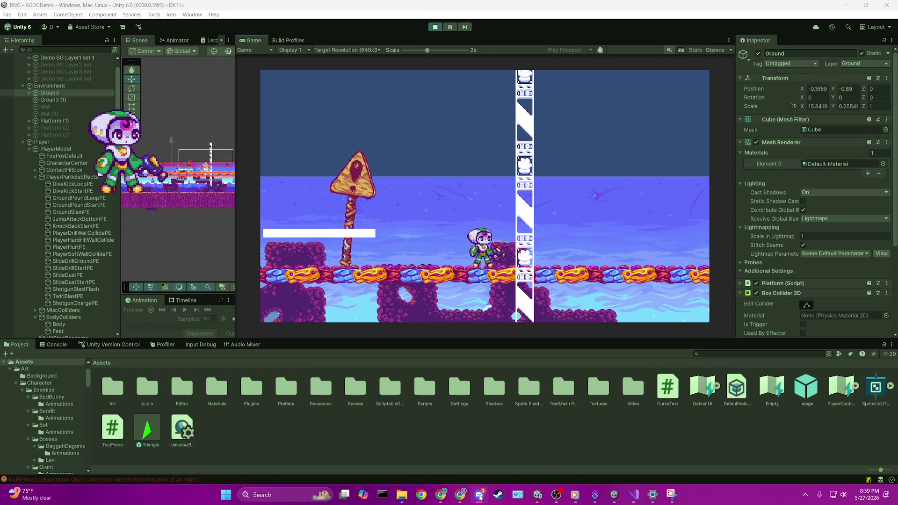
click(479, 496)
key(space)
key(Left)
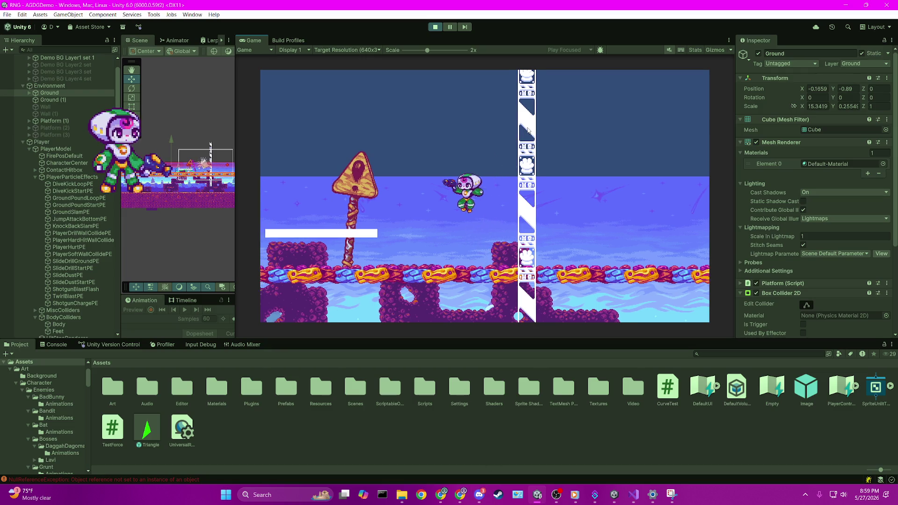
key(space)
key(Left)
key(Right)
key(space)
key(Right)
key(Left)
key(space)
key(space)
key(Right)
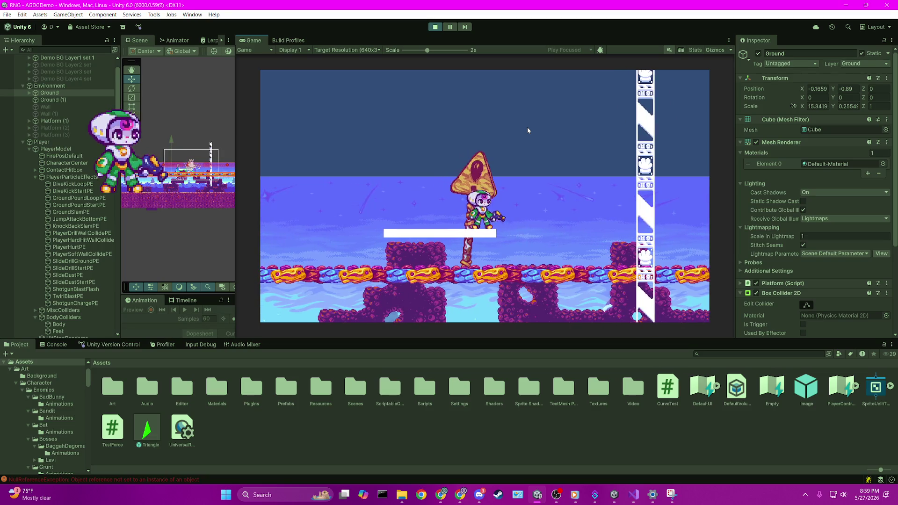
- Jump onto the sign's top and attack mid-air, landing back on the platform and ground
key(space)
key(x)
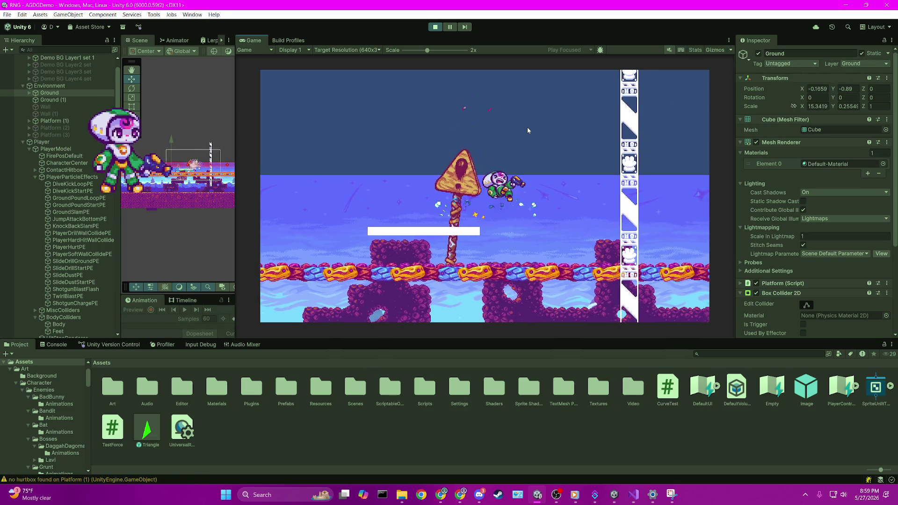
key(space)
key(Left)
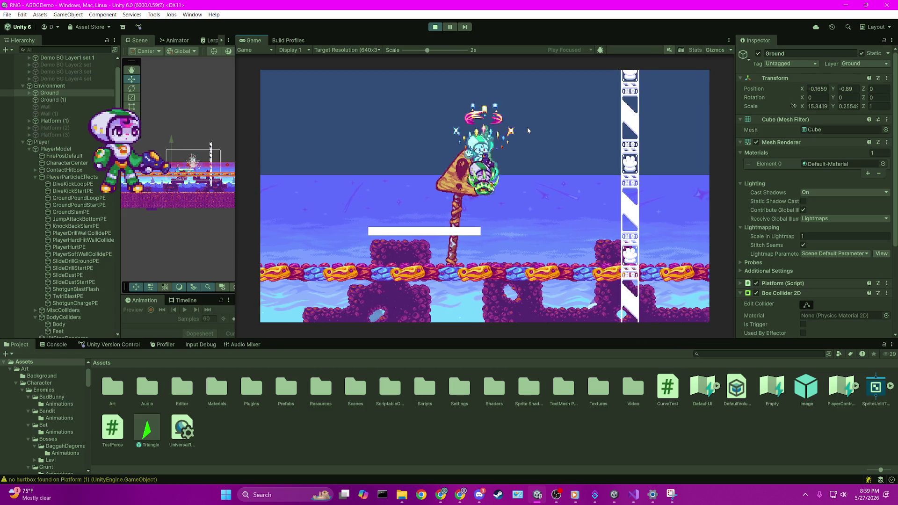
key(space)
key(Down)
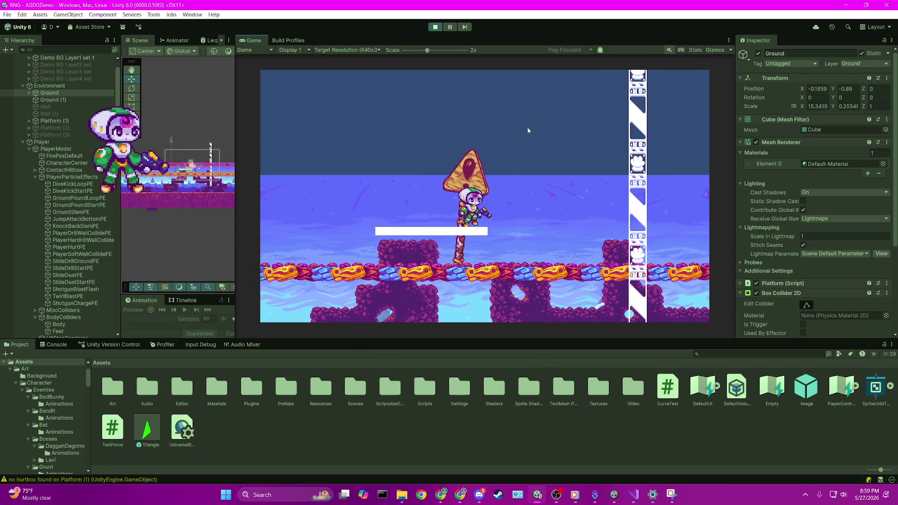
key(space)
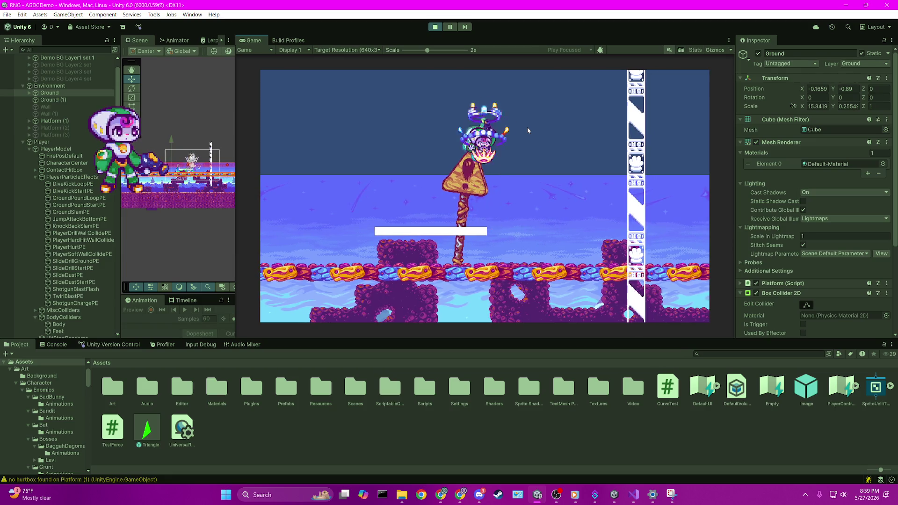
key(x)
key(space)
key(space)
key(space)
key(x)
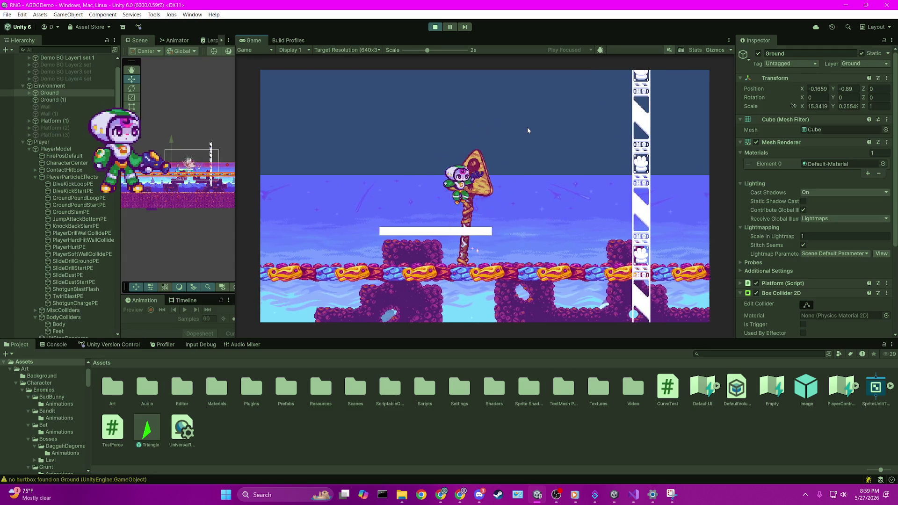
key(space)
key(x)
key(Left)
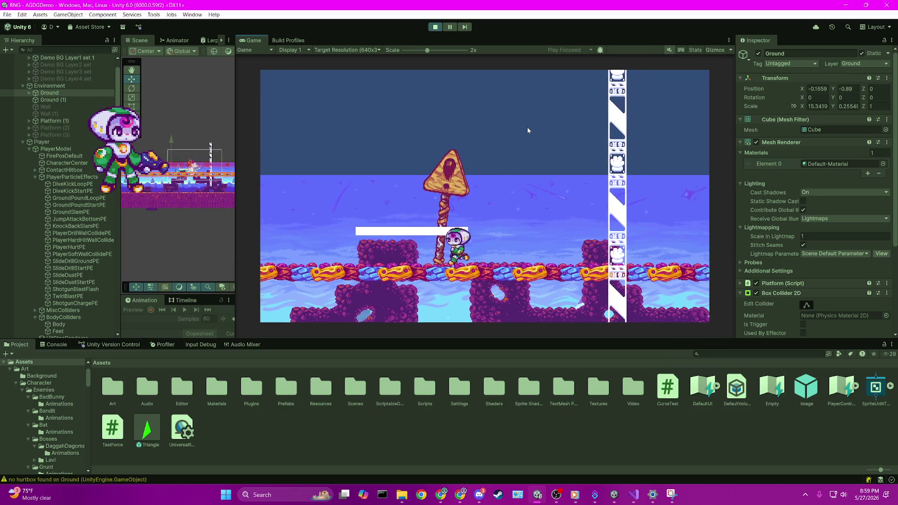
key(space)
key(x)
key(Left)
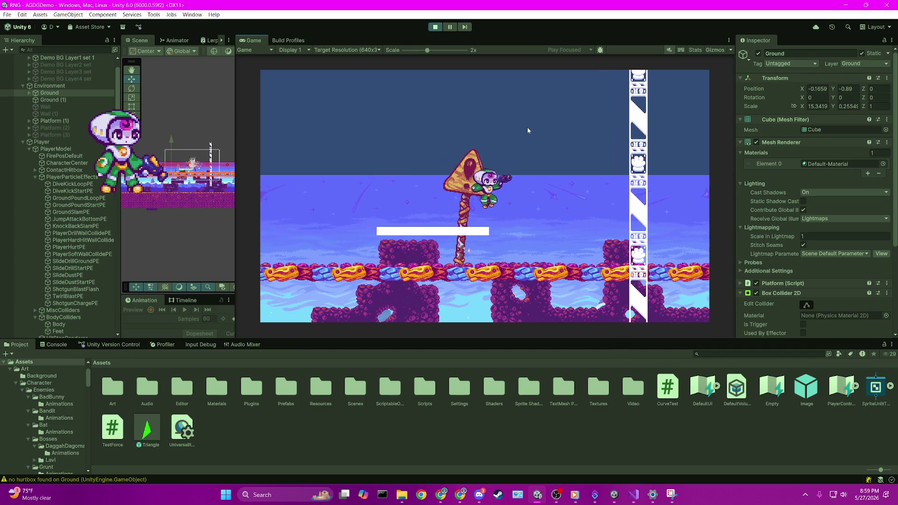
key(space)
key(Right)
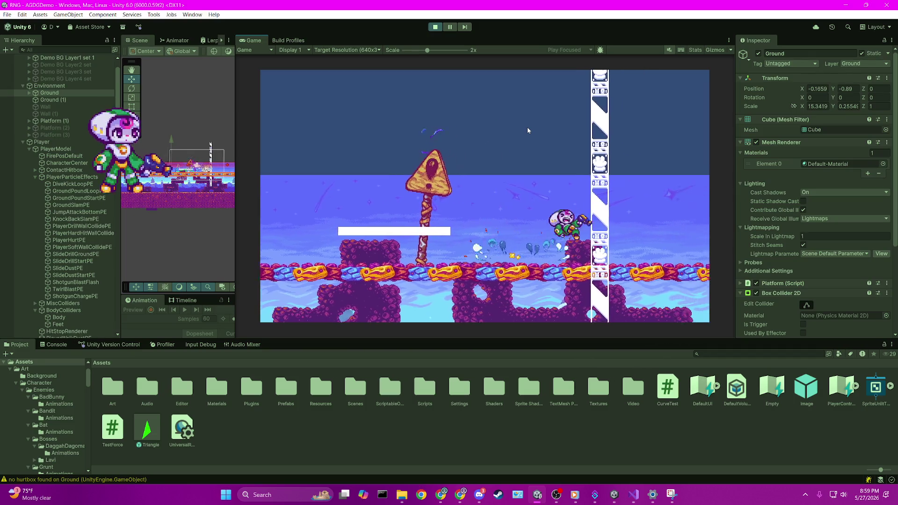
key(space)
key(Left)
key(space)
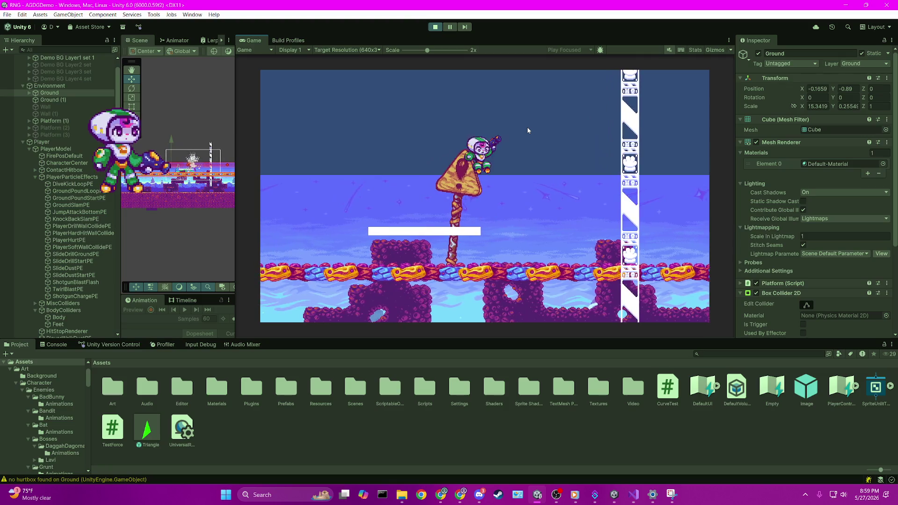
key(Right)
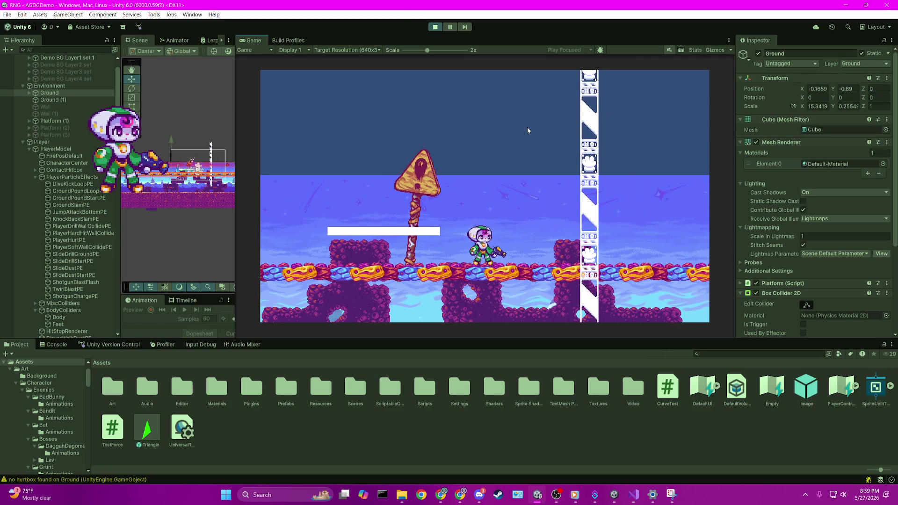
- Jump repeatedly over the sign and off the white platform, landing beside the sign
key(Left)
key(space)
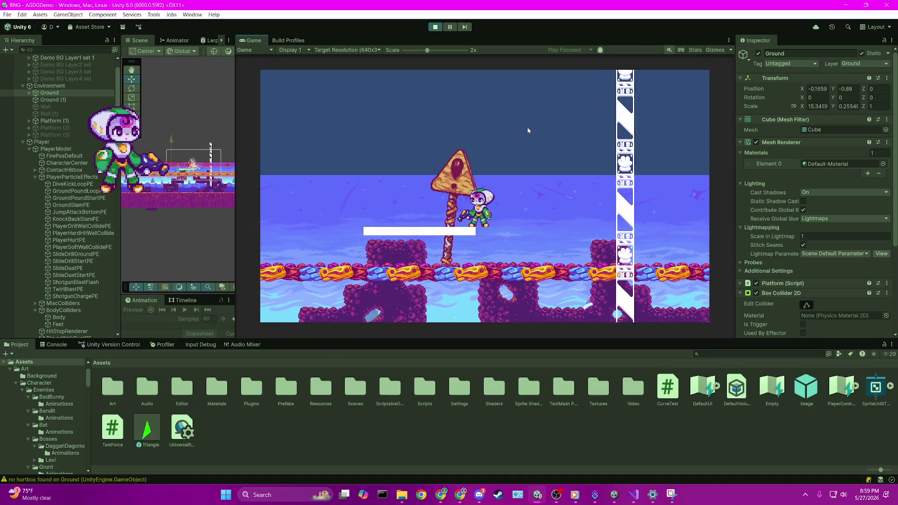
key(space)
key(Right)
key(Left)
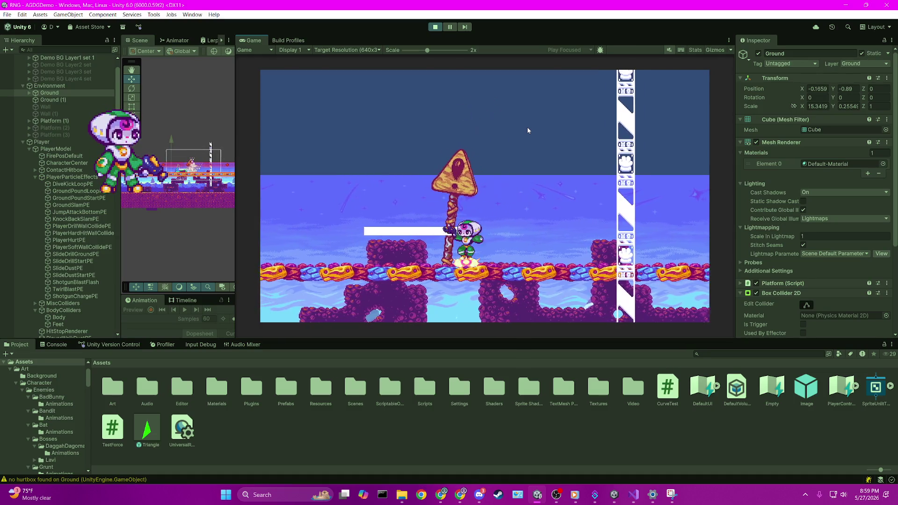
key(space)
key(Right)
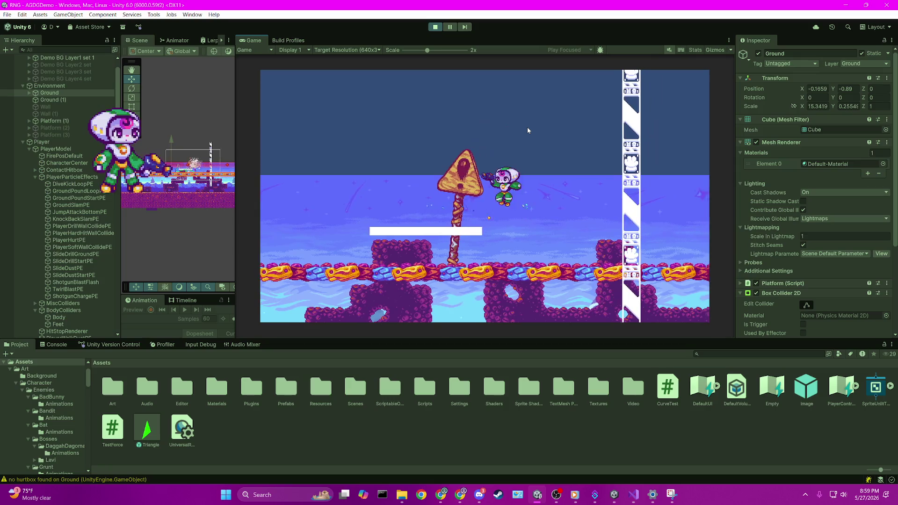
key(space)
key(Left)
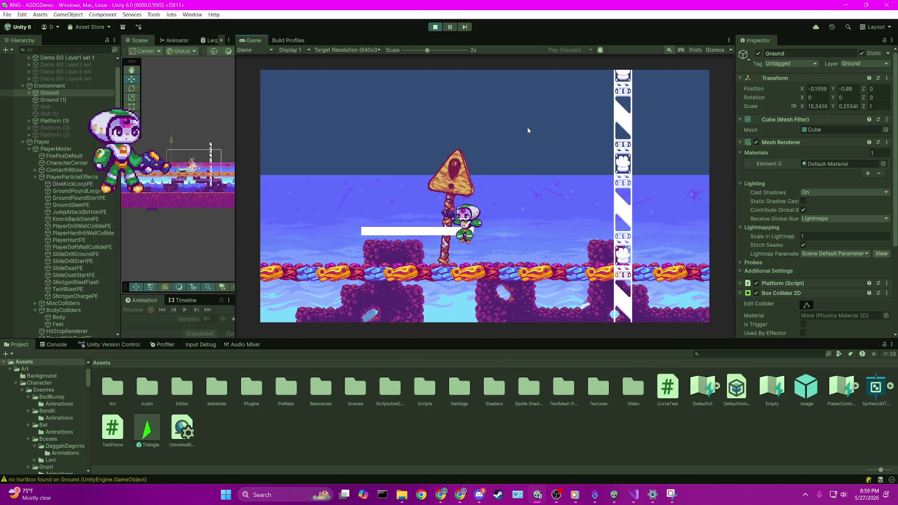
key(space)
key(Left)
key(Right)
key(space)
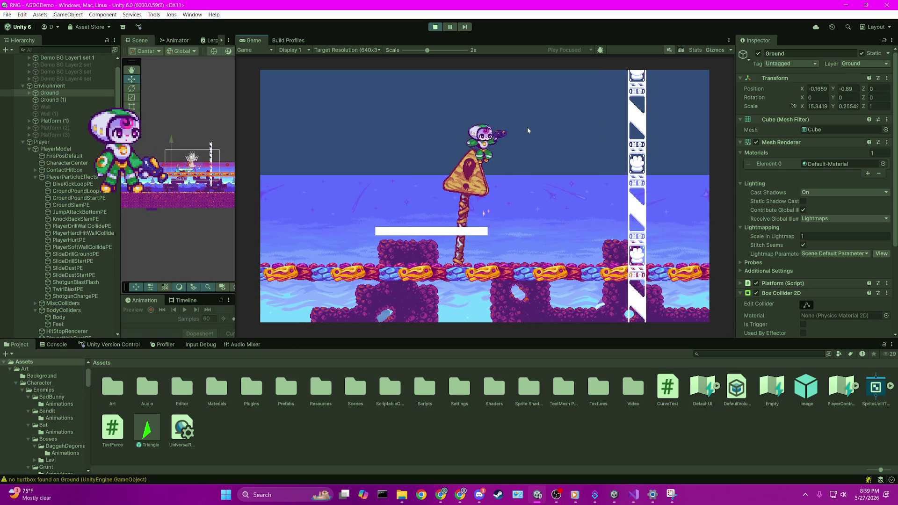
key(space)
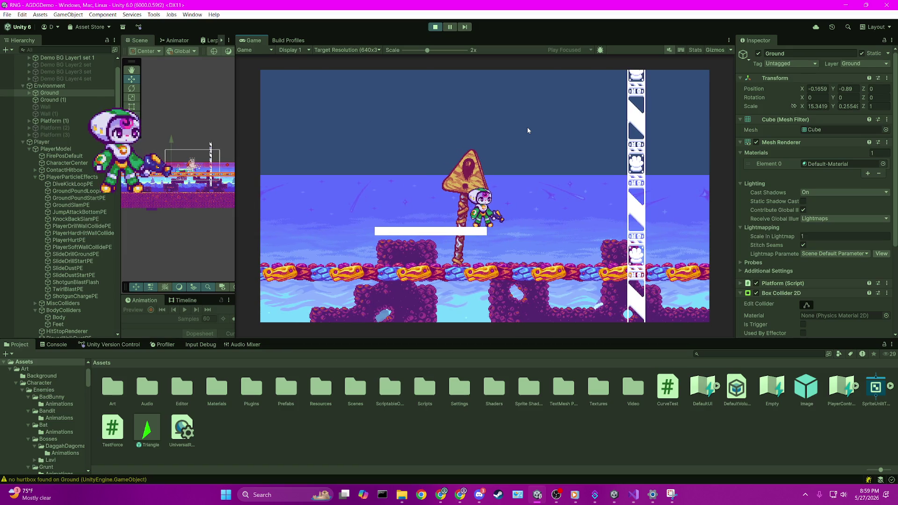
key(Right)
key(space)
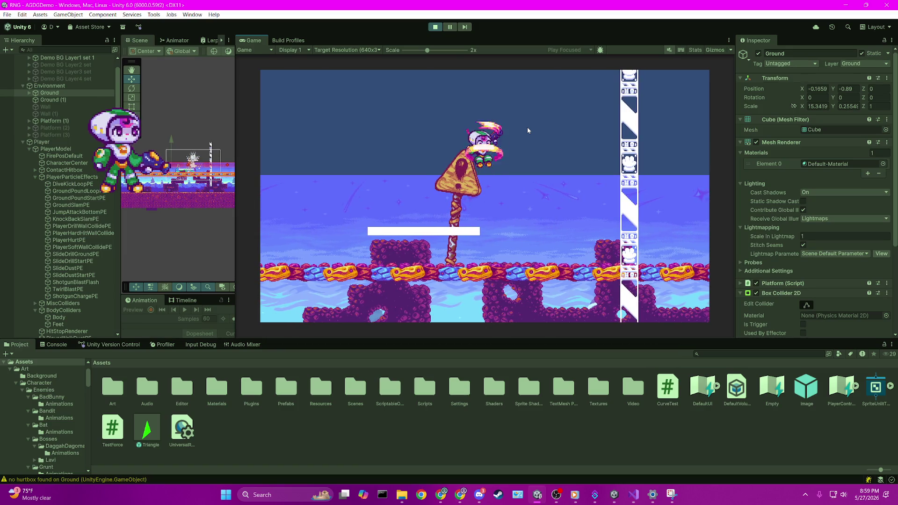
key(Right)
key(space)
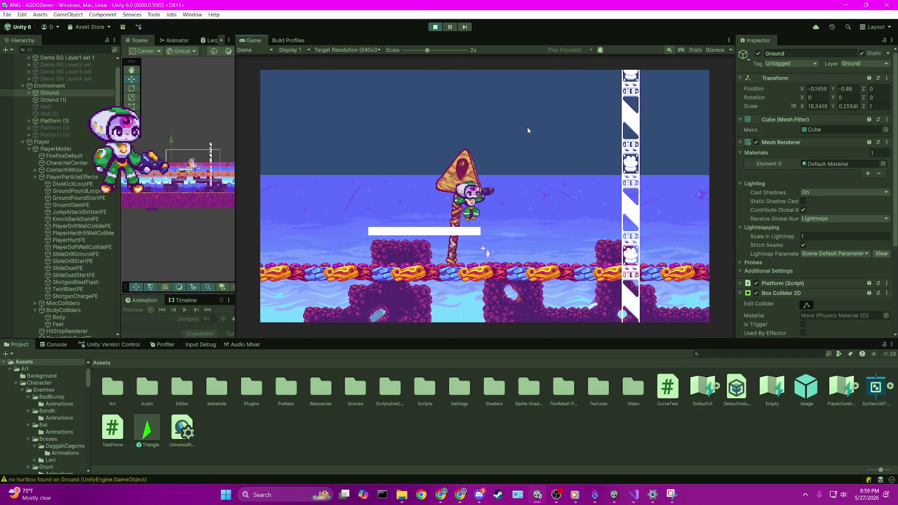
key(Right)
key(space)
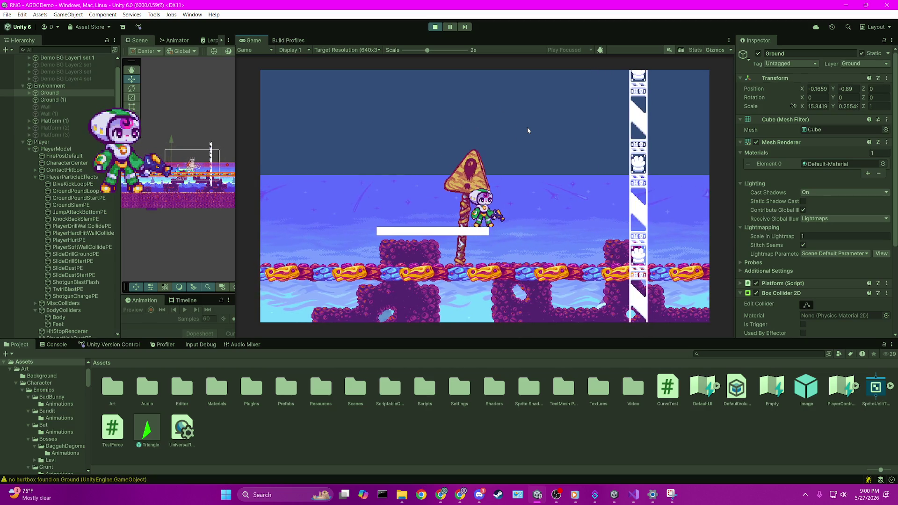
- Slam down onto the white platform, then hop onto the sign top and drop to the ground
key(space)
key(Down)
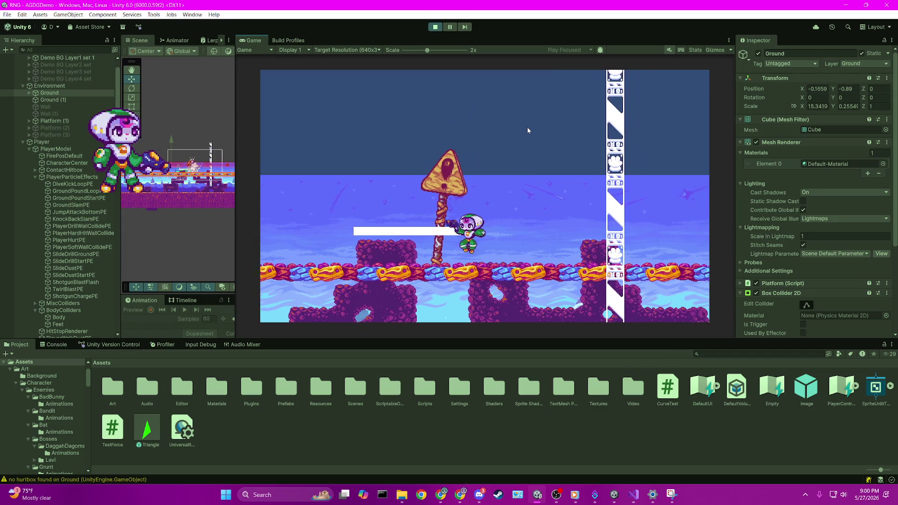
key(space)
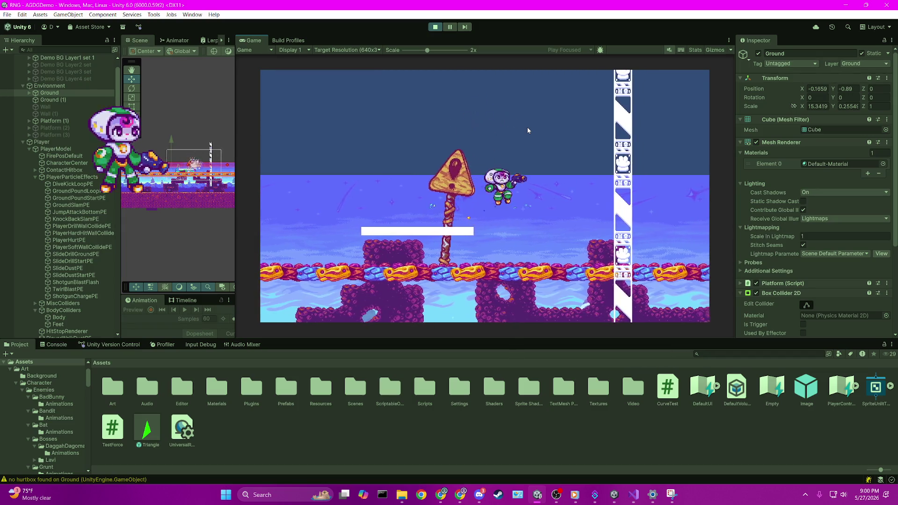
key(space)
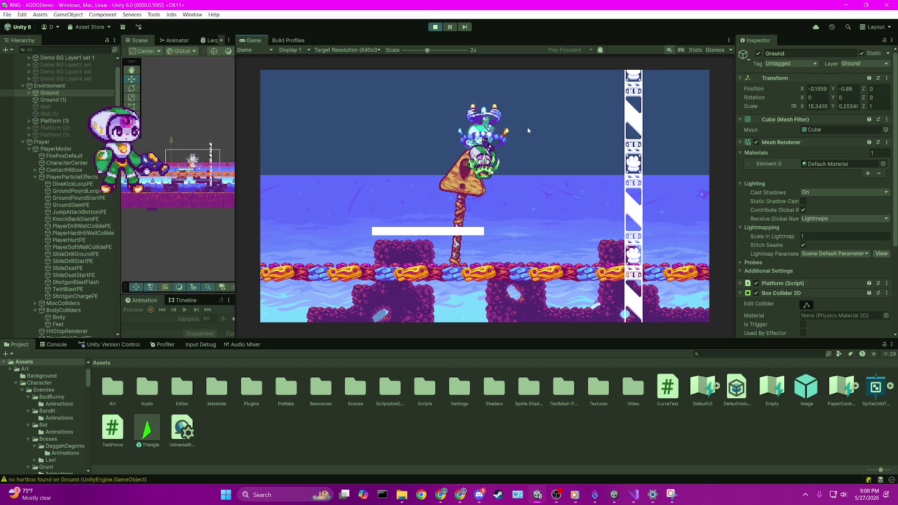
key(Left)
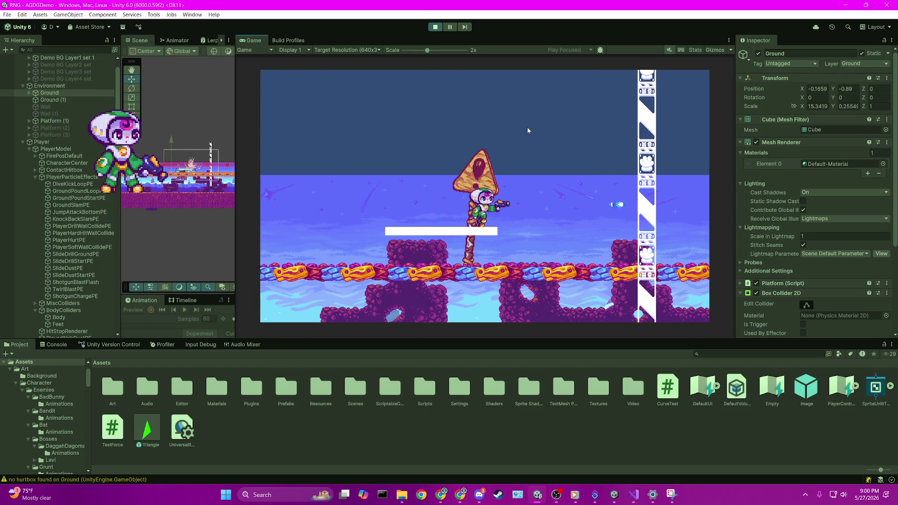
key(space)
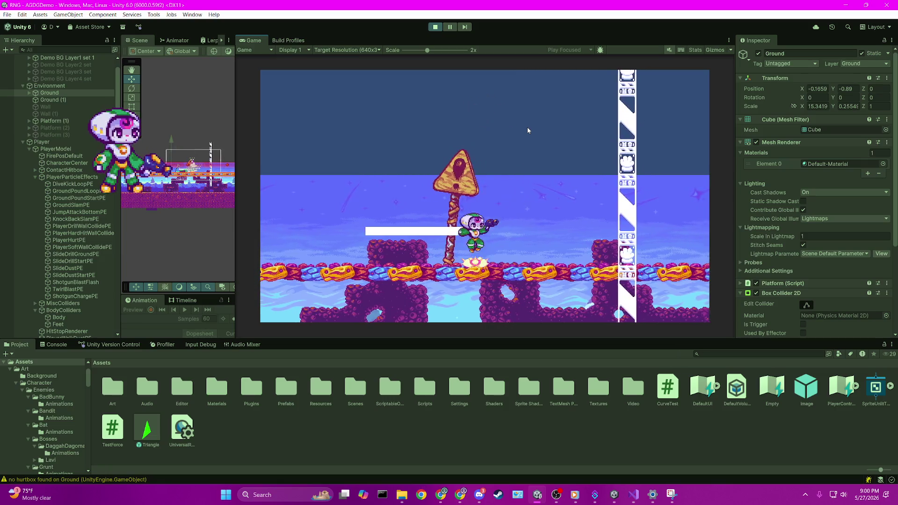
key(space)
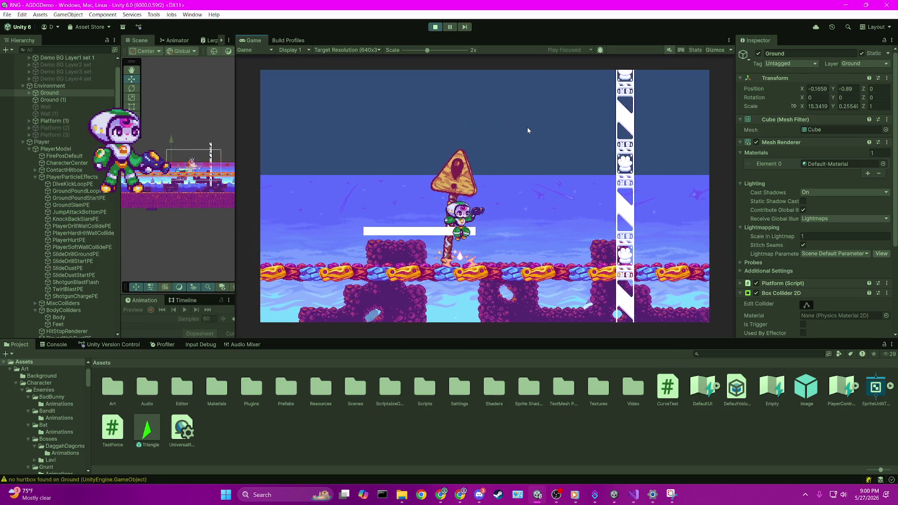
key(space)
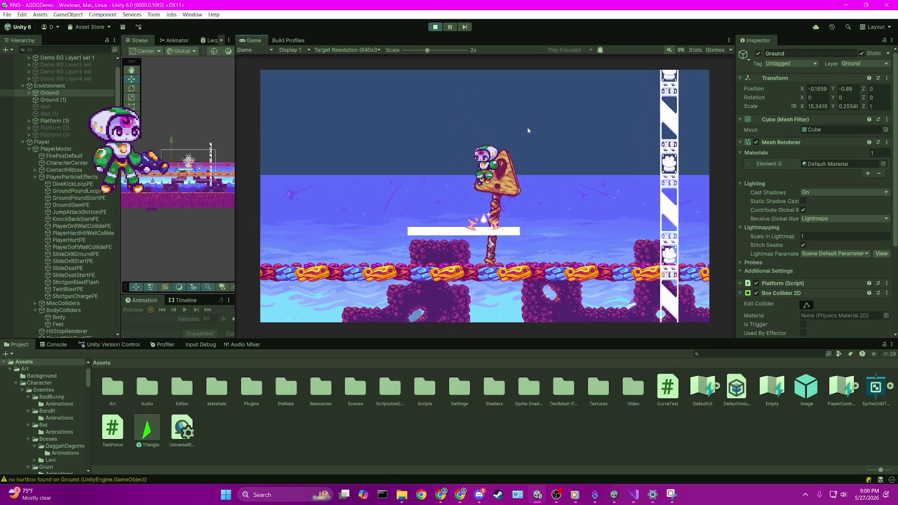
key(space)
key(space)
key(space)
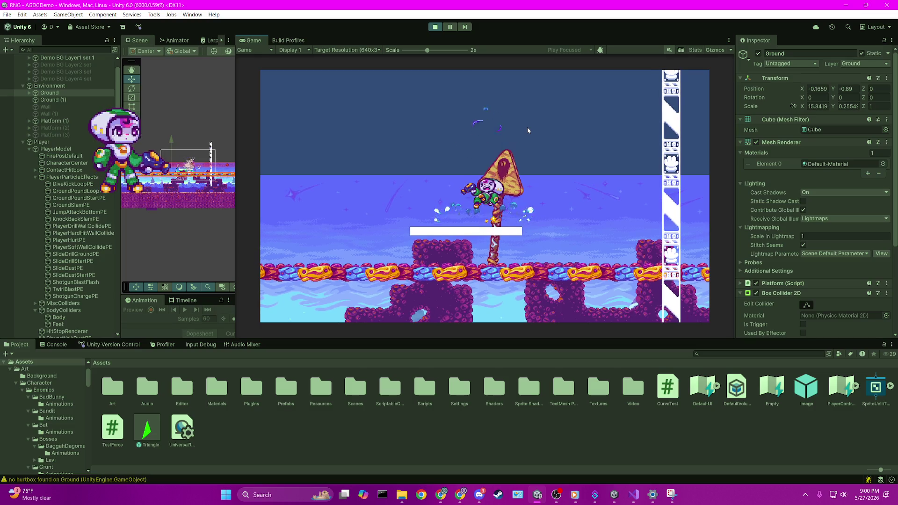
key(space)
key(d)
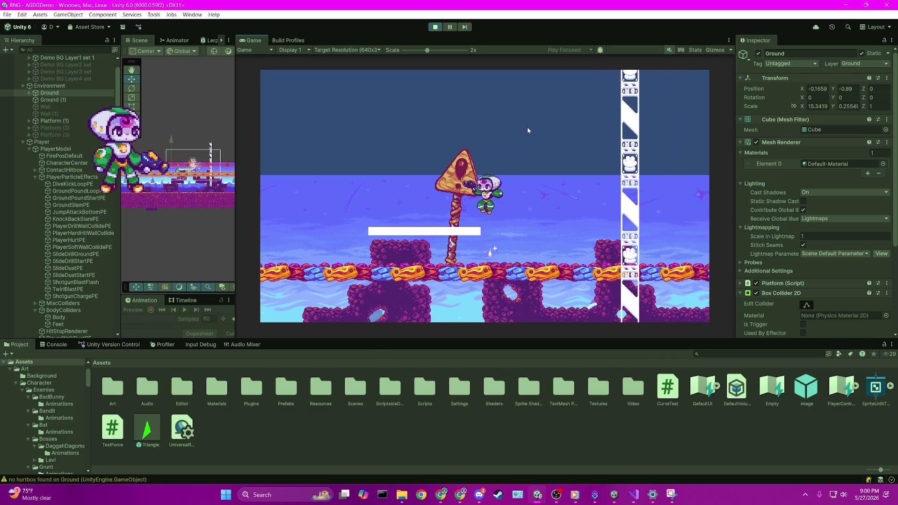
key(space)
key(space)
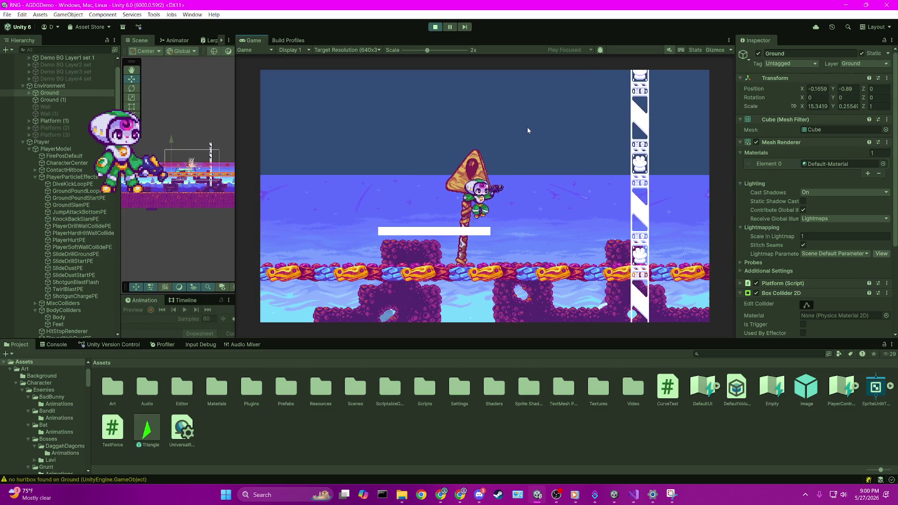
key(s)
key(space)
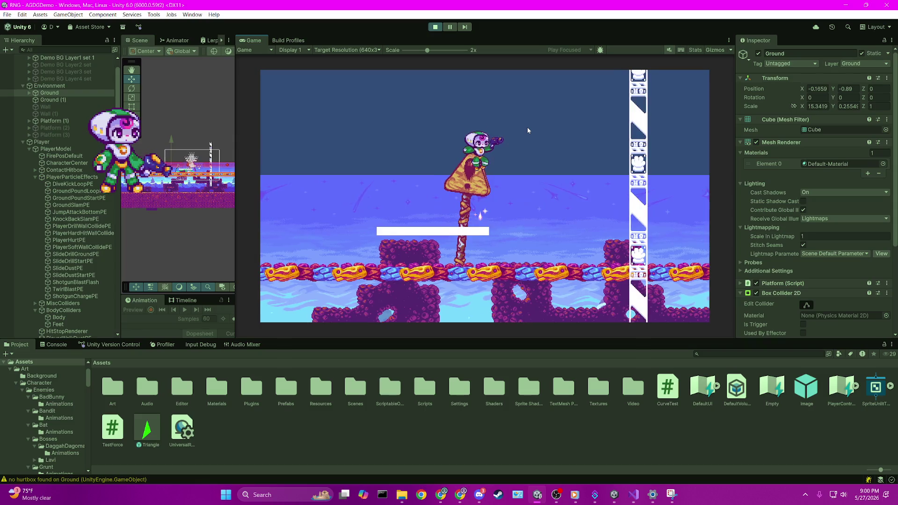
key(space)
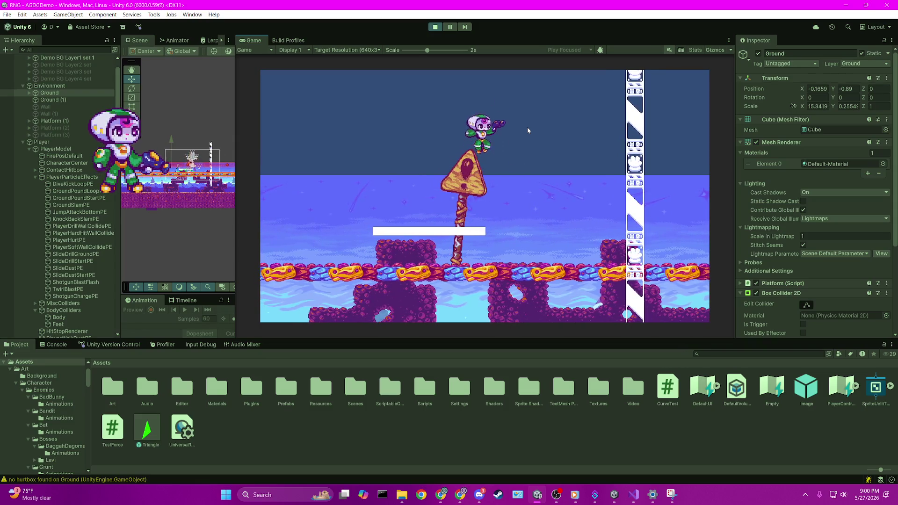
key(Left)
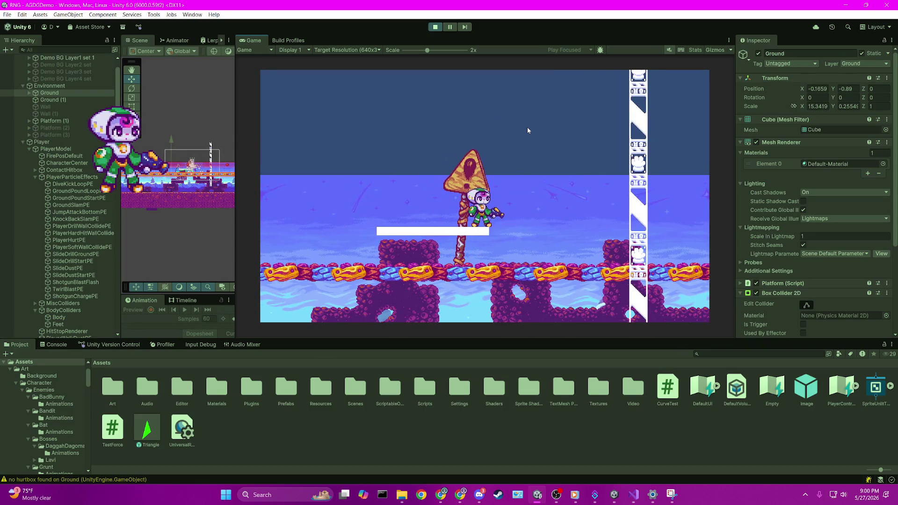
key(space)
key(Left)
key(space)
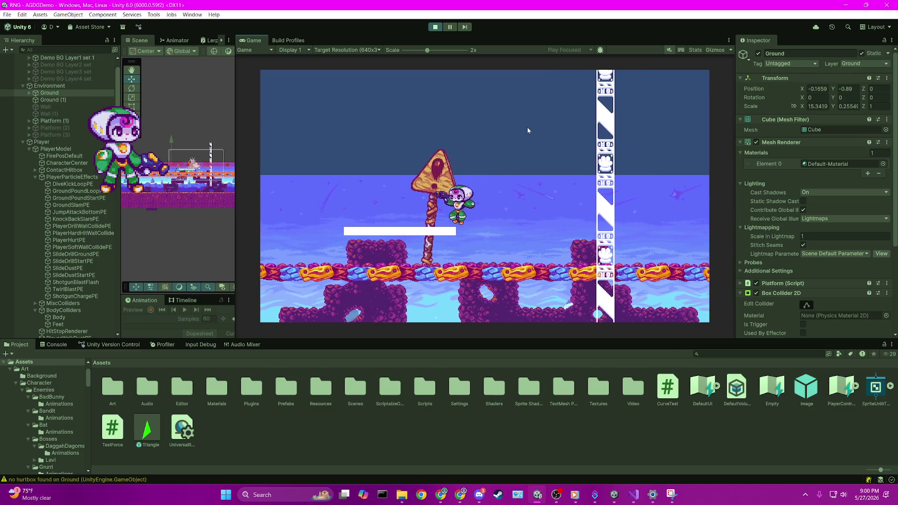
key(Right)
key(Right)
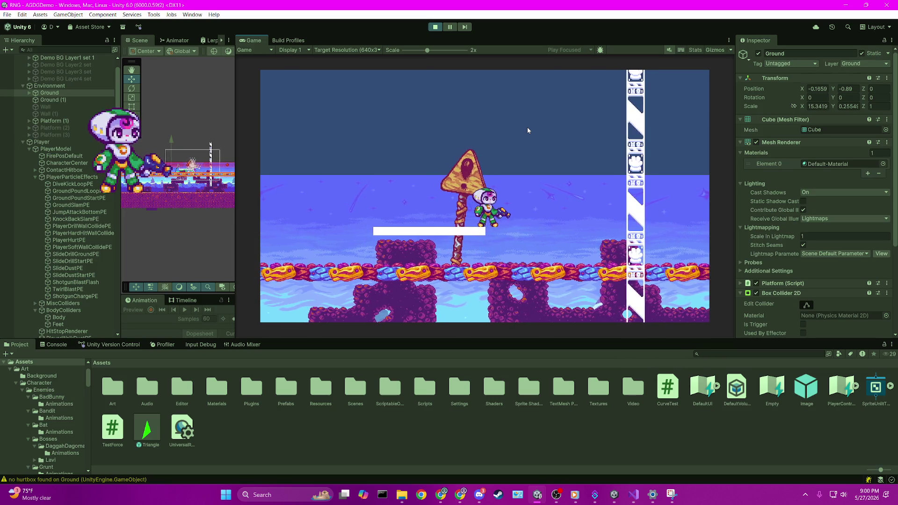
key(space)
key(Down)
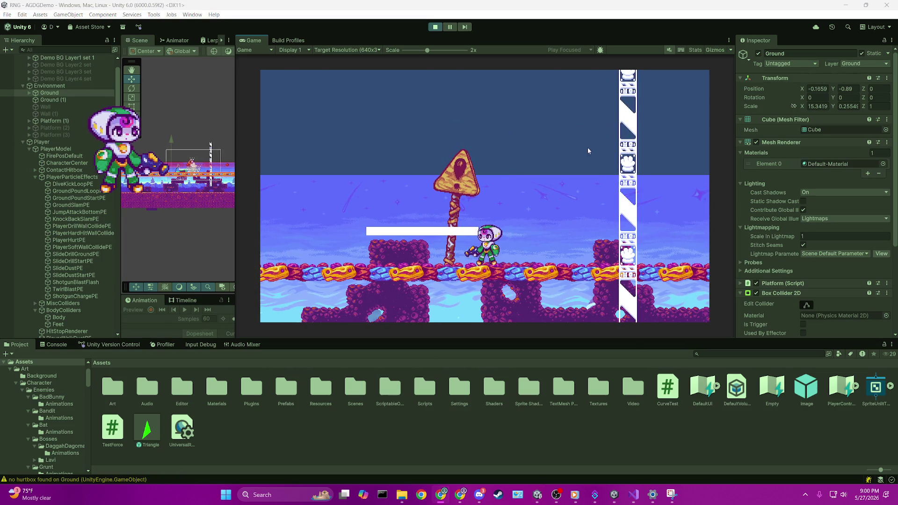
click(588, 33)
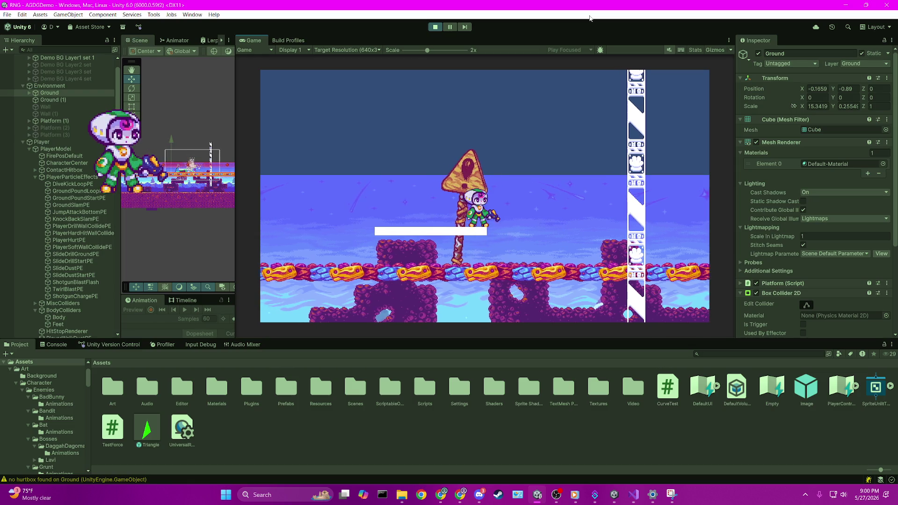
key(space)
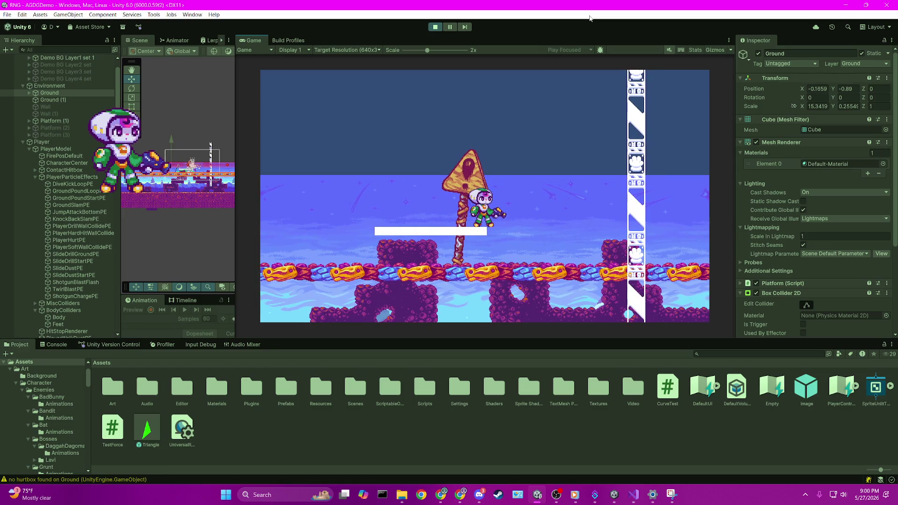
key(space)
key(Down)
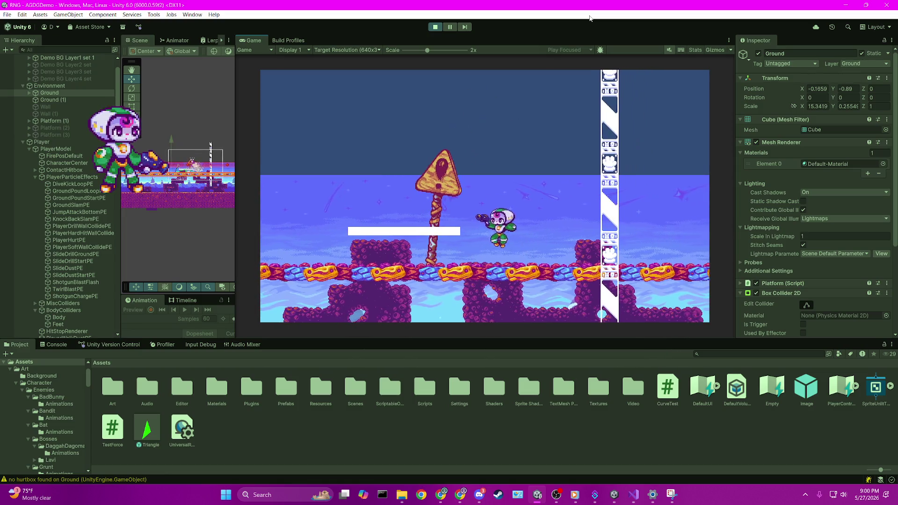
key(space)
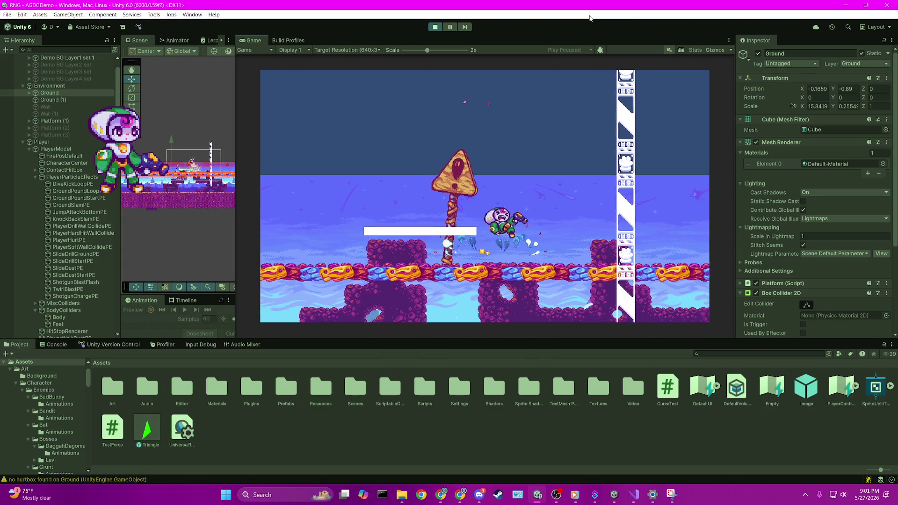
key(space)
key(Down)
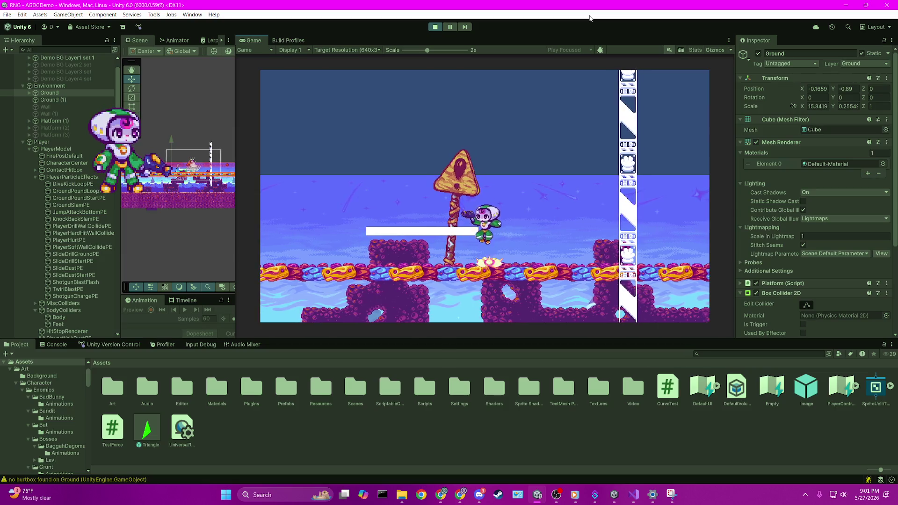
key(Right)
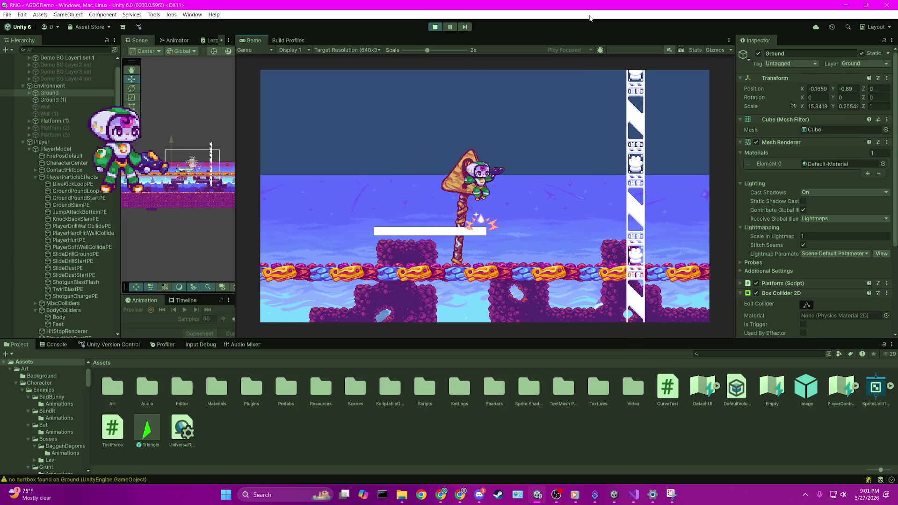
key(Right)
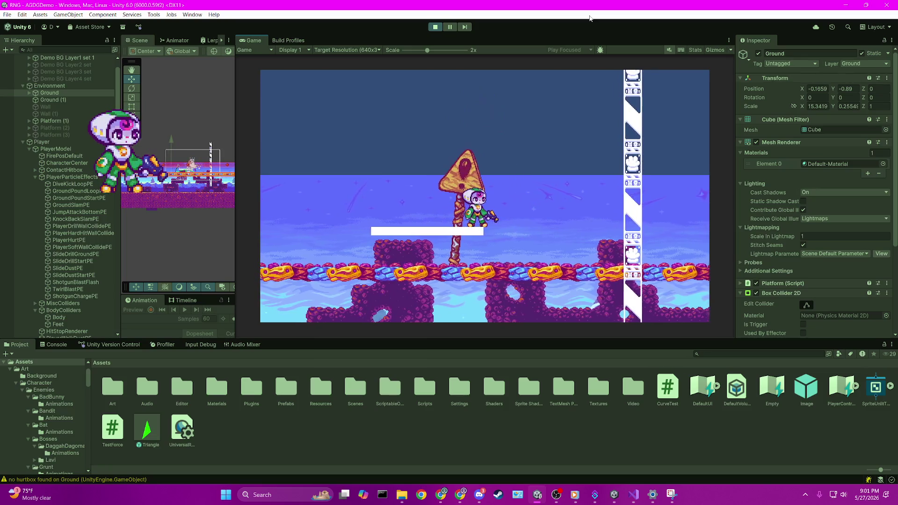
key(Right)
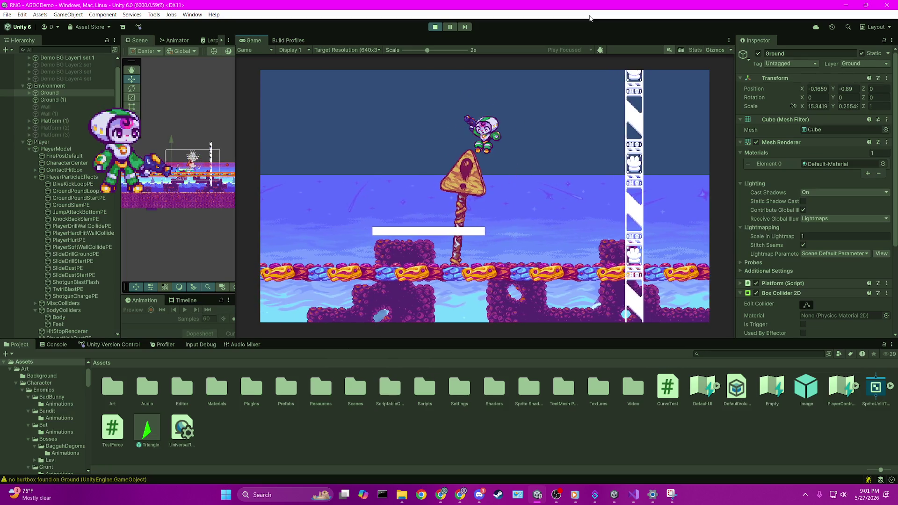
key(space)
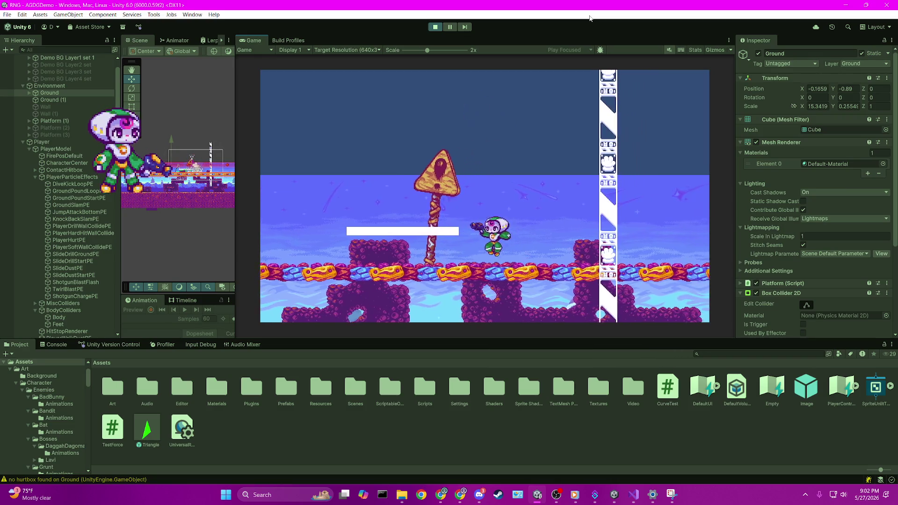
- Collapse Player in the Hierarchy and activate the Bandit enemy object
click(22, 142)
scroll(down, 3)
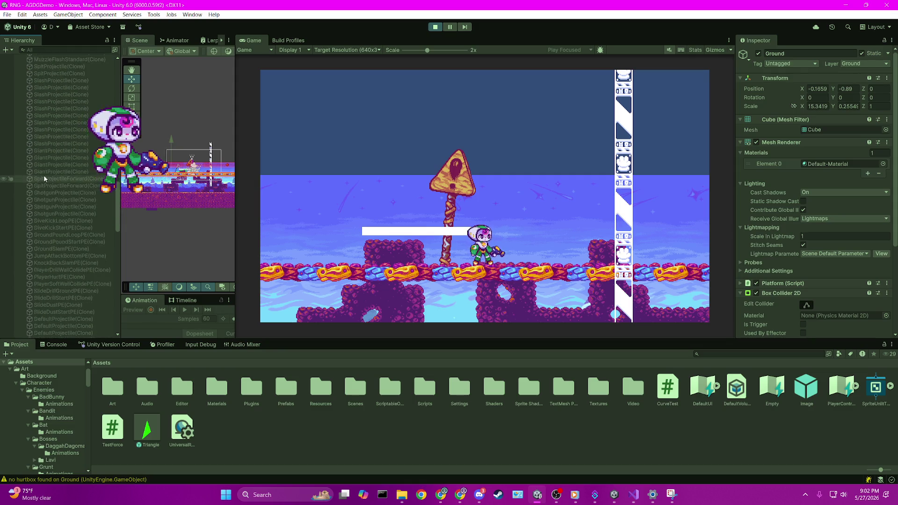
click(70, 218)
click(759, 53)
- Run and jump past the signpost in play mode, attacking the bandit
key(Left)
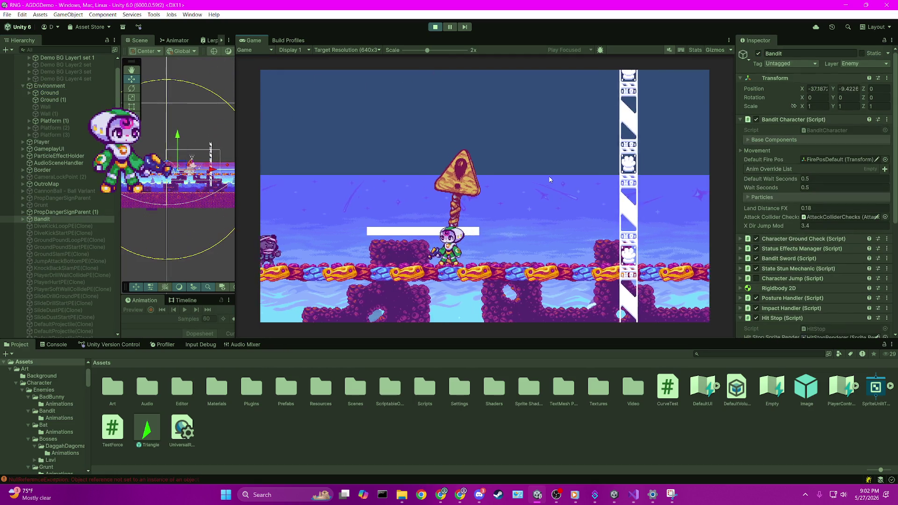
key(space)
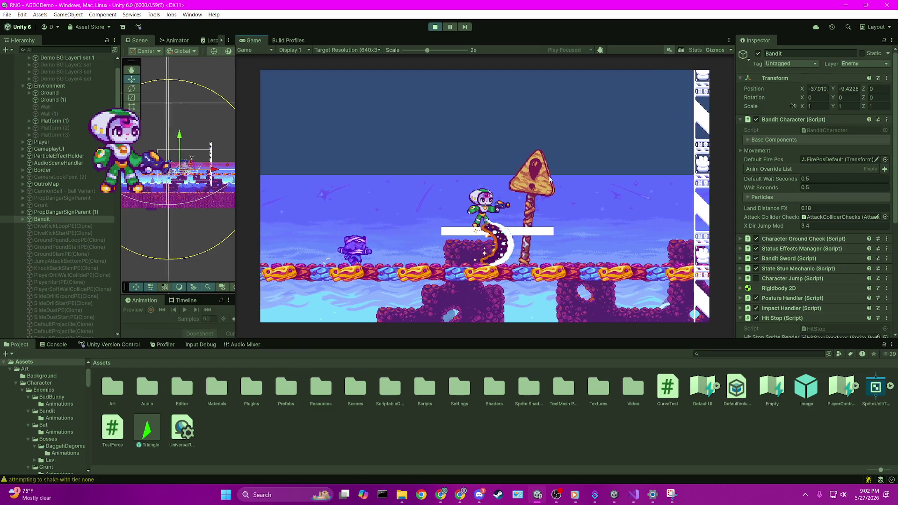
click(79, 72)
key(Right)
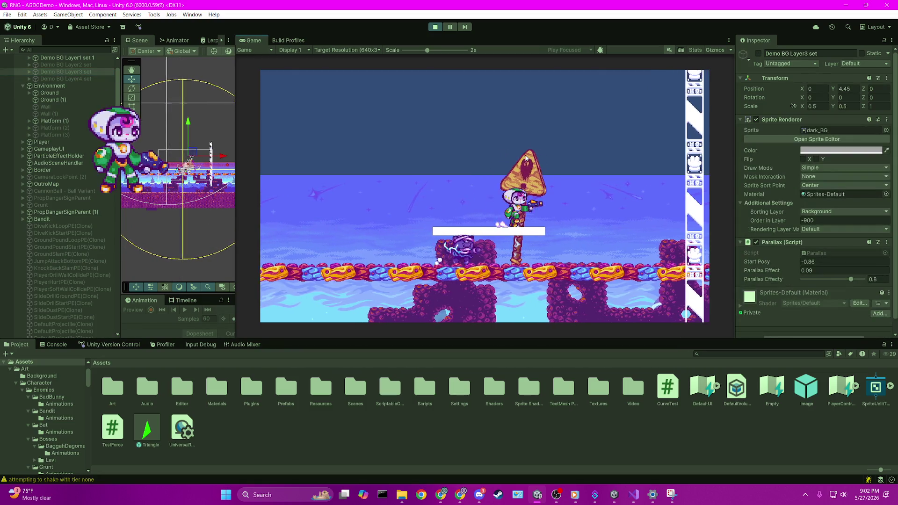
key(Left)
key(Left)
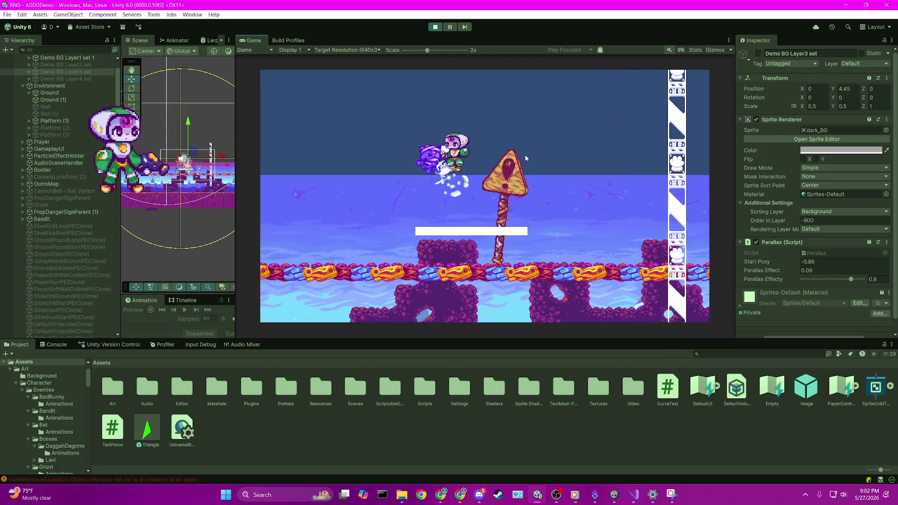
key(Right)
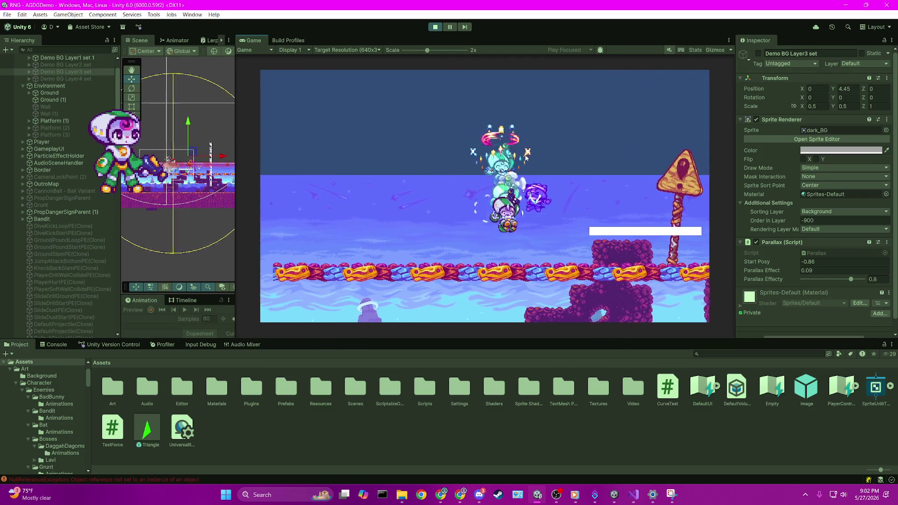
key(Right)
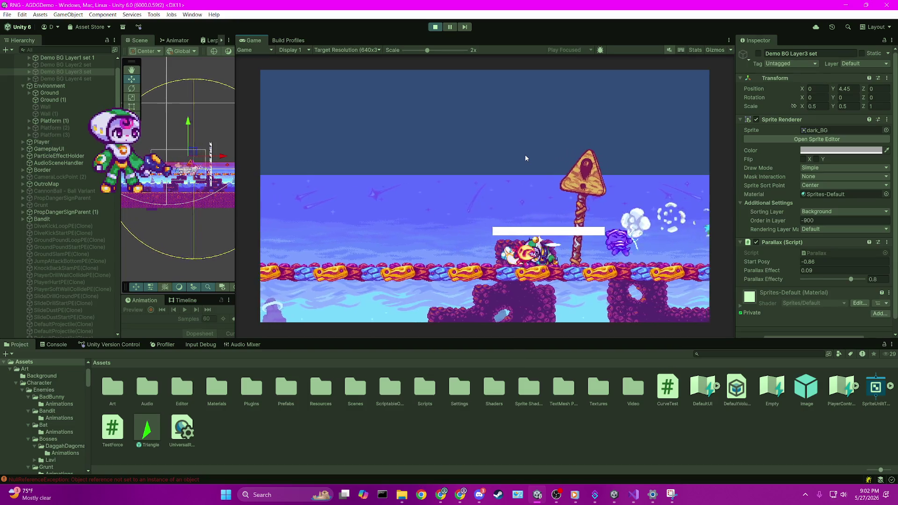
key(Left)
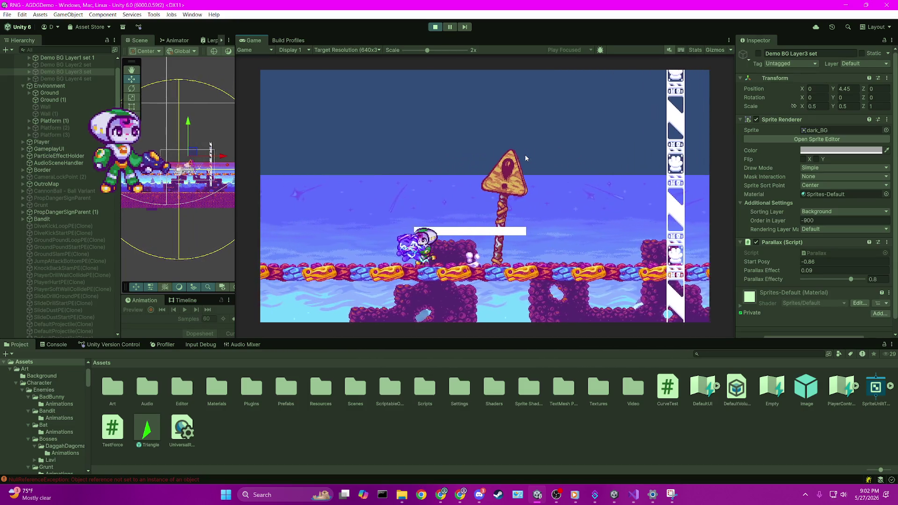
key(Right)
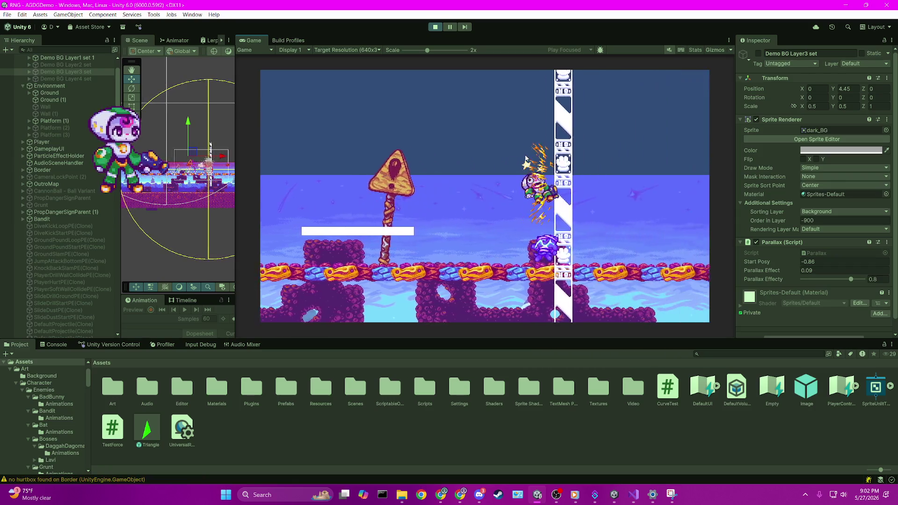
- Climb the pillar, drop onto the bandit to destroy it, then stop play mode
key(Up)
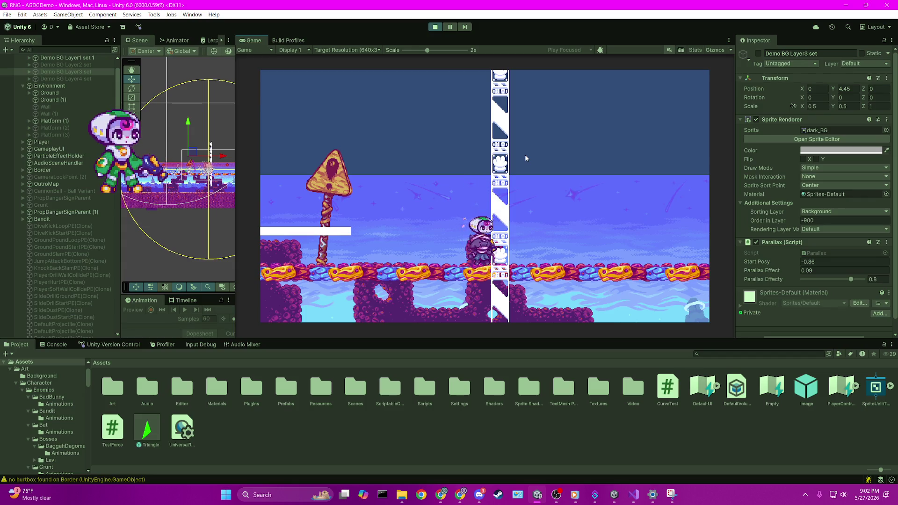
key(x)
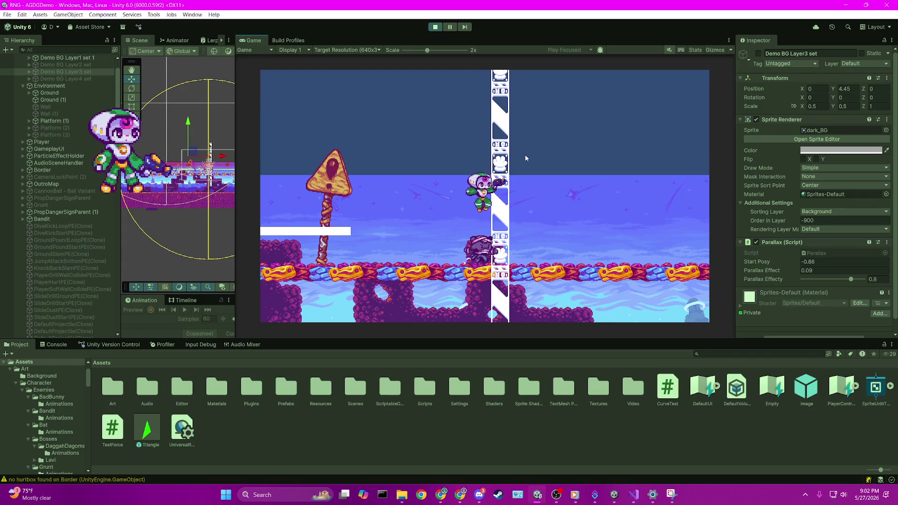
key(Left)
key(Right)
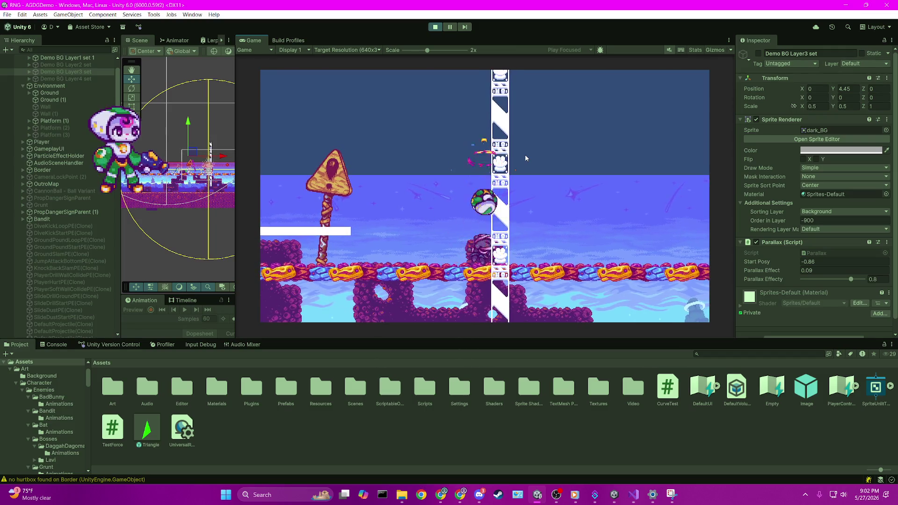
key(x)
key(space)
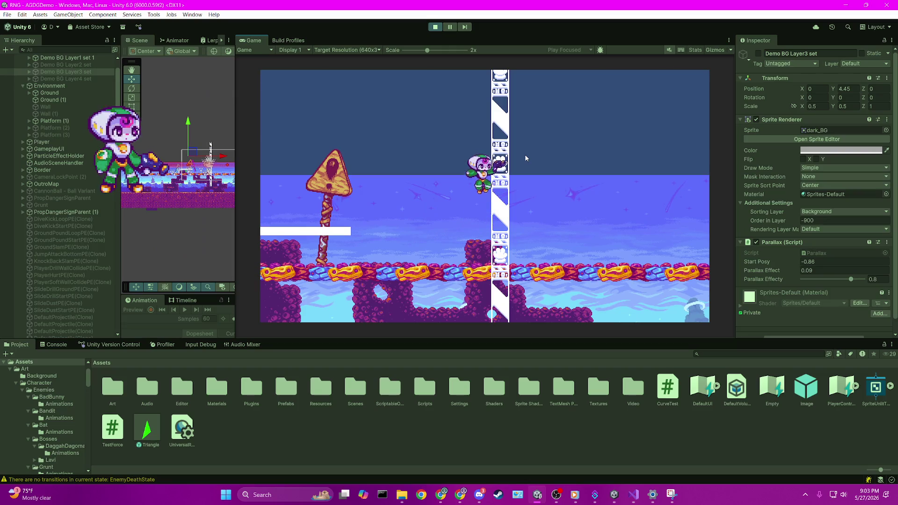
key(space)
key(space)
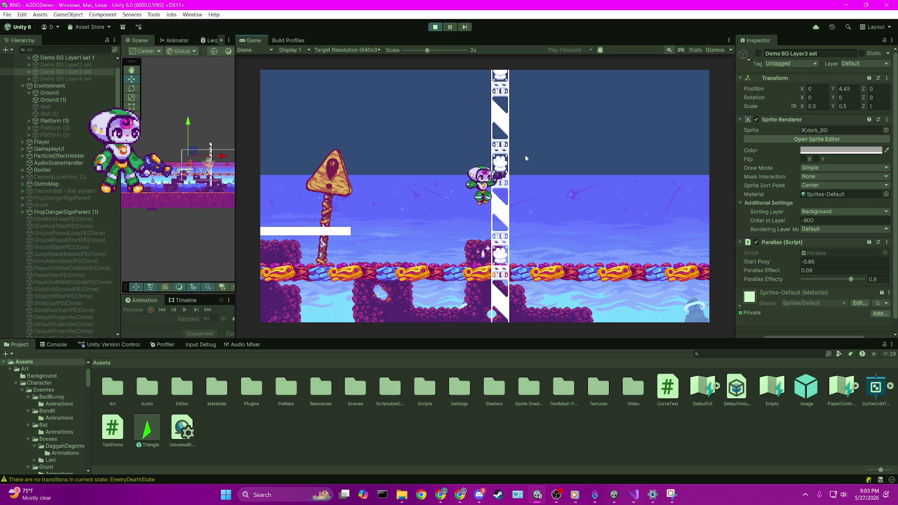
key(Left)
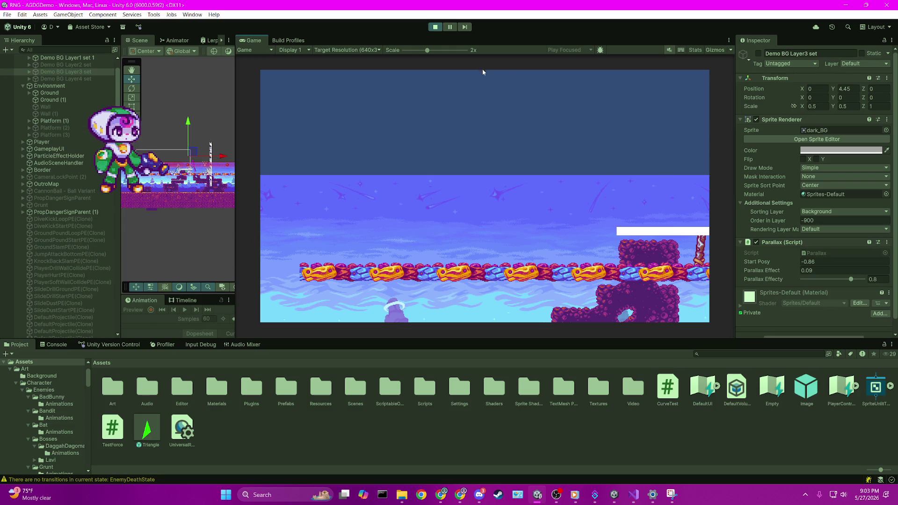
click(435, 27)
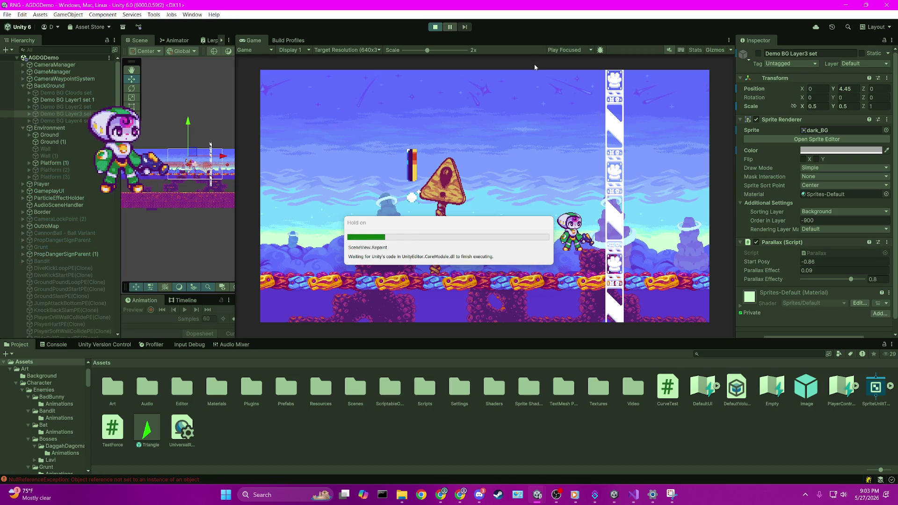
- Walk the player left to the signpost and back right to the striped pillar
key(a)
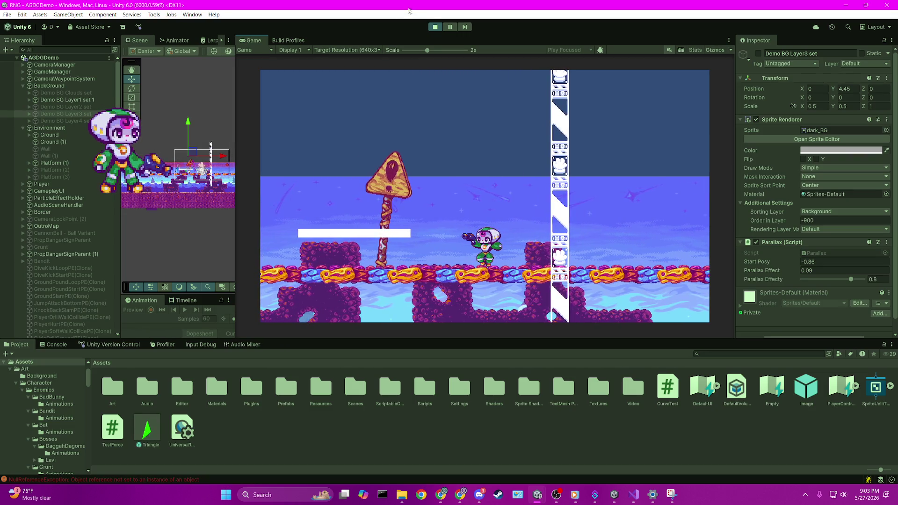
key(d)
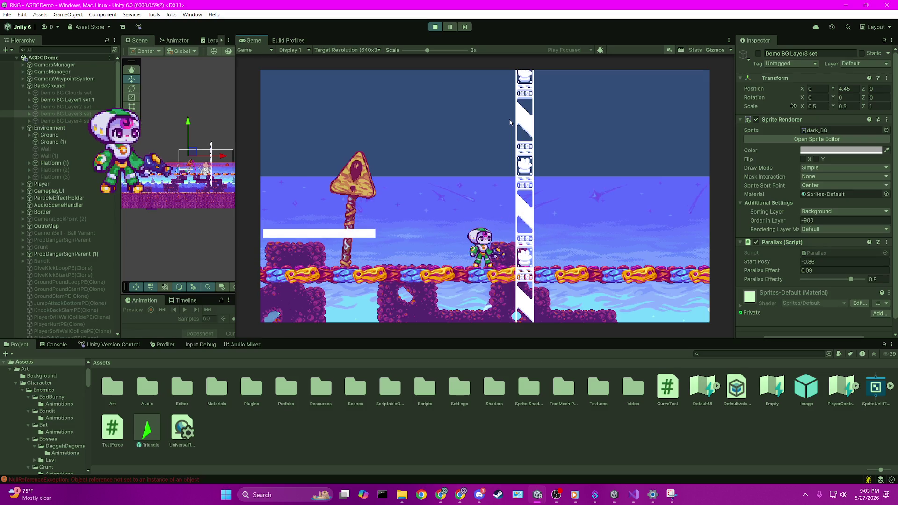
key(Left)
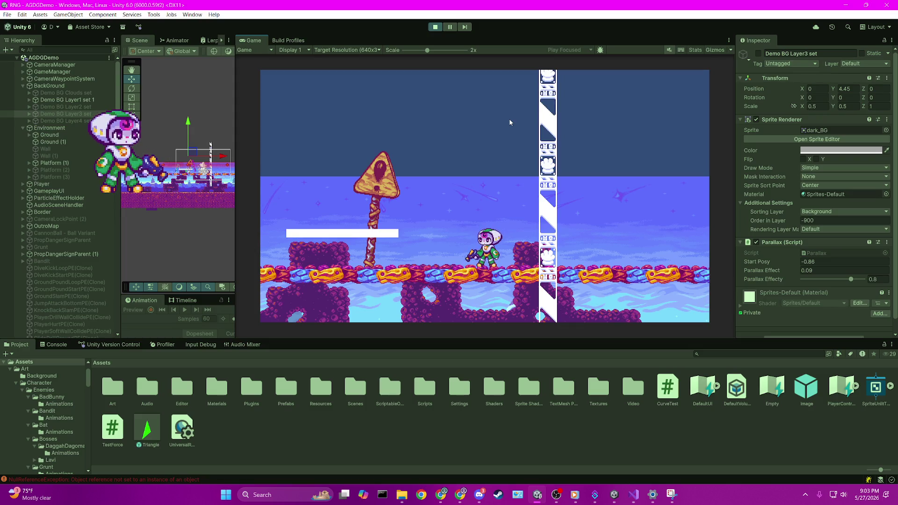
key(Right)
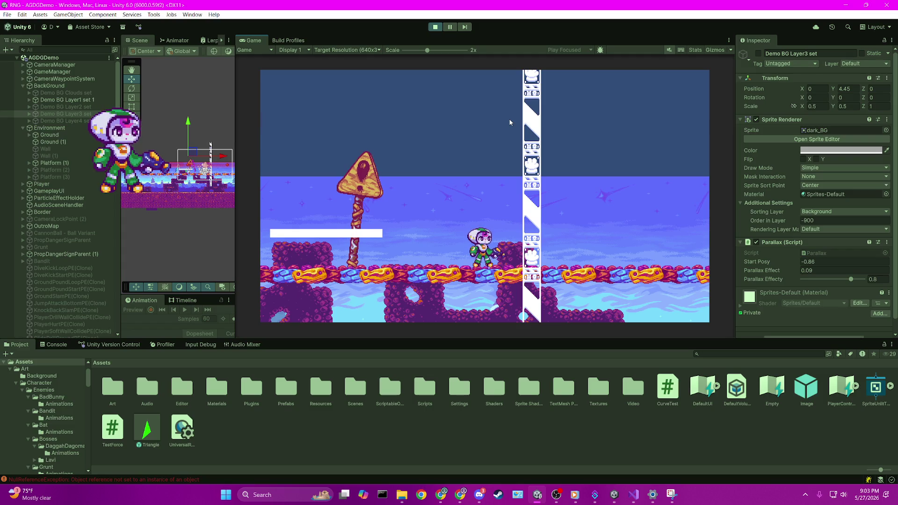
key(Left)
key(Right)
key(Right)
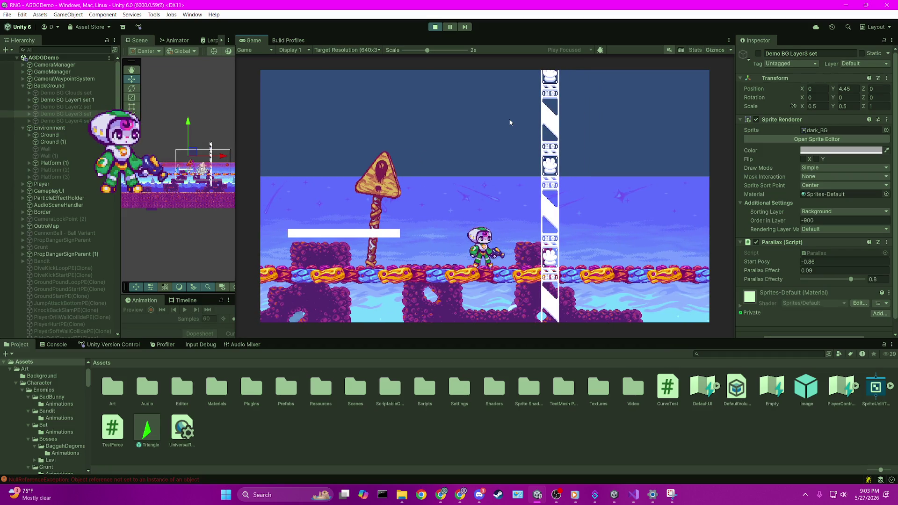
key(Right)
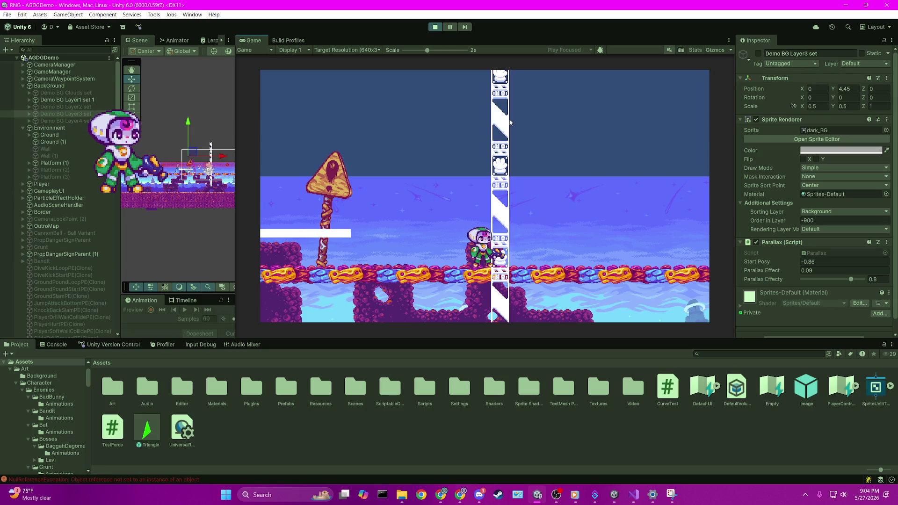
- Move the player left and right, trying an aiming pose, then stop play mode
key(Left)
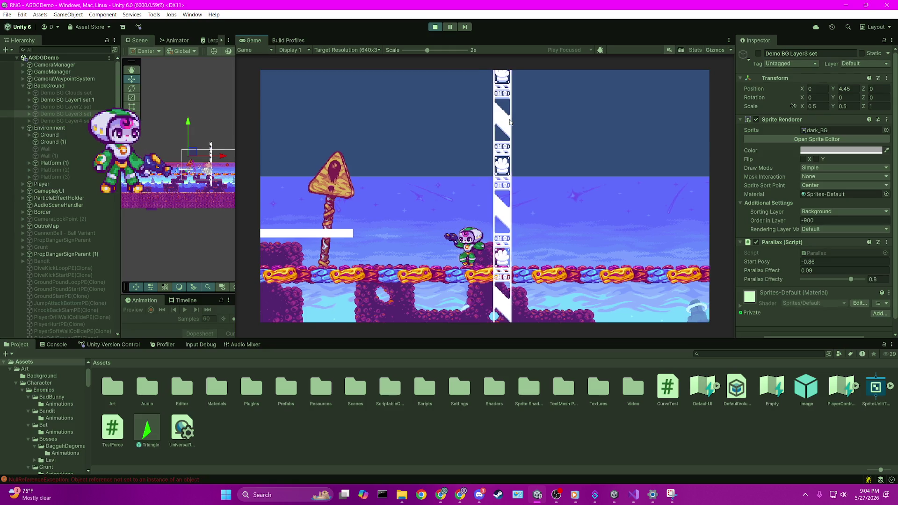
key(Right)
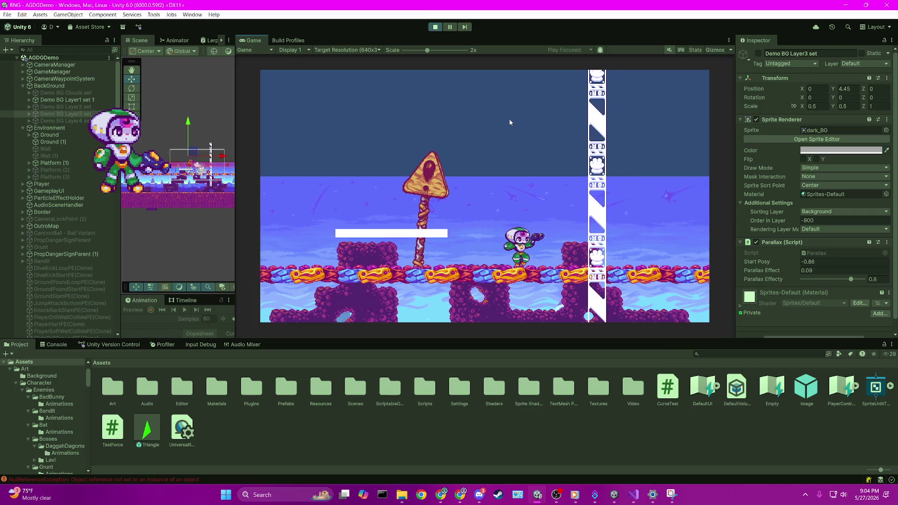
key(Left)
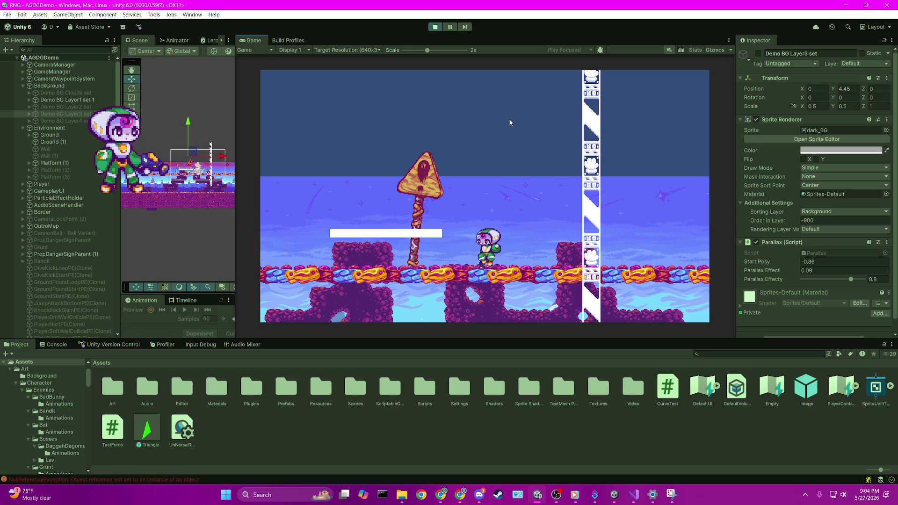
key(Right)
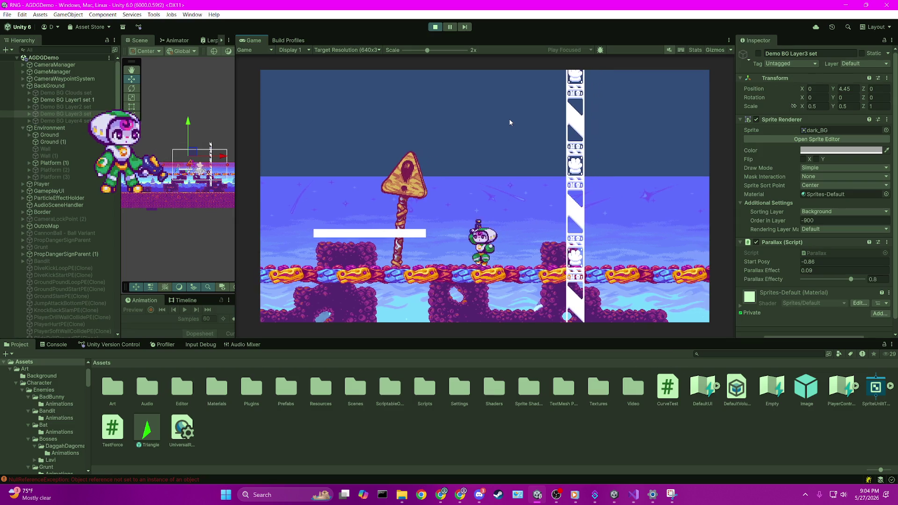
key(Right)
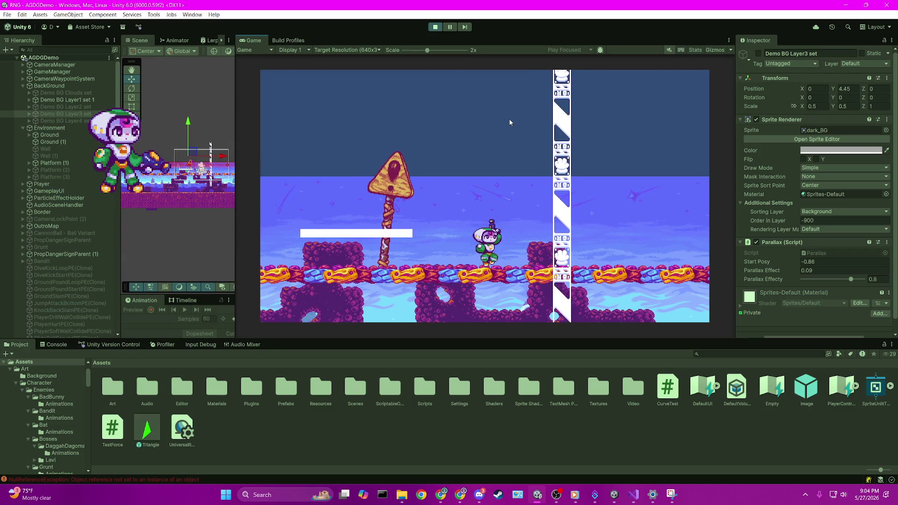
key(Right)
key(Left)
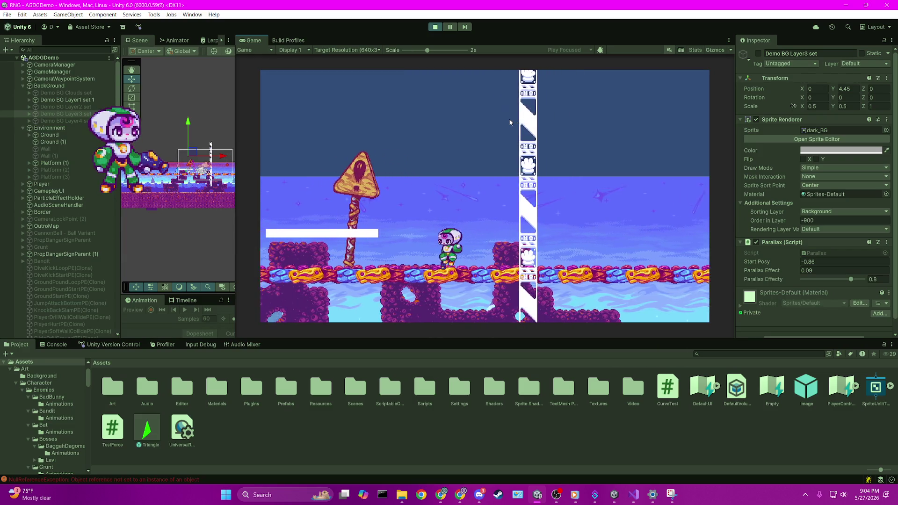
key(Left)
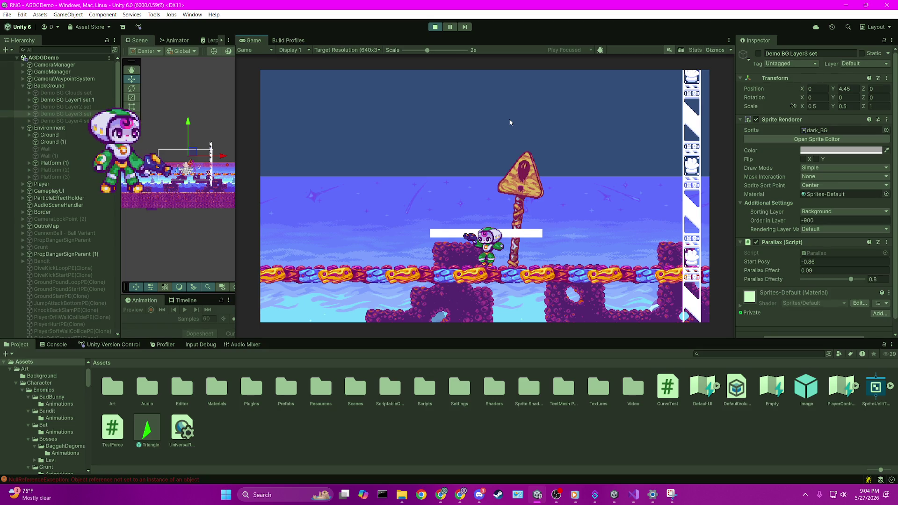
click(435, 26)
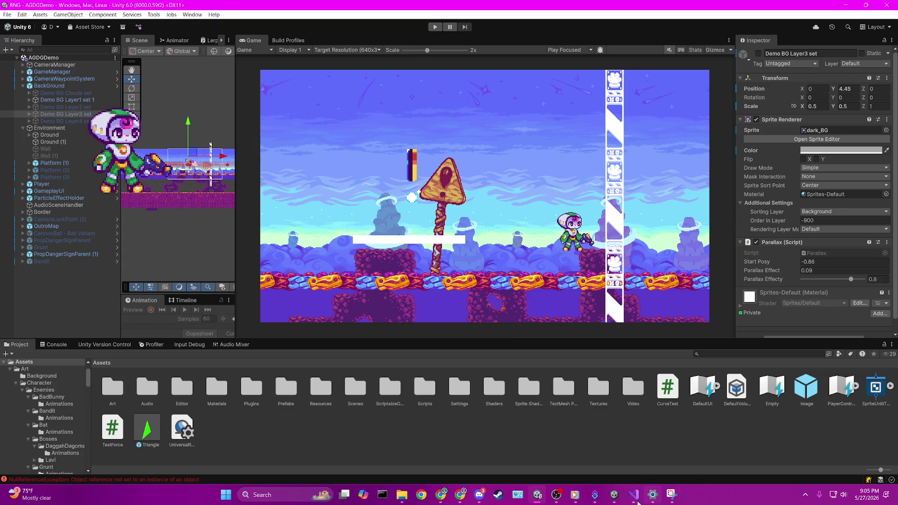
- Review GroundCheck and the OnCollision handlers in CharacterGroundCheck.cs, then return to Unity
click(635, 497)
click(635, 497)
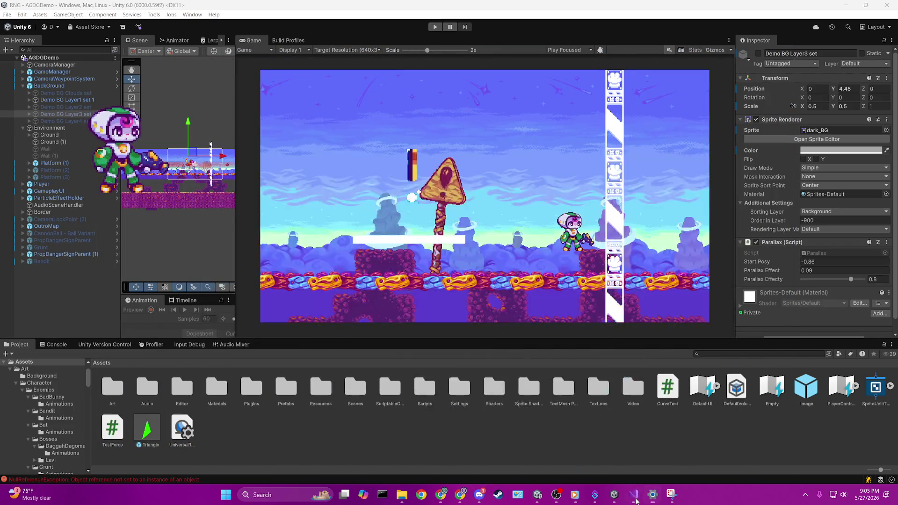
click(635, 497)
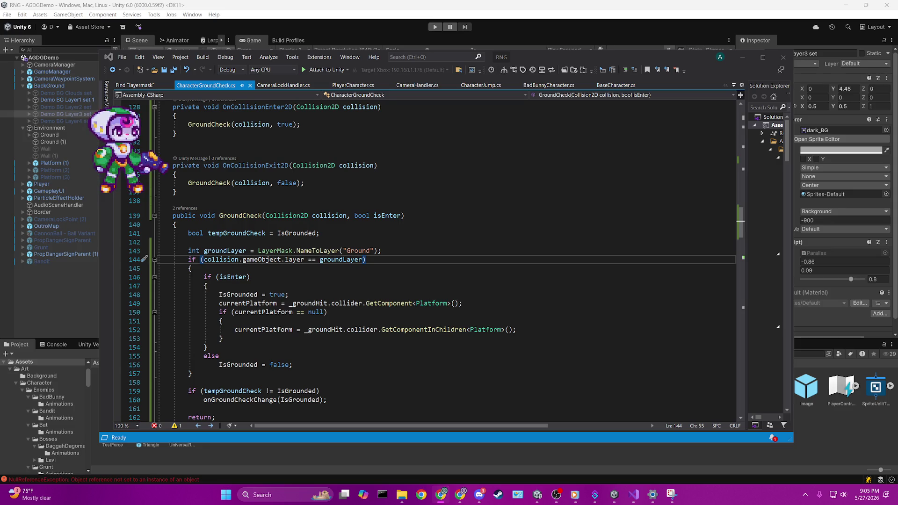
click(419, 217)
scroll(down, 3)
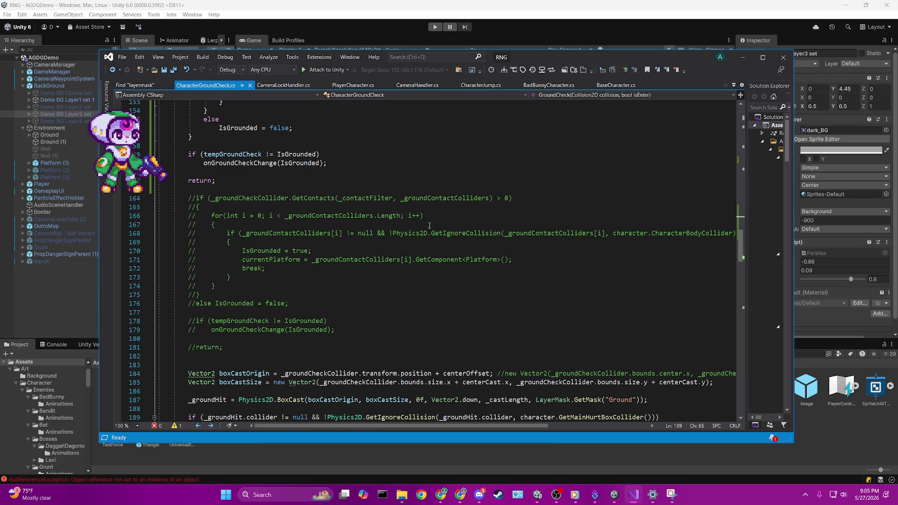
scroll(up, 3)
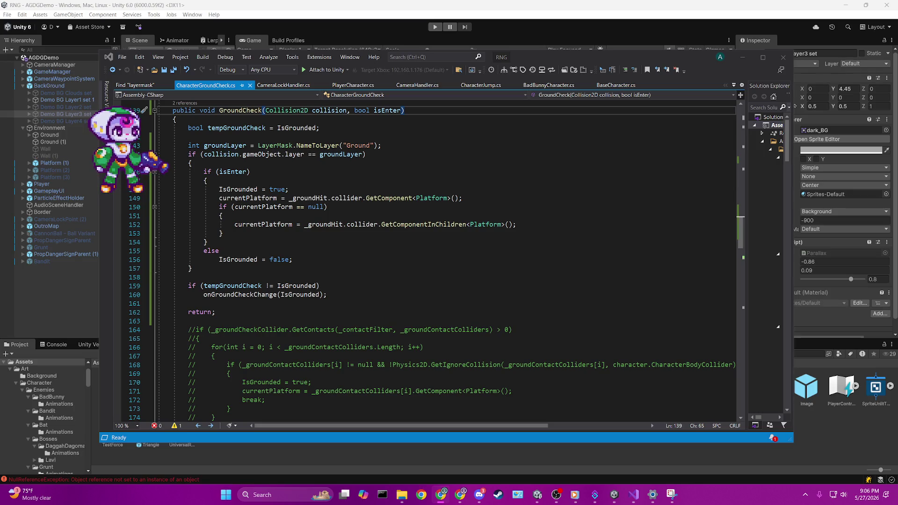
scroll(up, 3)
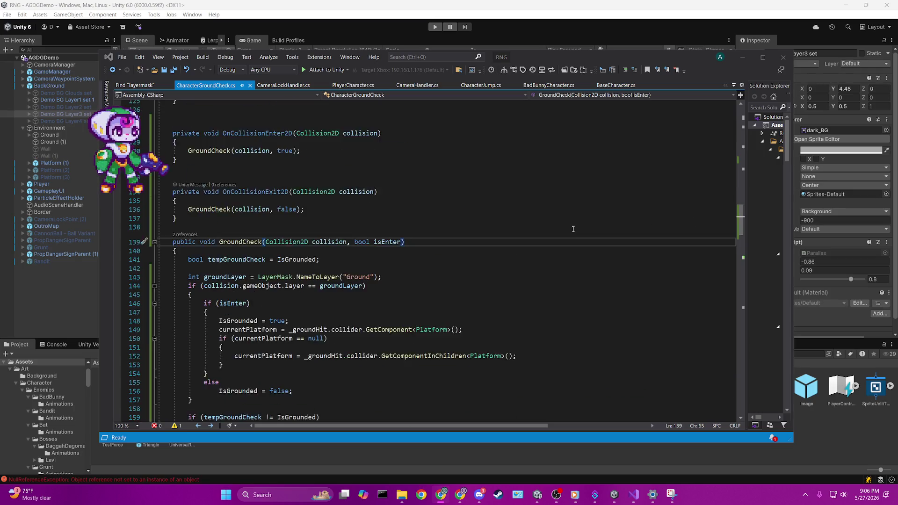
scroll(down, 3)
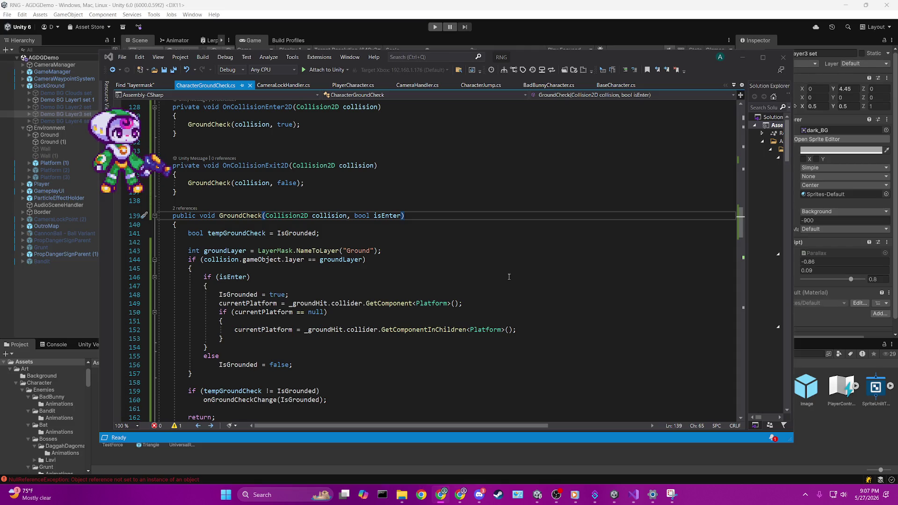
click(622, 6)
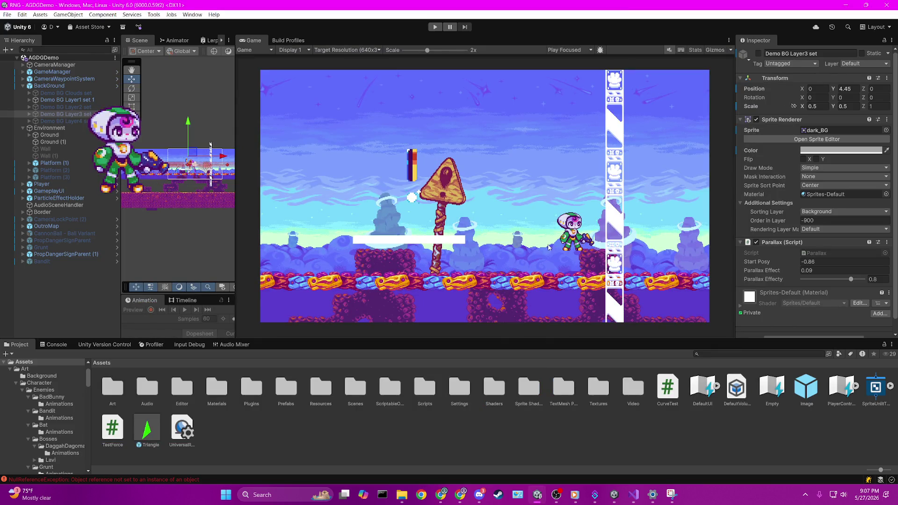
- Expand Player > PlayerModel > BodyColliders and select the Body collider
scroll(up, 3)
scroll(up, 3)
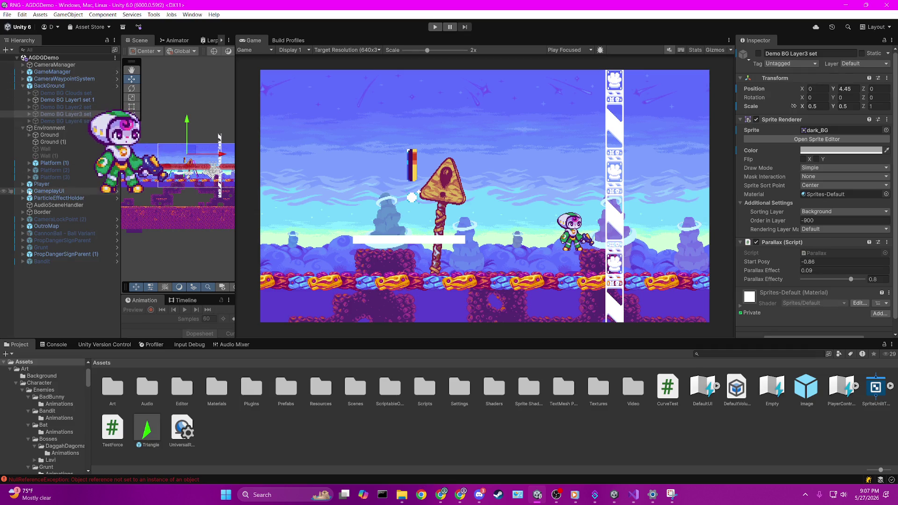
click(22, 185)
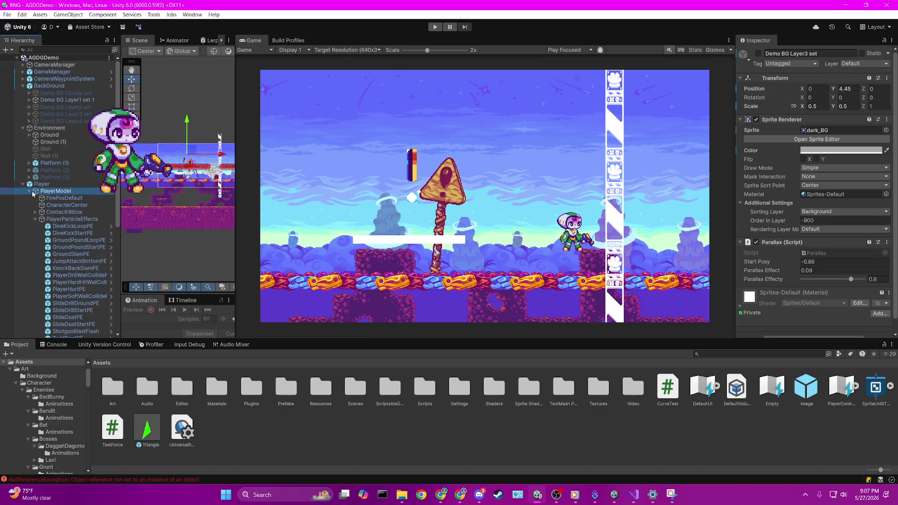
click(33, 191)
click(29, 191)
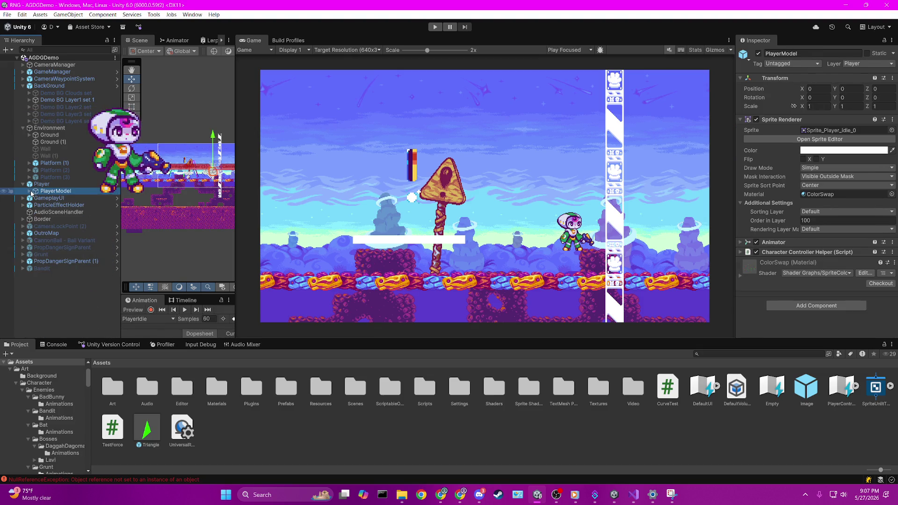
click(29, 191)
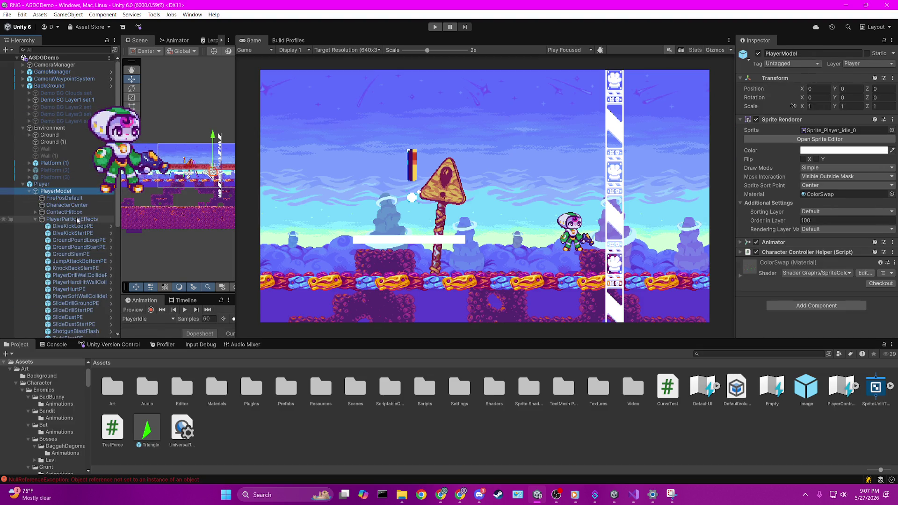
scroll(down, 3)
click(78, 182)
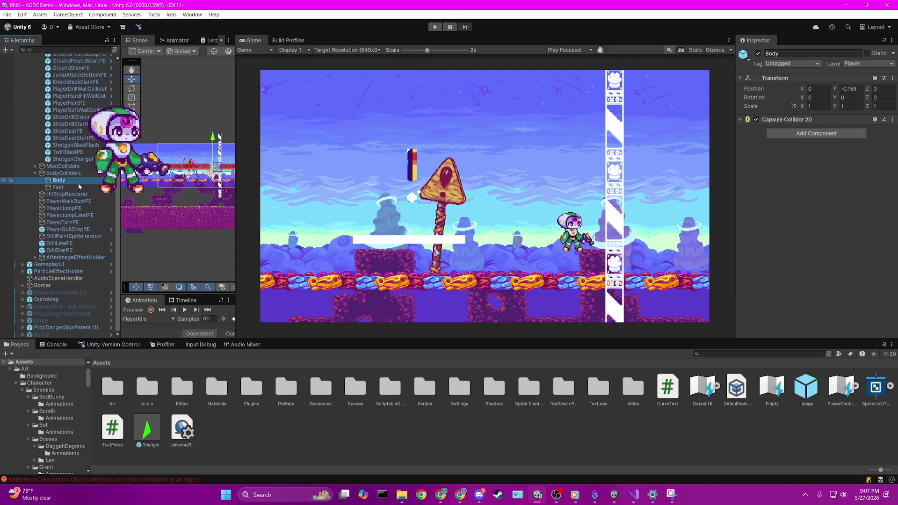
- Frame the player in the Scene view and set the Feet Box Collider 2D Size X to 0.1
drag(235, 174, 442, 178)
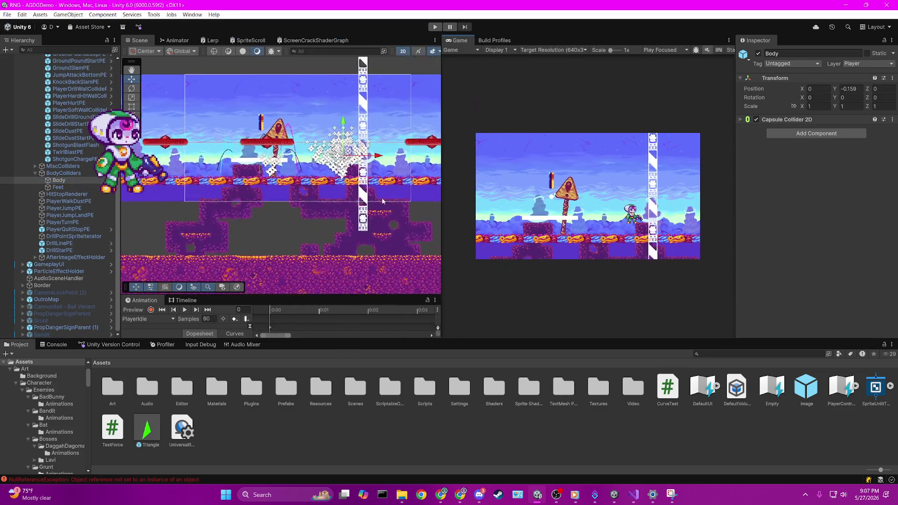
key(f)
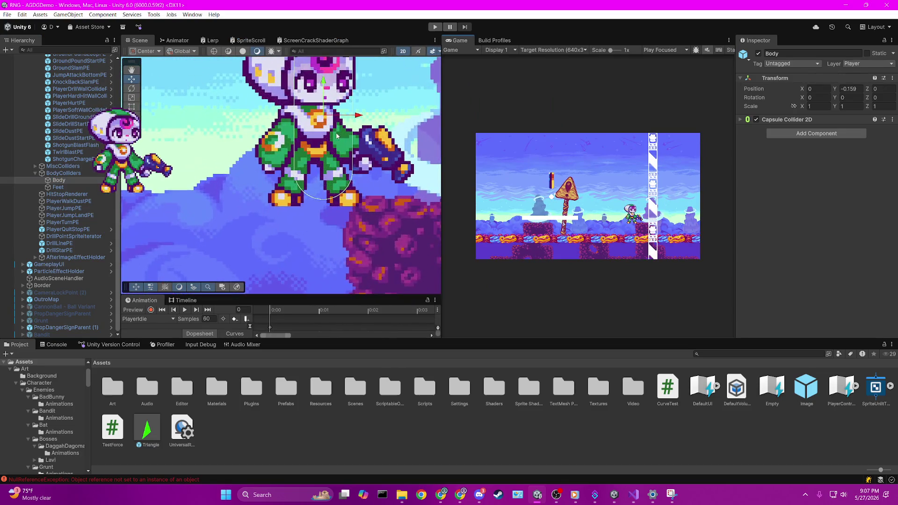
click(81, 187)
click(813, 195)
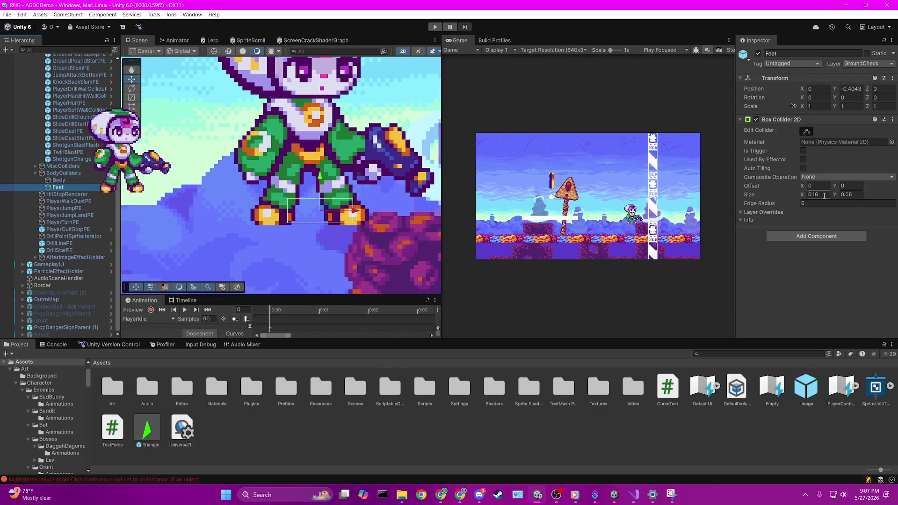
text(.1)
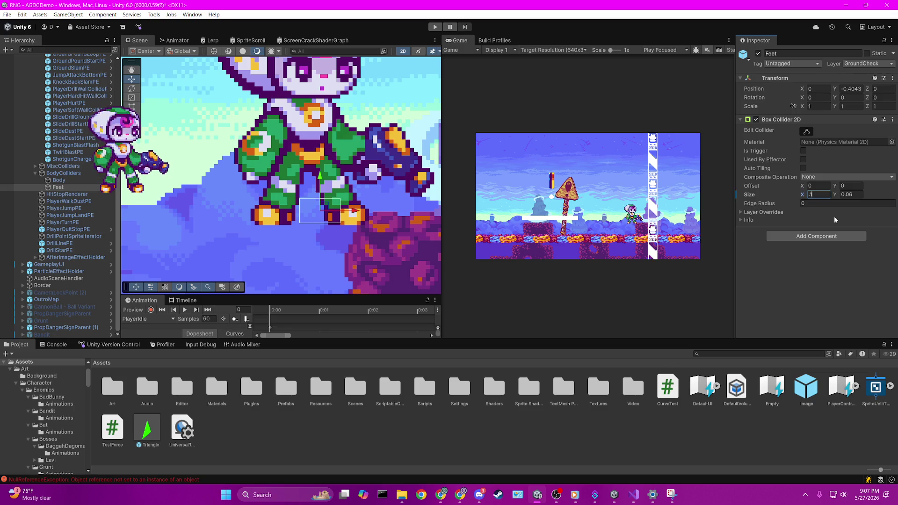
key(Return)
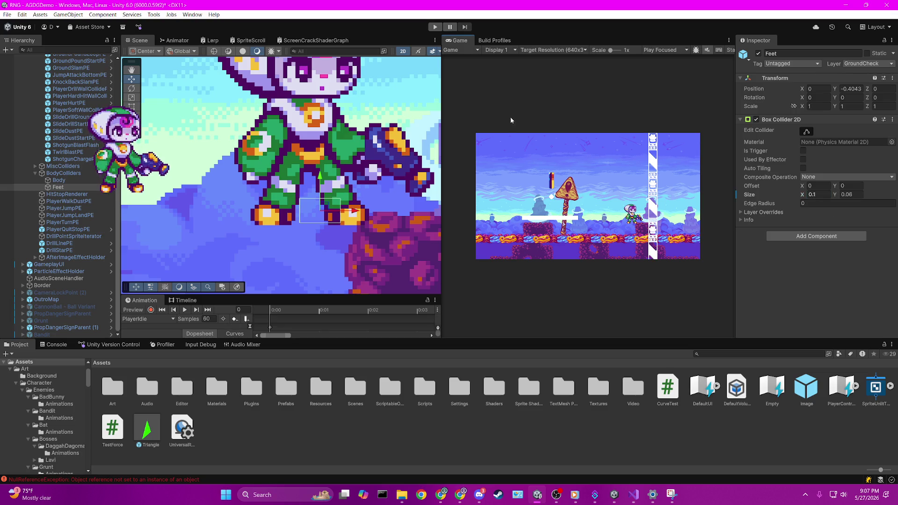
- Enter Play mode to test the 0.1-wide Feet collider
click(436, 27)
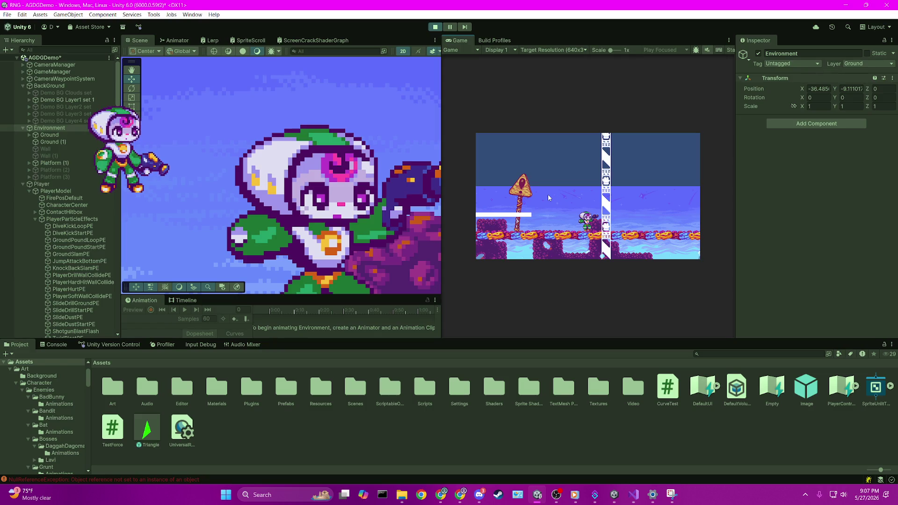
- Stop the game, select PlayerModel in Unity, and bring CharacterGroundCheck.cs back up
click(435, 27)
click(634, 499)
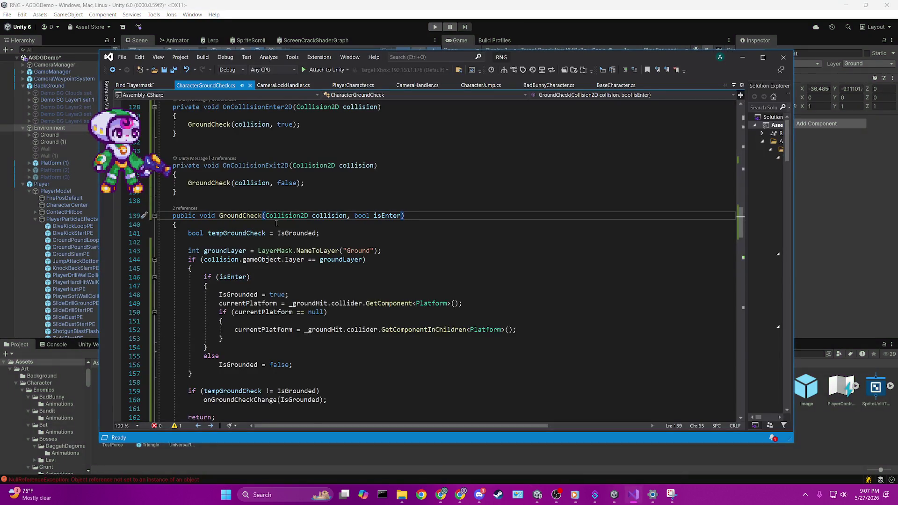
scroll(up, 3)
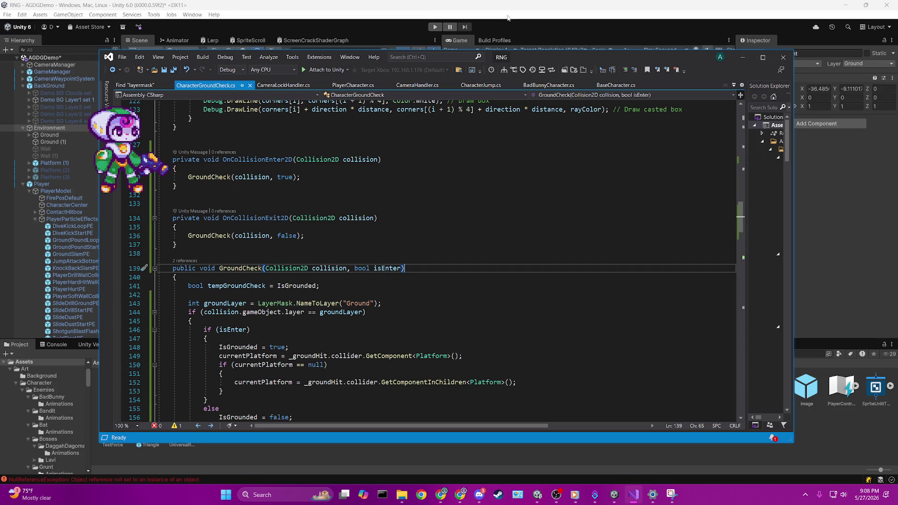
key(alt+Tab)
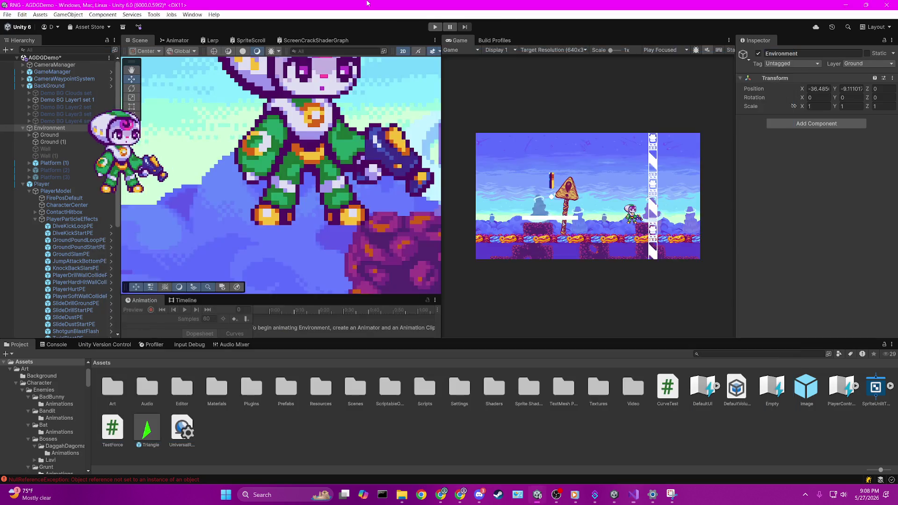
click(55, 191)
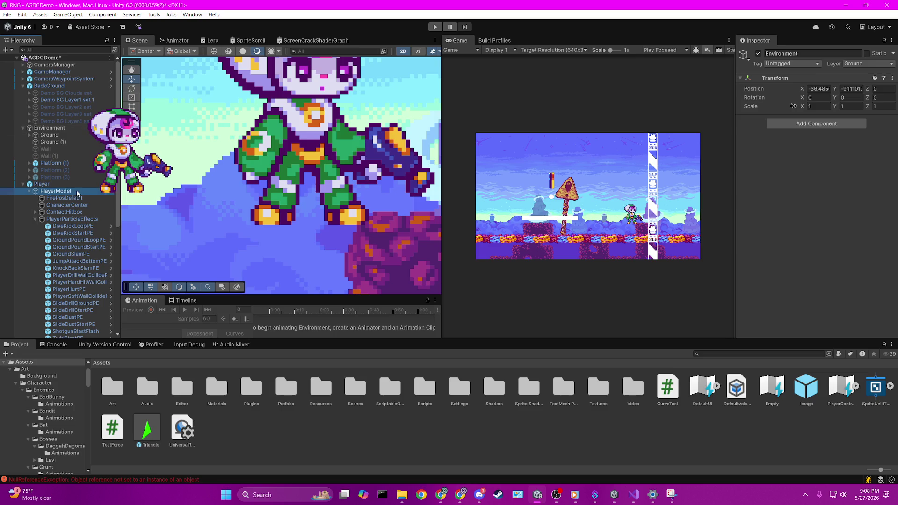
click(627, 499)
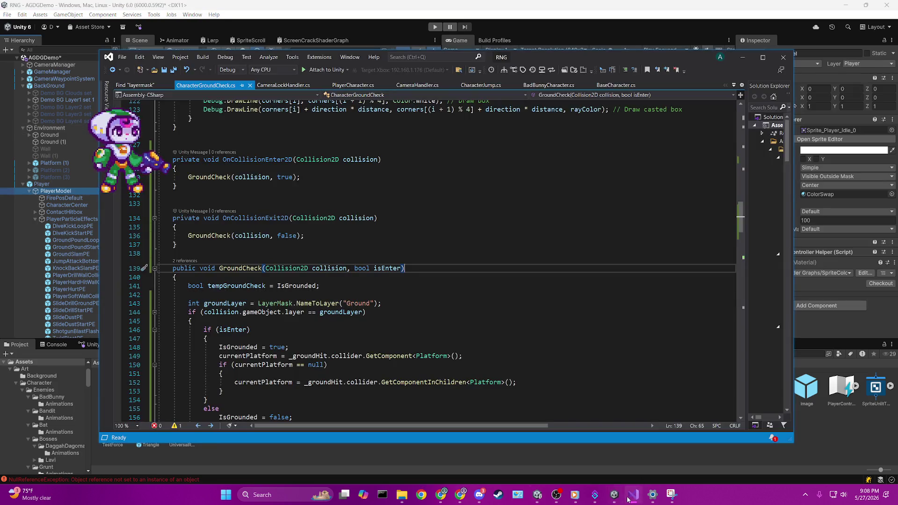
click(344, 177)
- Delete the blank line before OnCollisionExit2D, save with Ctrl+S, and review the collision handlers
click(231, 194)
click(232, 186)
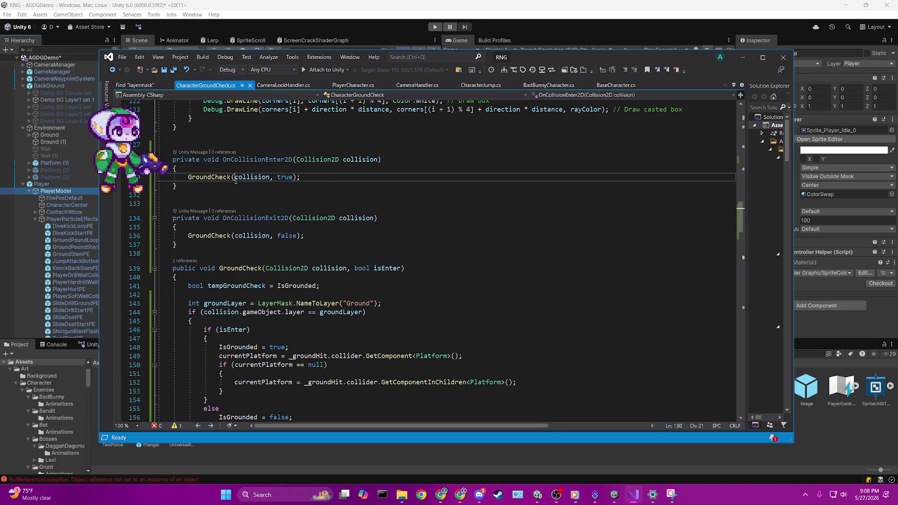
key(Delete)
key(ctrl+s)
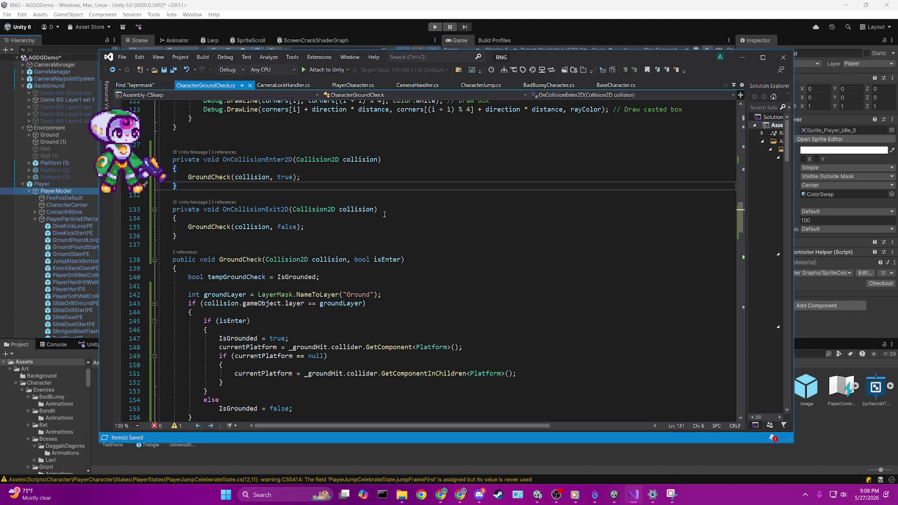
triple_click(285, 159)
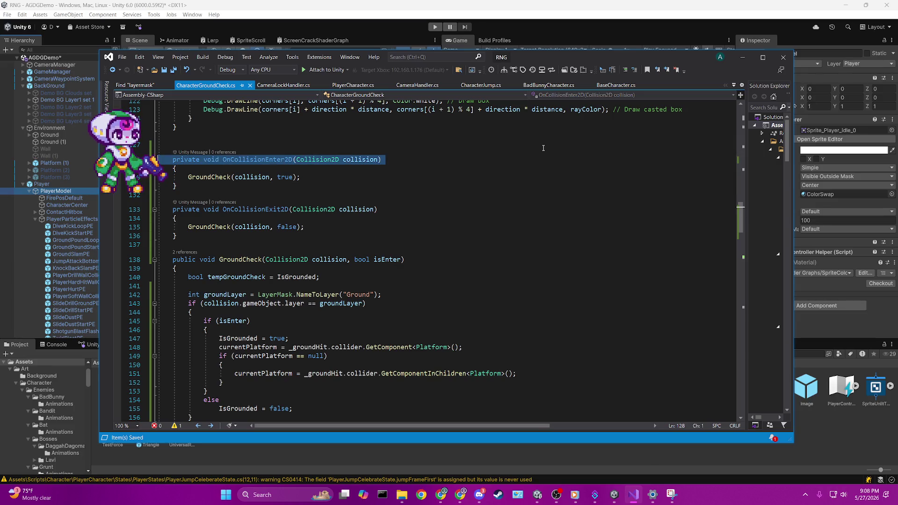
click(335, 218)
scroll(up, 3)
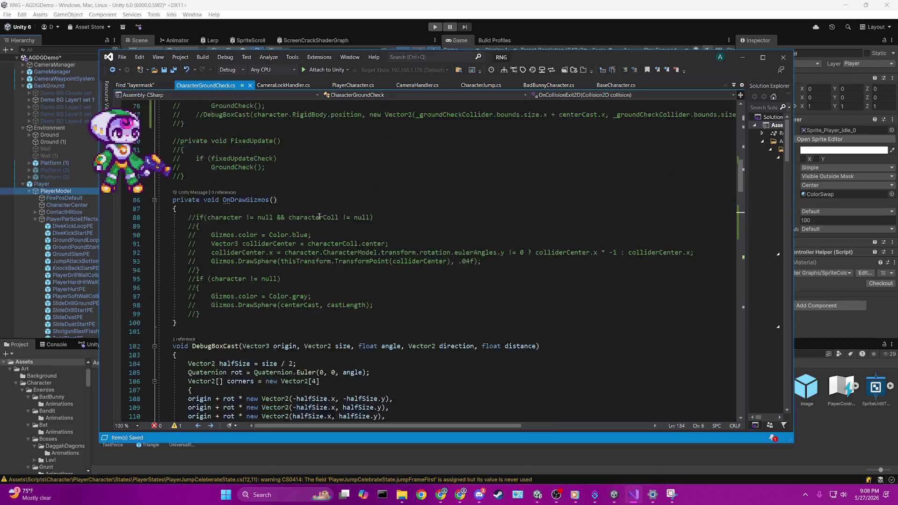
scroll(up, 3)
scroll(down, 3)
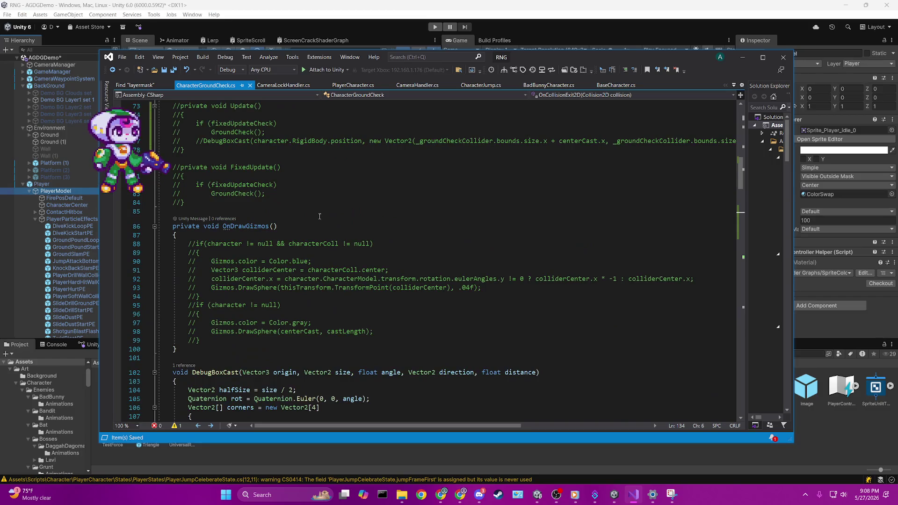
scroll(down, 3)
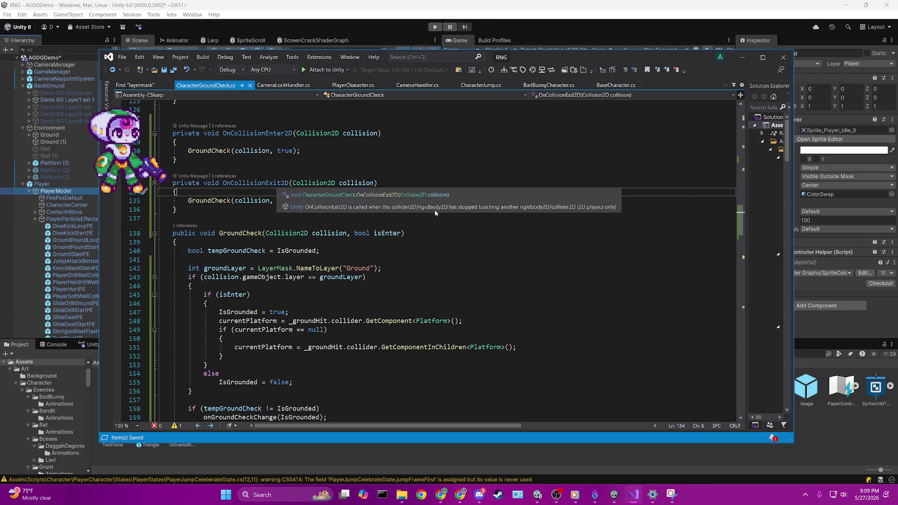
scroll(up, 3)
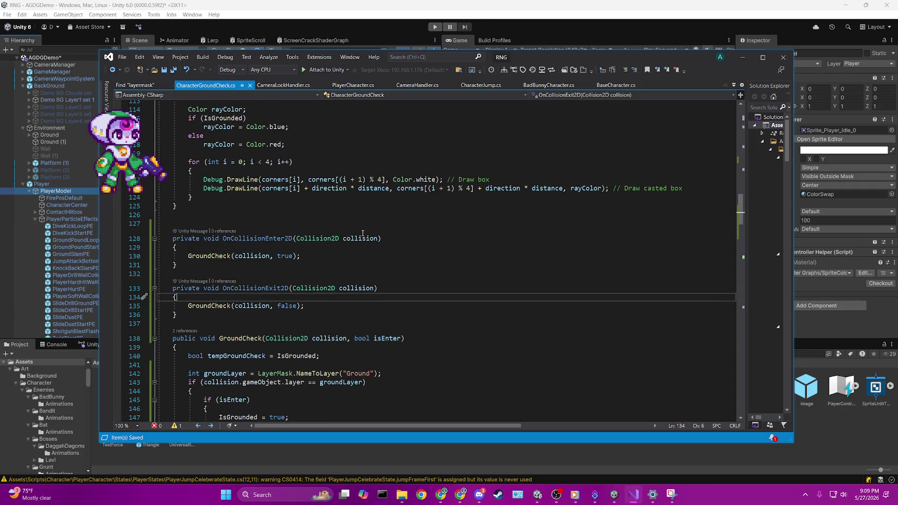
- Select and frame the Player in Unity, then select OnCollisionEnter2D's name in the script
click(398, 43)
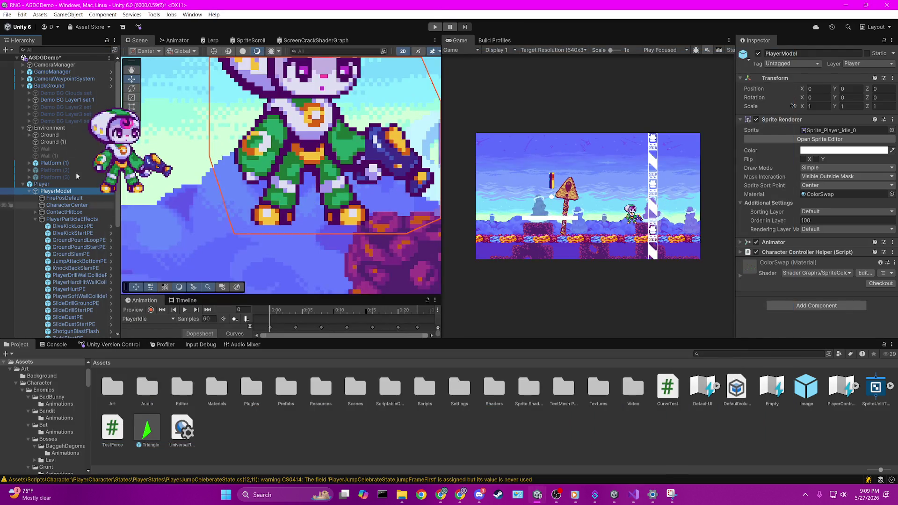
click(41, 184)
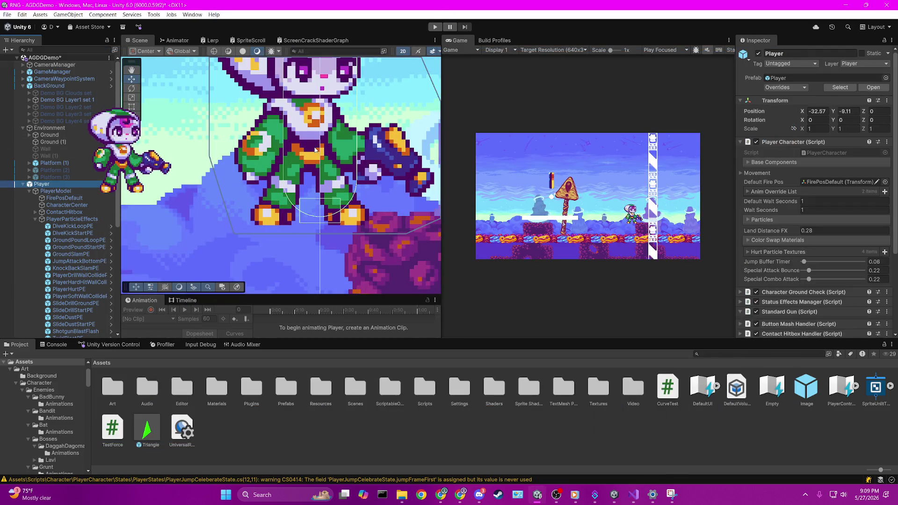
key(f)
scroll(up, 3)
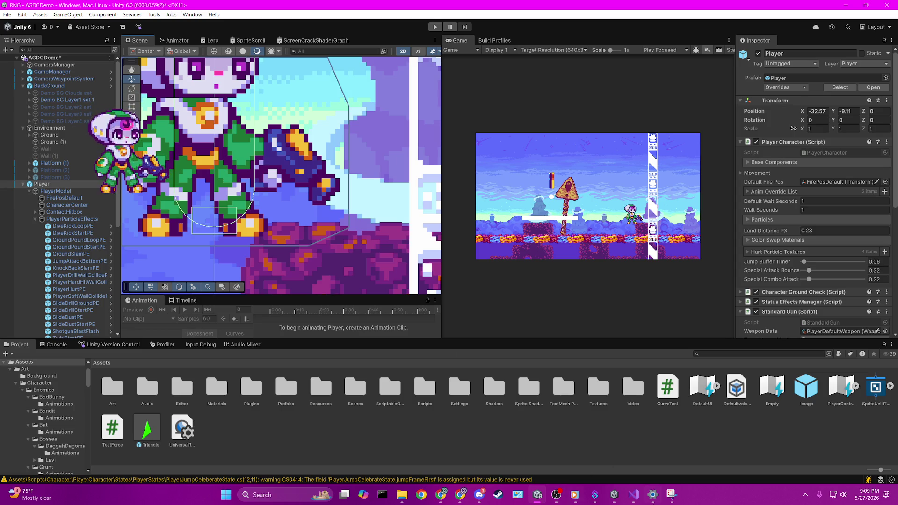
key(alt+Tab)
double_click(285, 239)
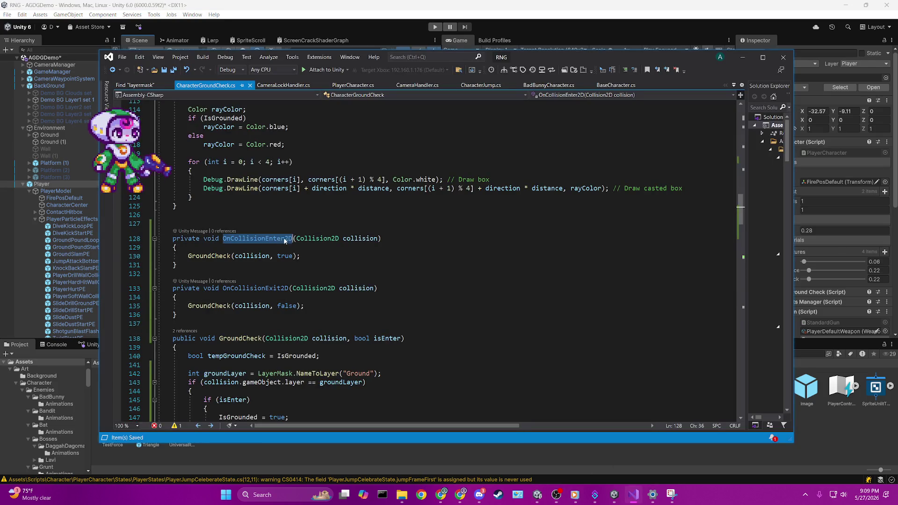
- Rename OnCollisionEnter2D to OnTriggerEnter2D and insert an OnTriggerEnter2D(Collider2D) stub above it
text(on)
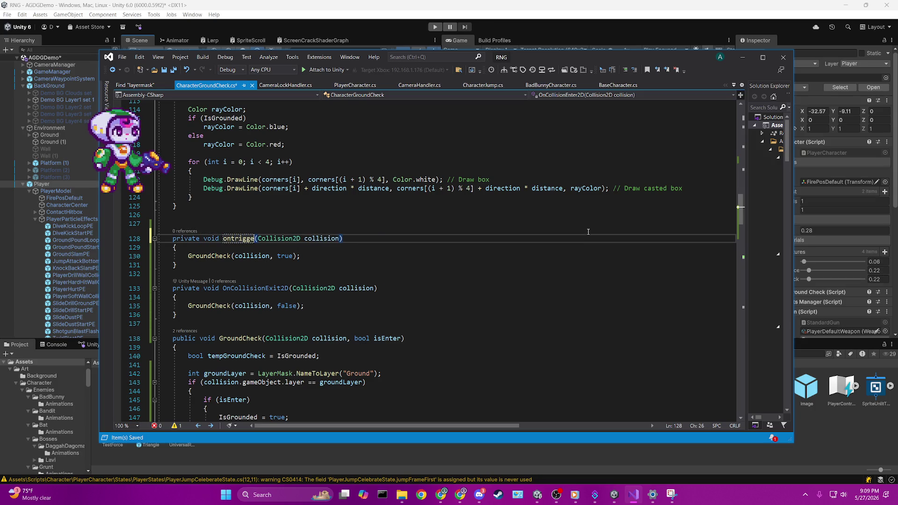
text(O)
text(igge)
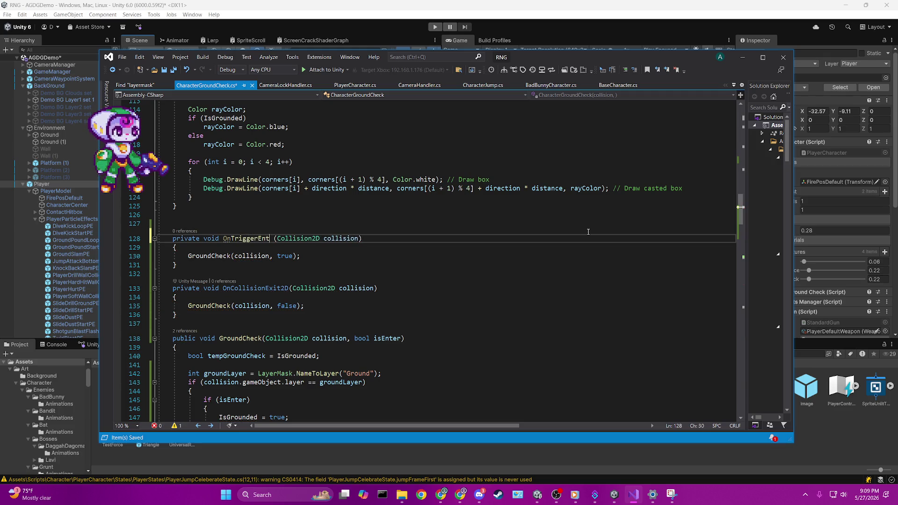
text(er2D)
key(Escape)
click(325, 224)
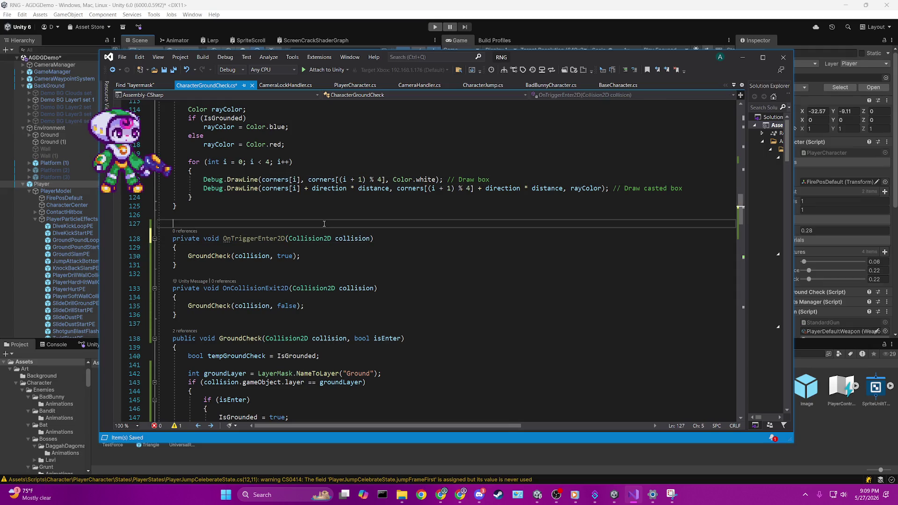
key(ctrl+Return)
text(ontrigger)
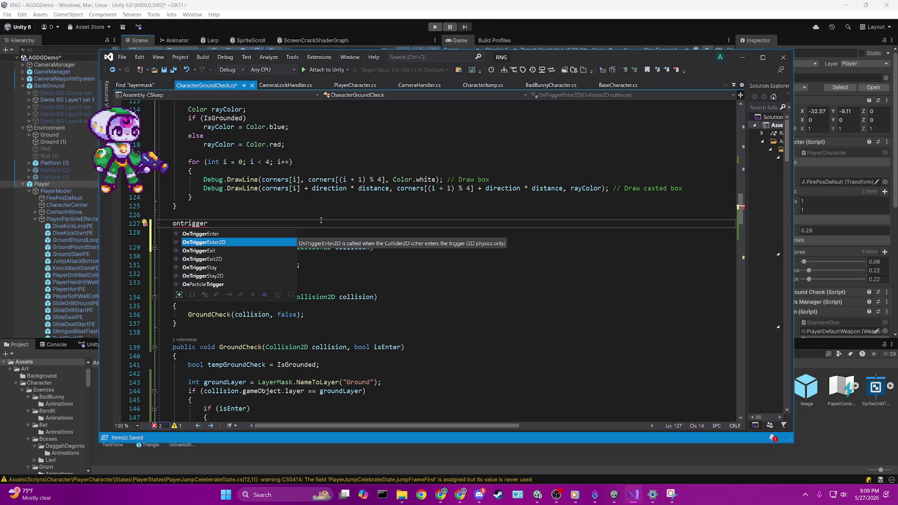
key(Return)
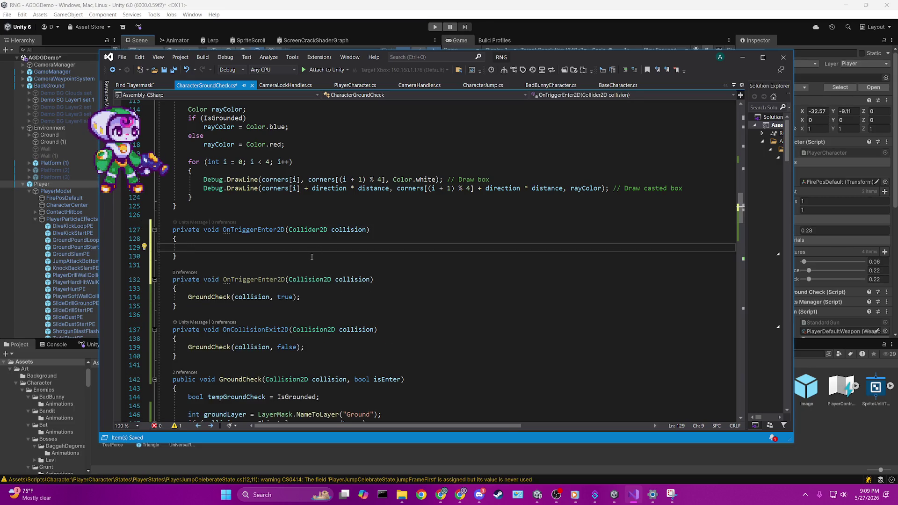
- Compare the new OnTriggerEnter2D stub's name with the renamed older method
double_click(255, 229)
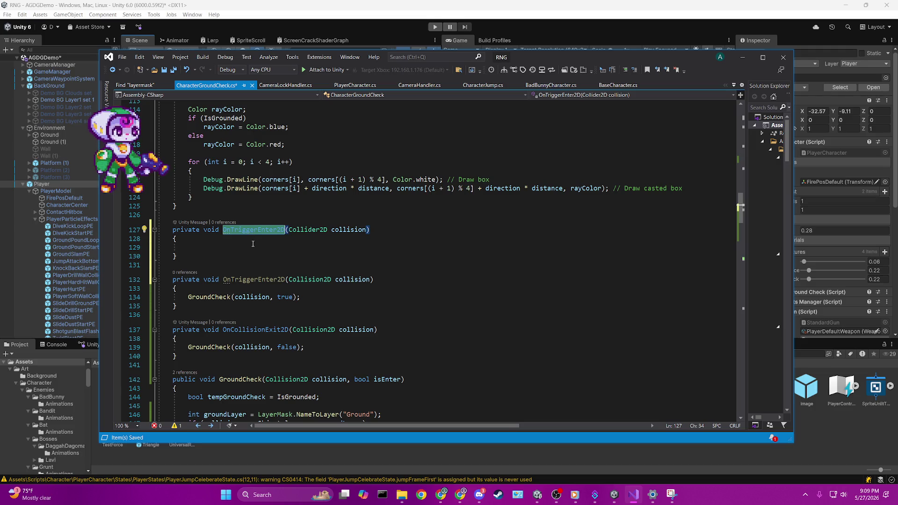
click(253, 243)
drag(223, 230, 258, 230)
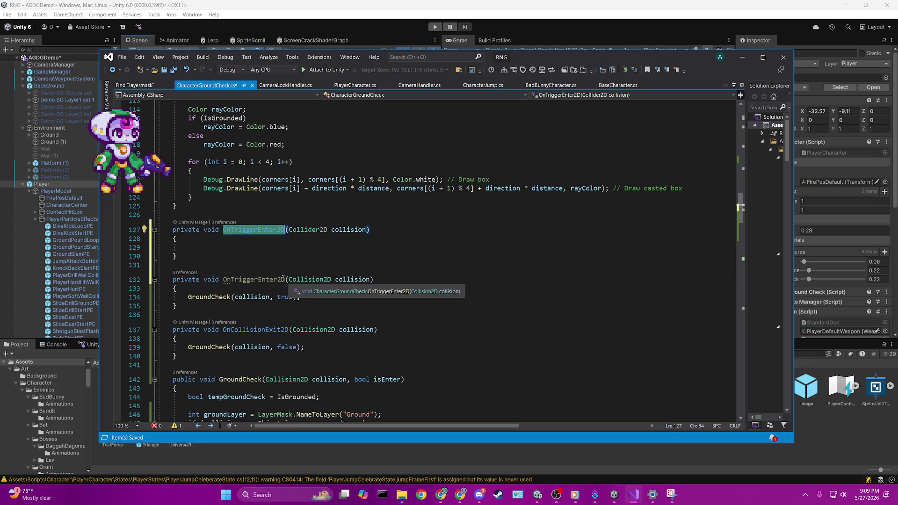
double_click(281, 280)
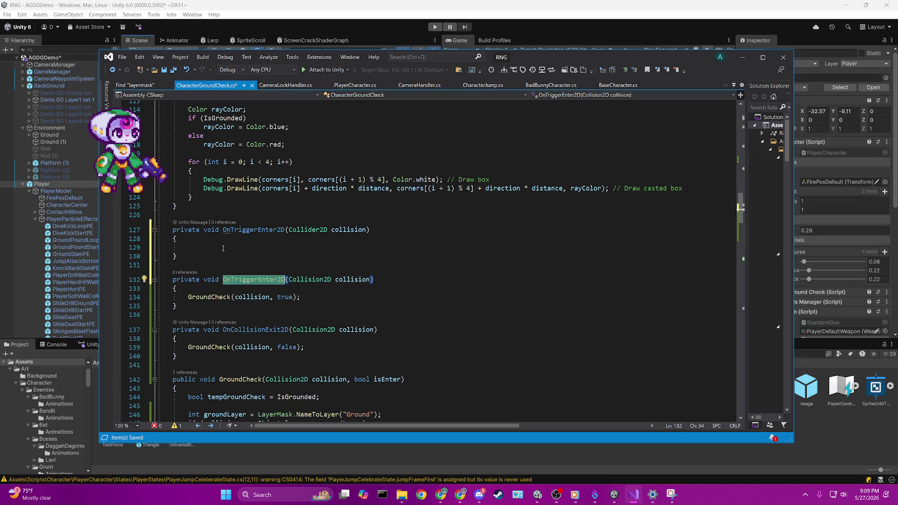
click(268, 303)
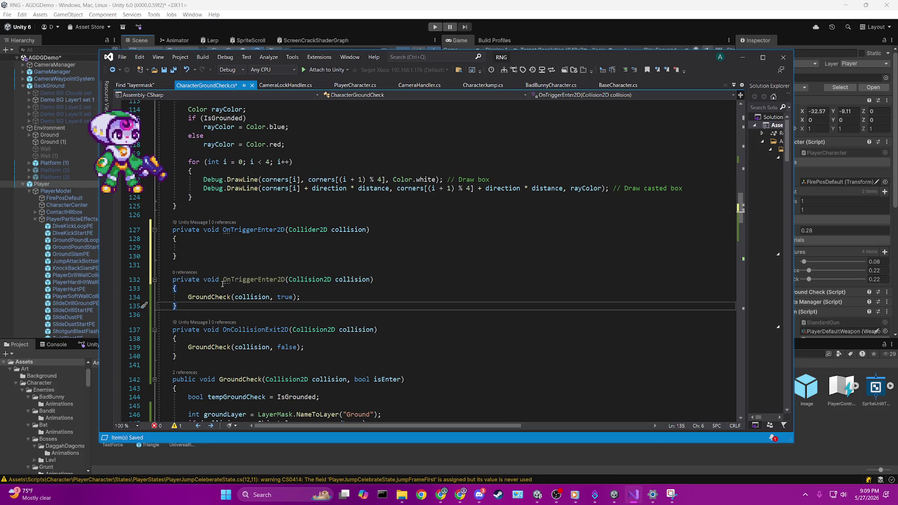
click(212, 247)
- Change GroundCheck's parameter type from Collision2D to Collider2D
scroll(down, 3)
double_click(287, 274)
text(ck(Collid)
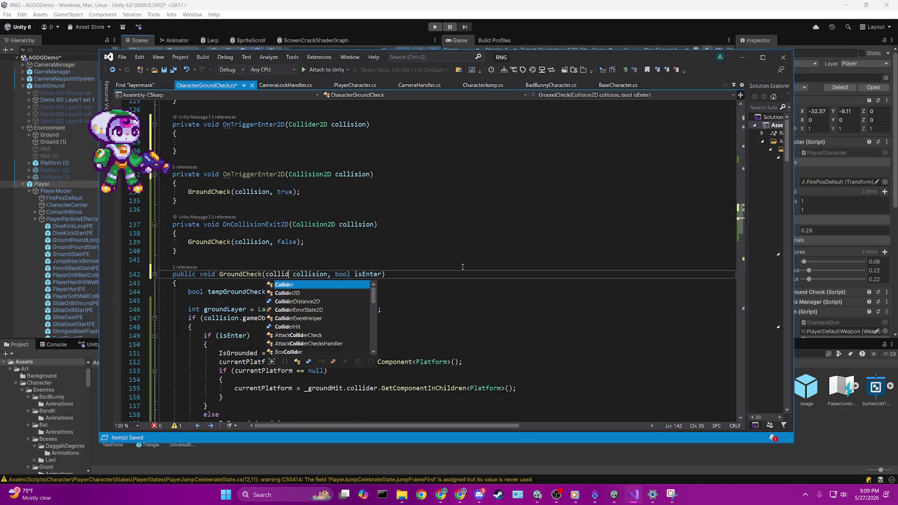
key(Tab)
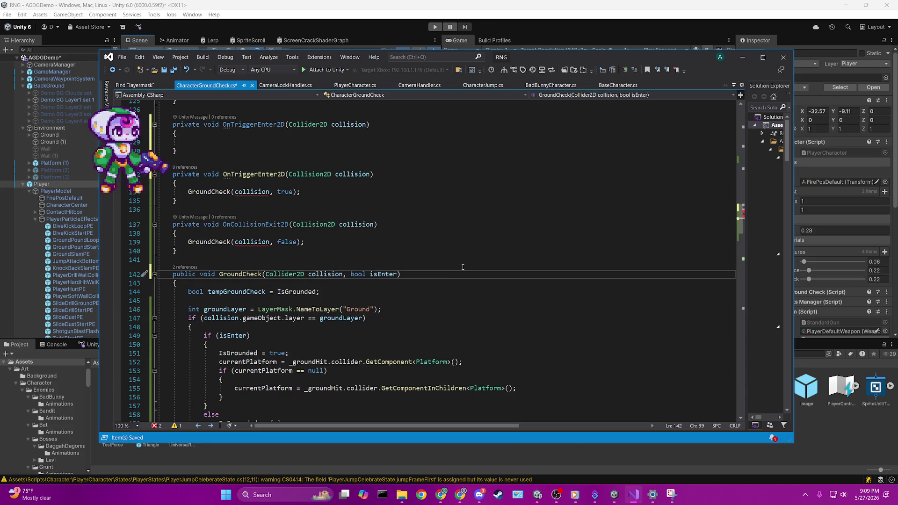
scroll(up, 3)
drag(168, 307, 146, 221)
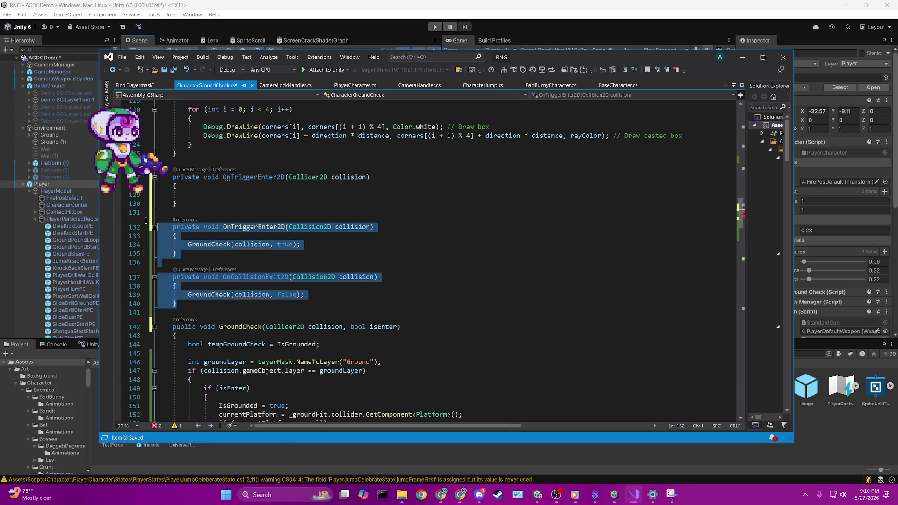
- Delete the old OnTriggerEnter2D and OnCollisionExit2D methods and start a new trigger method declaration
key(Delete)
click(274, 201)
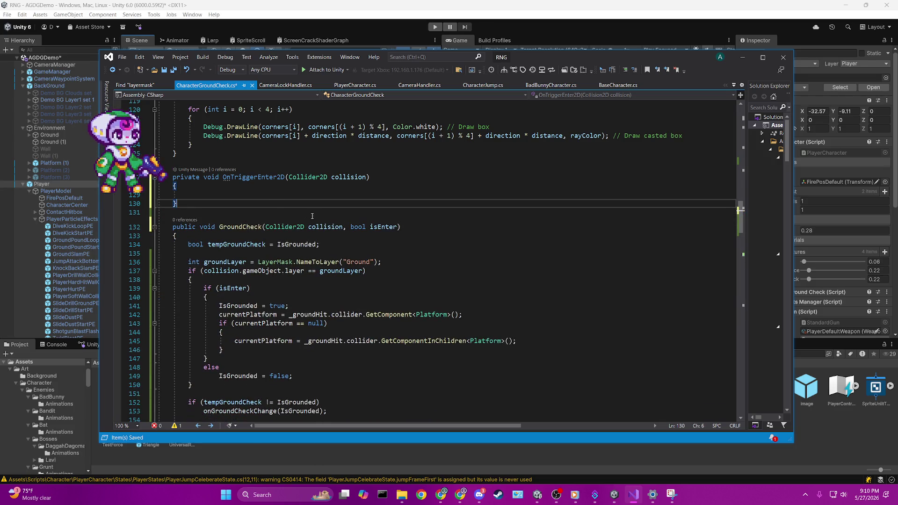
key(Return)
key(Return)
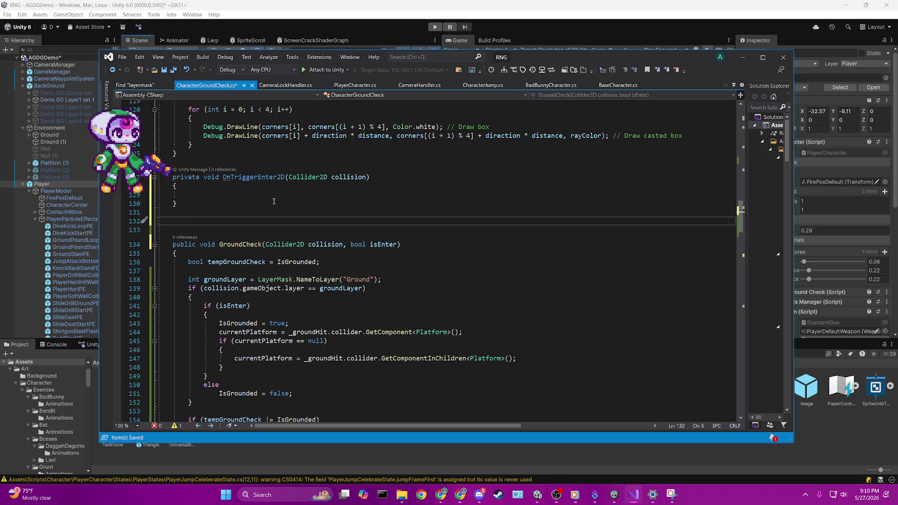
text(void ontri)
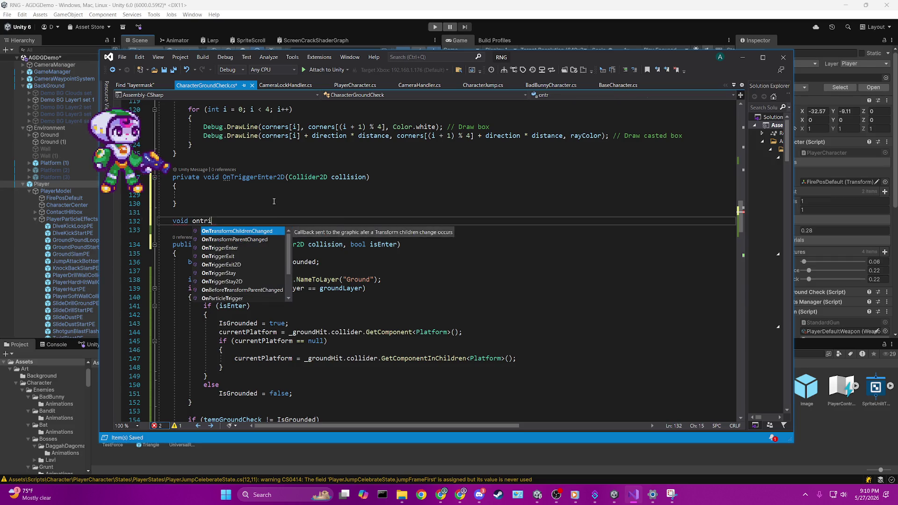
key(Down)
key(Down)
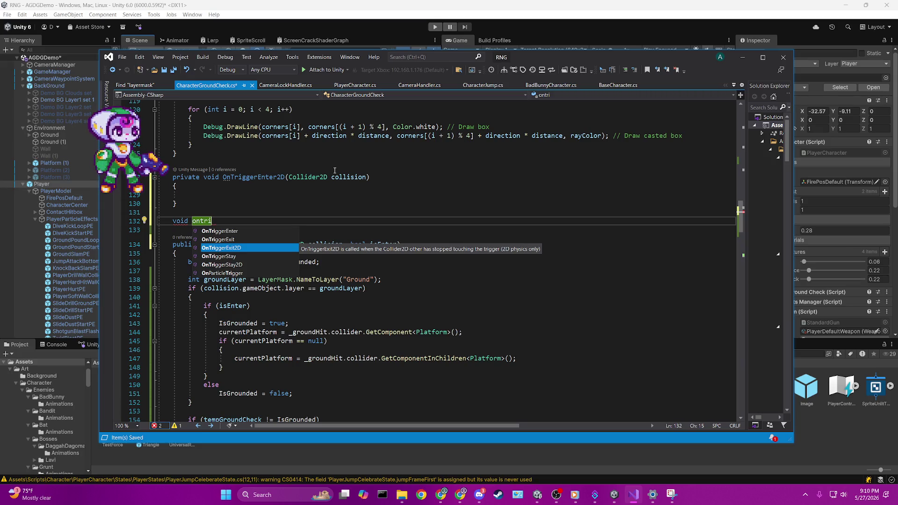
click(334, 175)
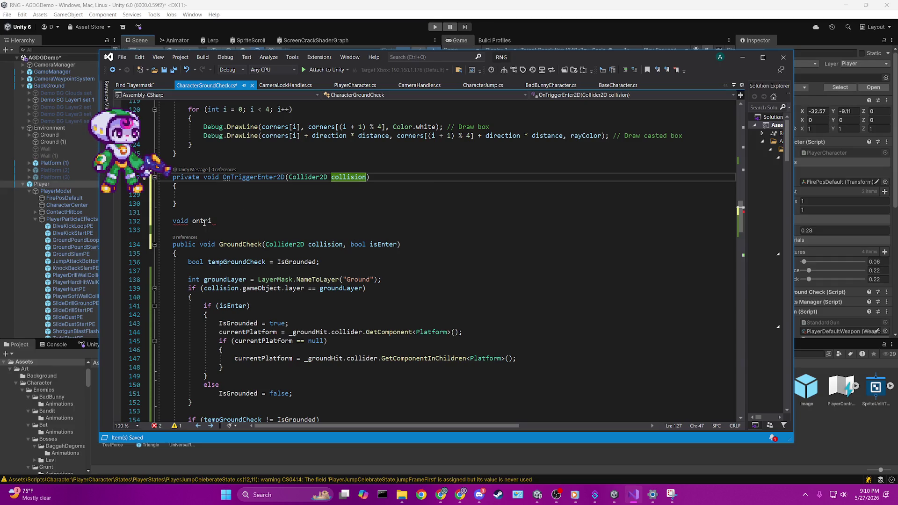
click(238, 220)
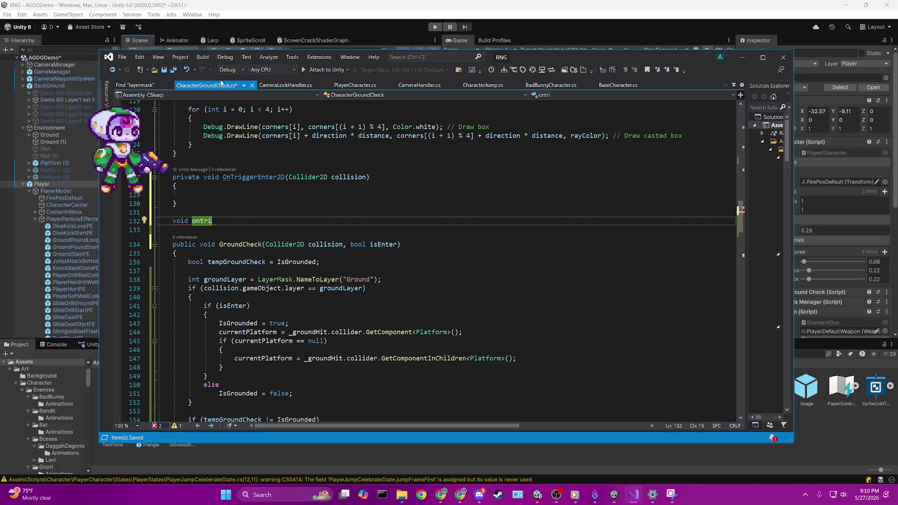
- Select and frame PlayerModel in Unity, then return to the unfinished declaration
click(70, 198)
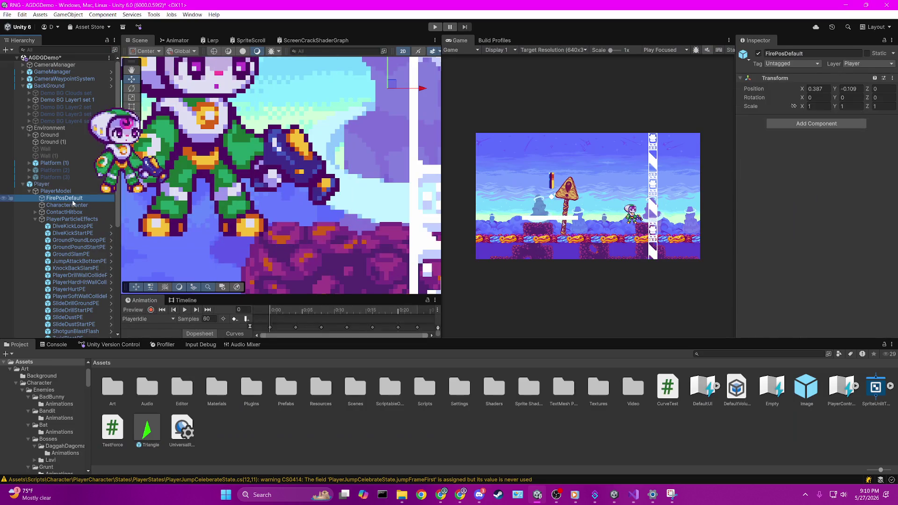
double_click(78, 191)
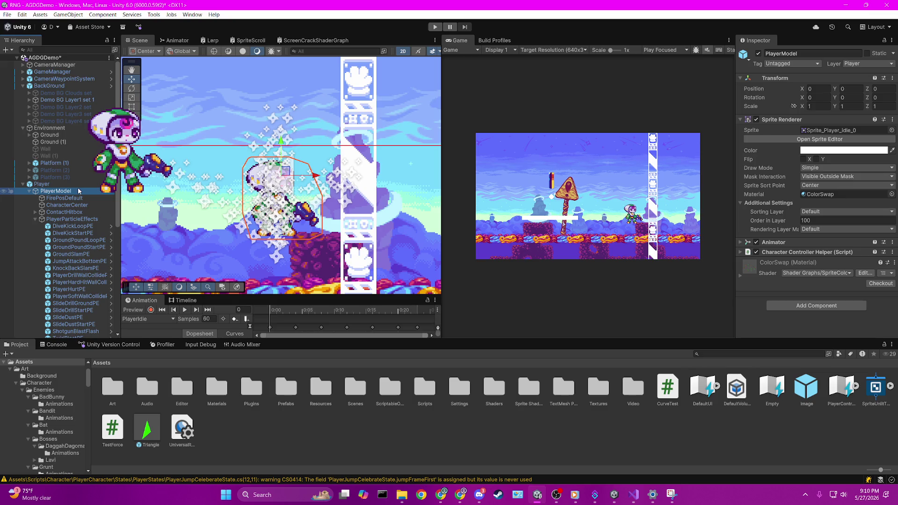
click(633, 494)
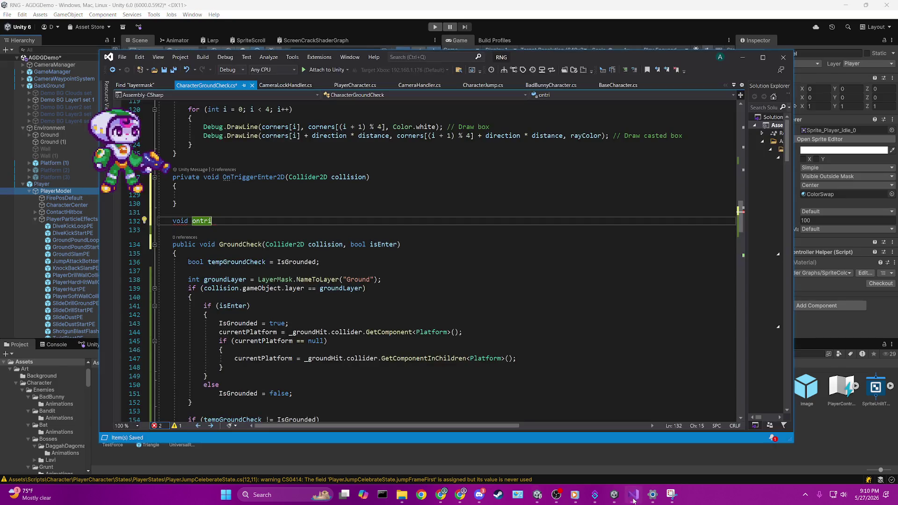
mouse_move(257, 176)
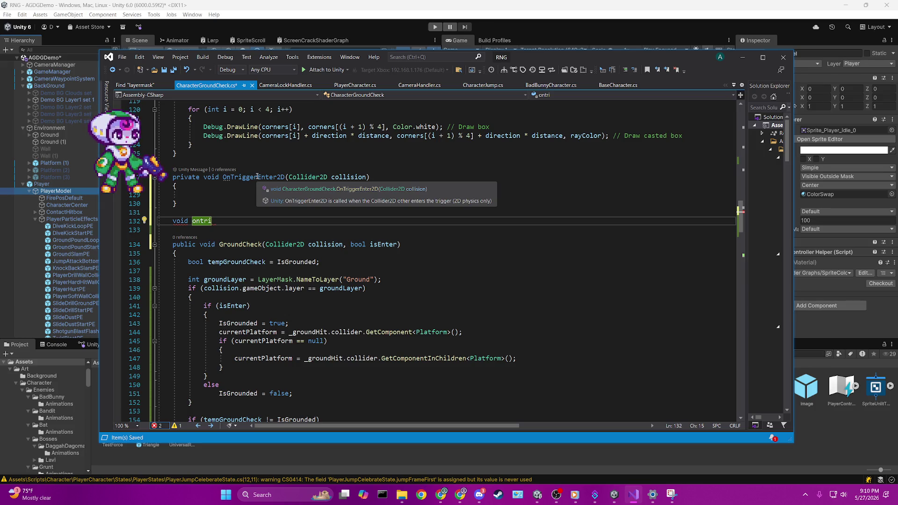
click(204, 228)
click(212, 221)
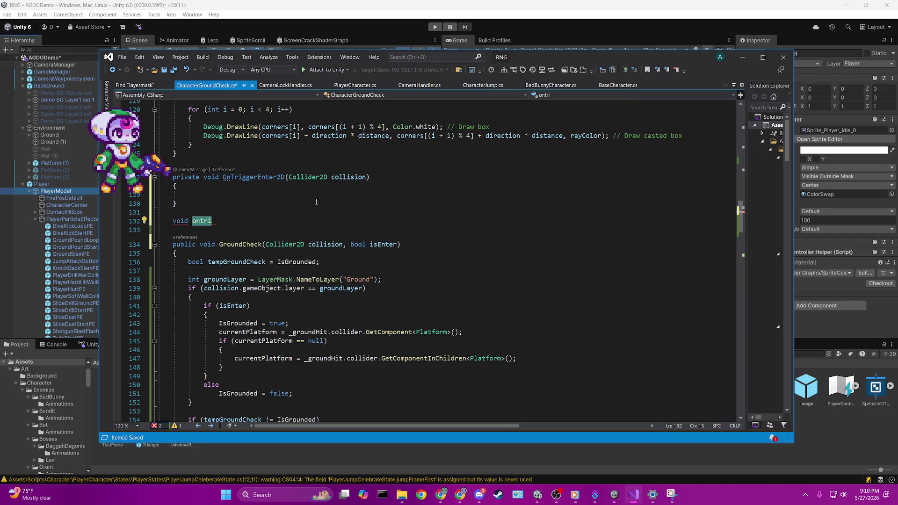
- Insert an OnTriggerExit2D(Collider2D) stub and start a GroundCheck call inside OnTriggerEnter2D
key(BackSpace)
text(igg)
key(Down)
key(Down)
key(Tab)
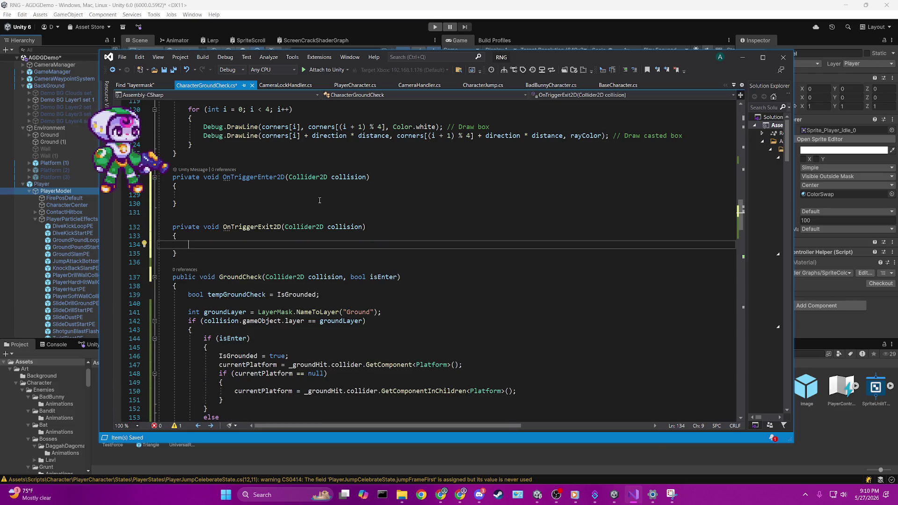
click(224, 196)
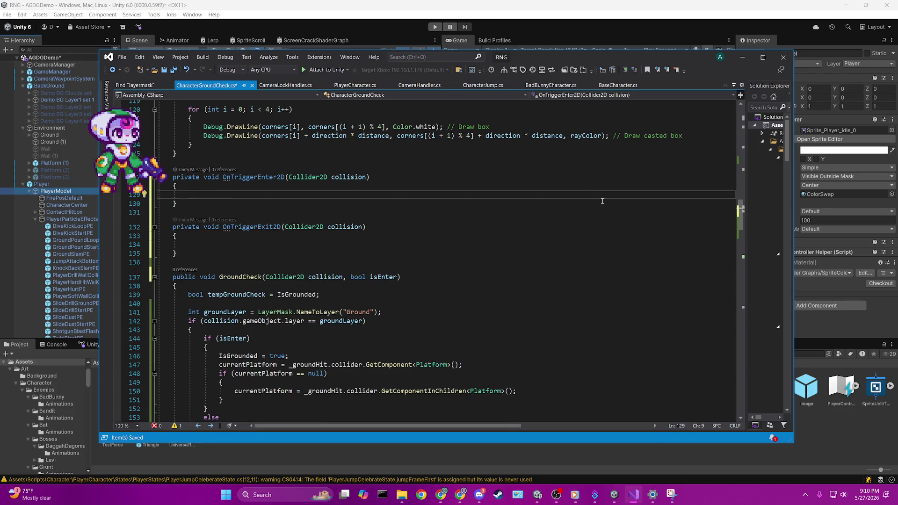
text(groundc)
key(Tab)
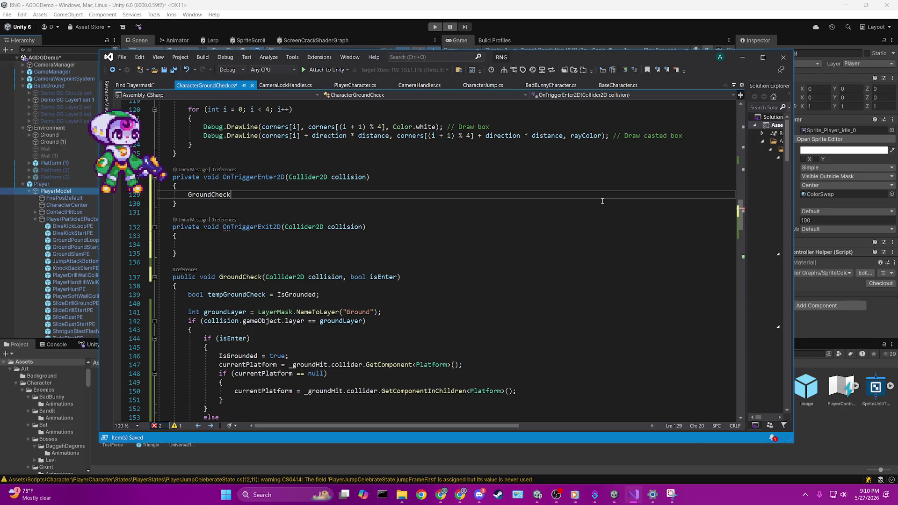